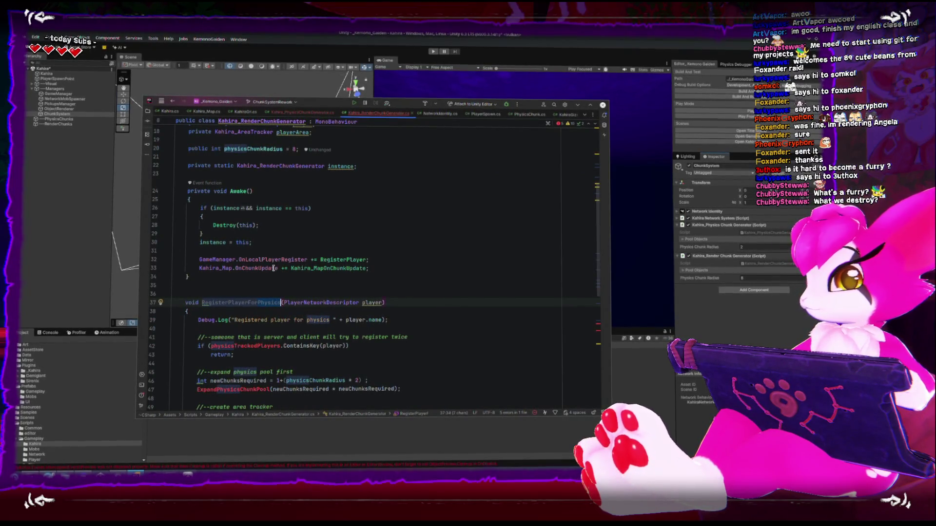
# Step: Shorten the method name RegisterPlayerForPhysics to RegisterPlayer by deleting 'ForPhysics'
pyautogui.press('BackSpace')
pyautogui.press('BackSpace')
pyautogui.press('BackSpace')
pyautogui.press('BackSpace')
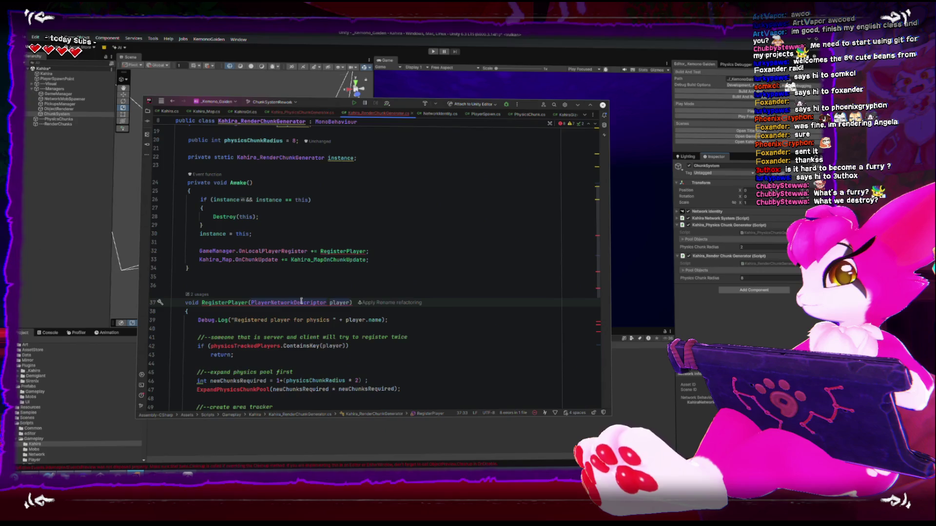
pyautogui.scroll(-10, 282, 294)
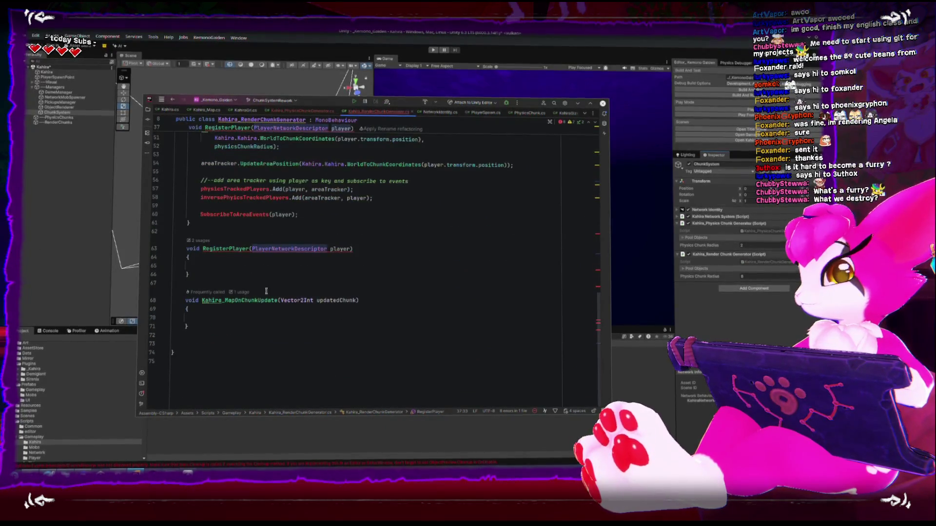
pyautogui.scroll(1, 197, 291)
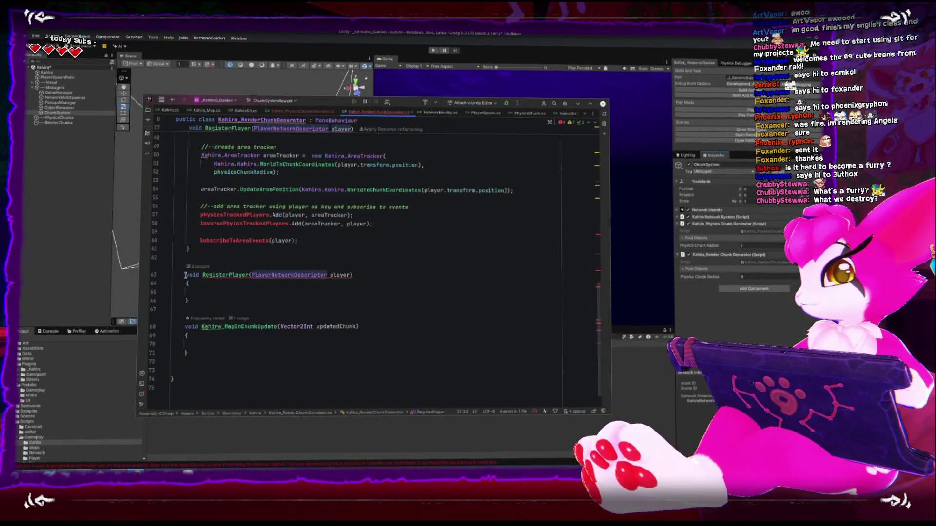
# Step: Declare the RegisterPlayer and Kahira_MapOnChunkUpdate stubs static
pyautogui.click(185, 275)
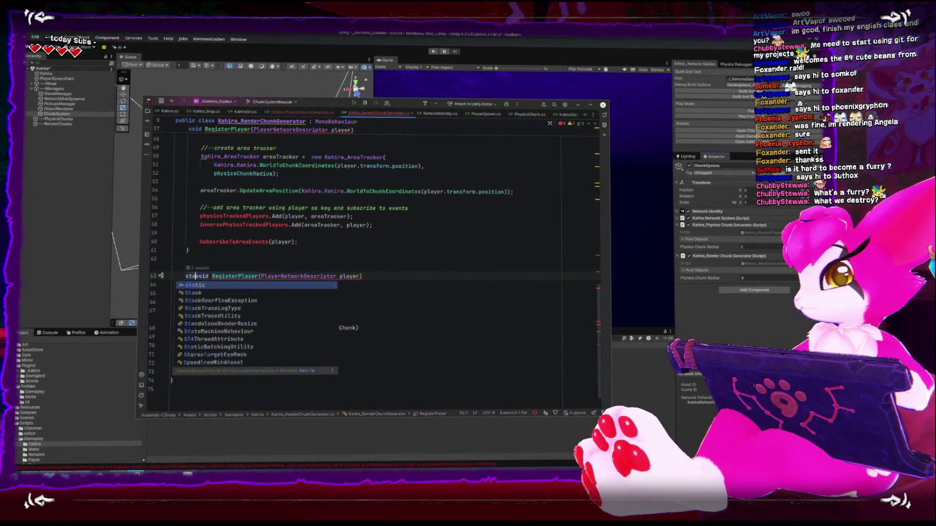
pyautogui.press('Return')
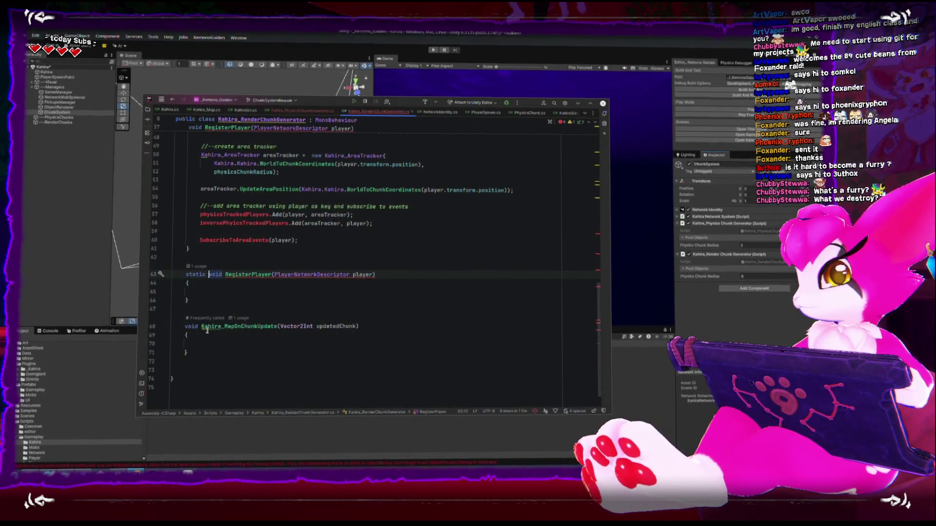
pyautogui.click(185, 326)
pyautogui.write('static')
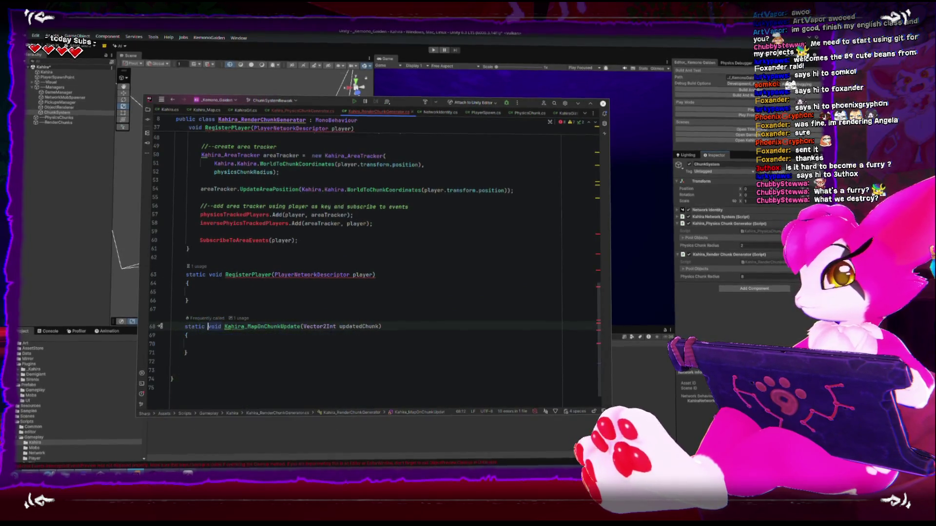
pyautogui.click(272, 276)
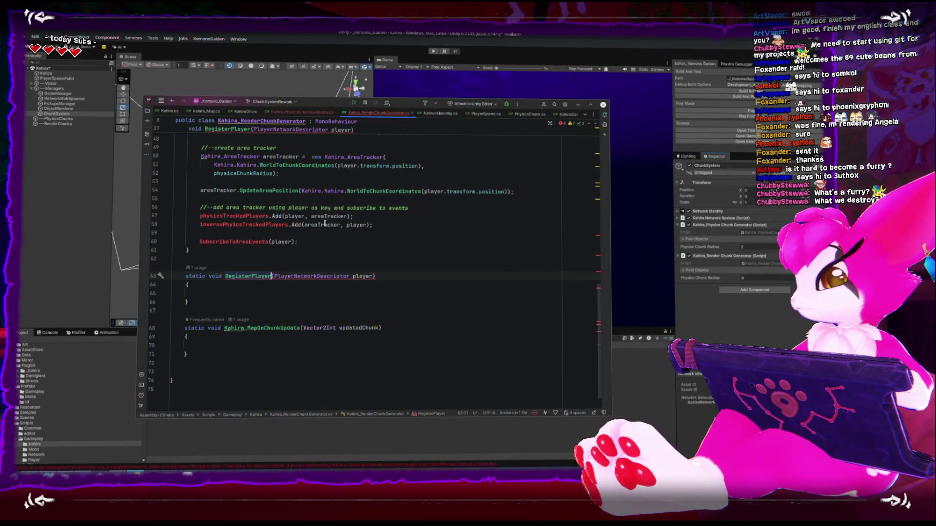
pyautogui.moveTo(325, 223)
pyautogui.scroll(8, 268, 253)
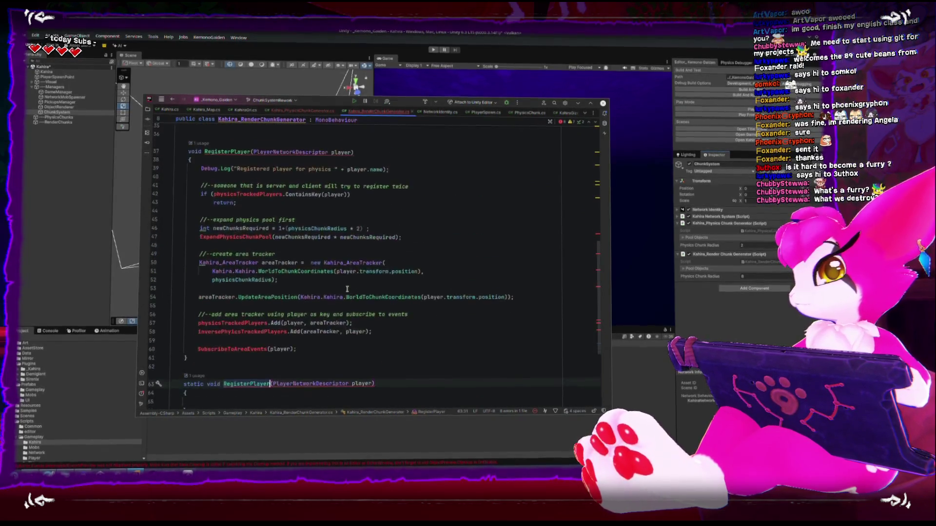
pyautogui.click(252, 253)
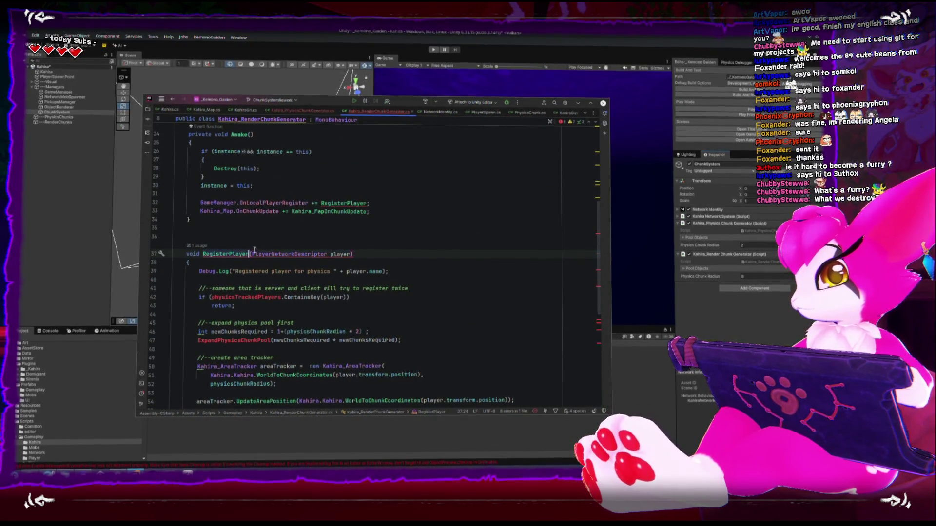
# Step: Rename the method to RegisterPlayerLocal and change 'physics' in its log message to 'rendering'
pyautogui.write('Local')
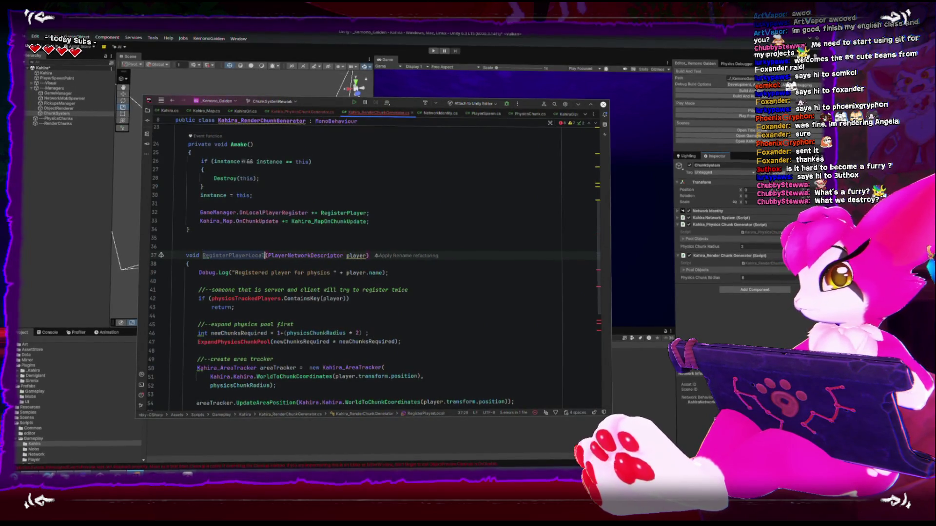
pyautogui.doubleClick(257, 298)
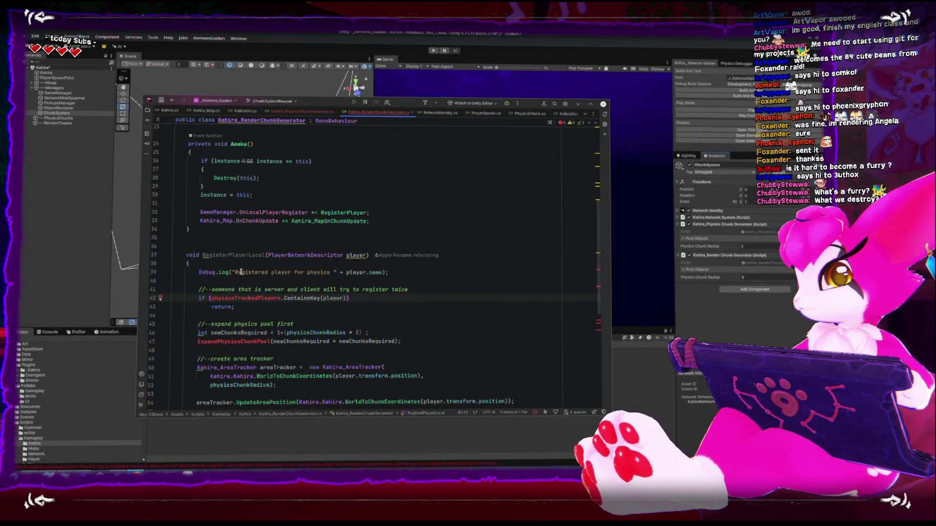
pyautogui.doubleClick(312, 272)
pyautogui.write('redner')
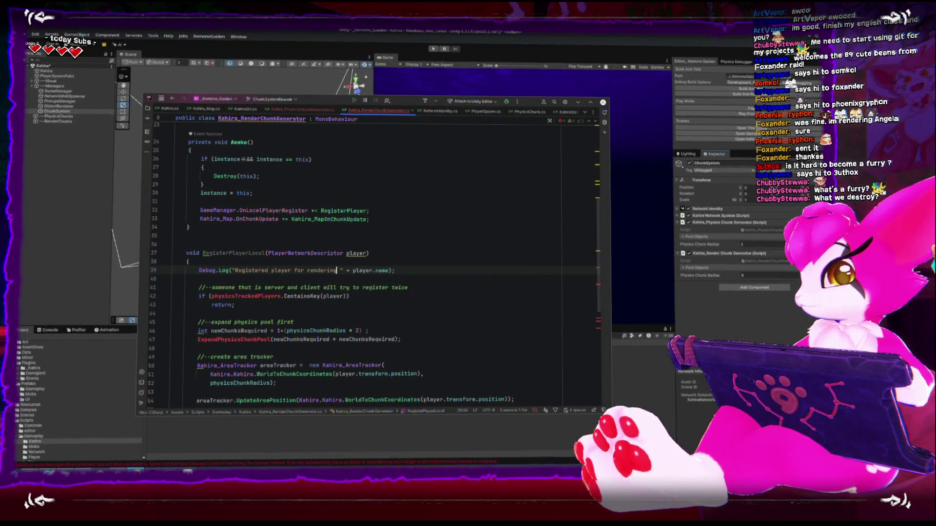
# Step: Delete the register-twice guard on lines 41–43 and select the ExpandPhysicsChunkPool call name
pyautogui.moveTo(246, 309); pyautogui.dragTo(153, 293)
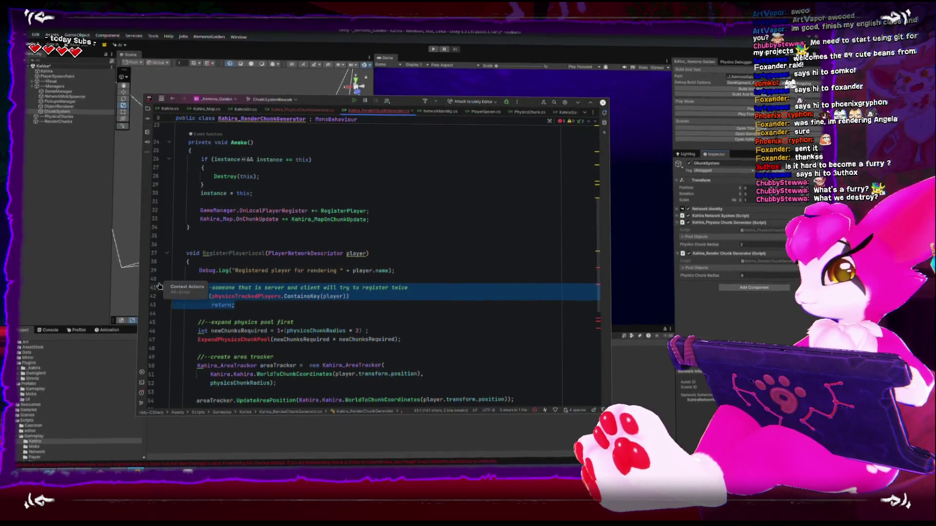
pyautogui.press('Delete')
pyautogui.press('BackSpace')
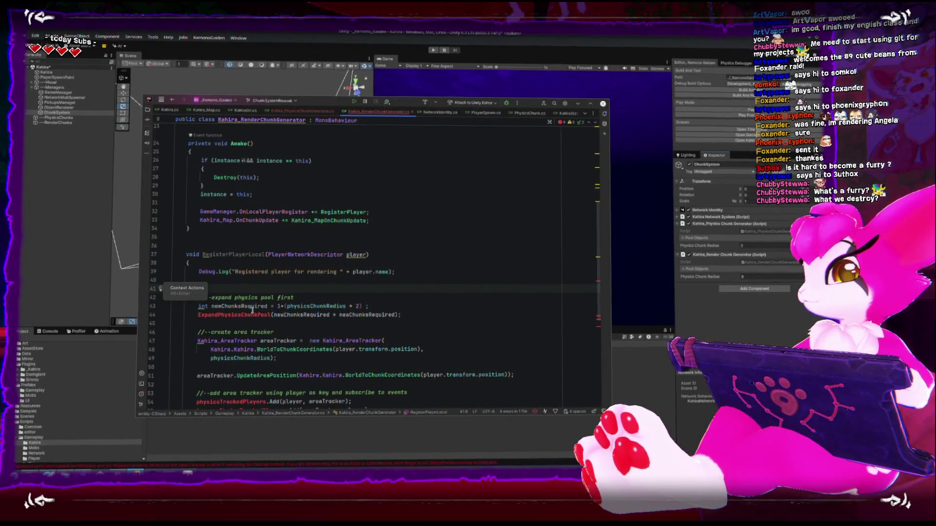
pyautogui.press('Down')
pyautogui.press('Down')
pyautogui.press('Down')
pyautogui.press('Down')
pyautogui.press('Up')
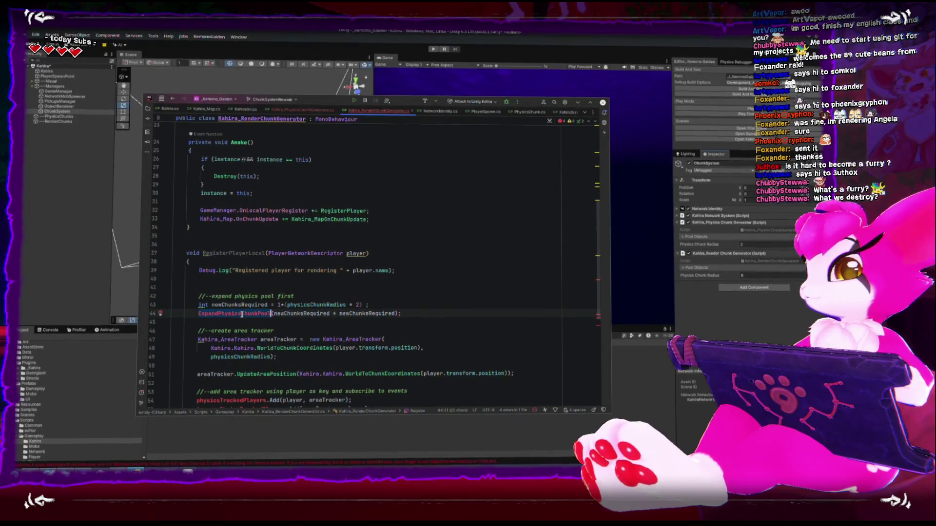
pyautogui.hotkey('ctrl', 'shift', 'Right')
# Step: Copy the whole ExpandPhysicsChunkPool method from Kahira_PhysicsChunkGenerator.cs
pyautogui.click(304, 110)
pyautogui.scroll(-5, 271, 298)
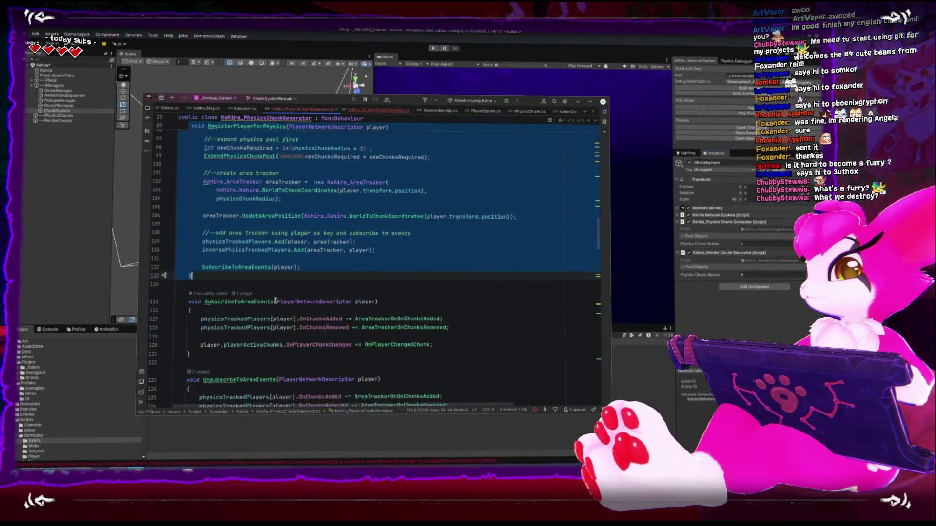
pyautogui.scroll(-10, 271, 298)
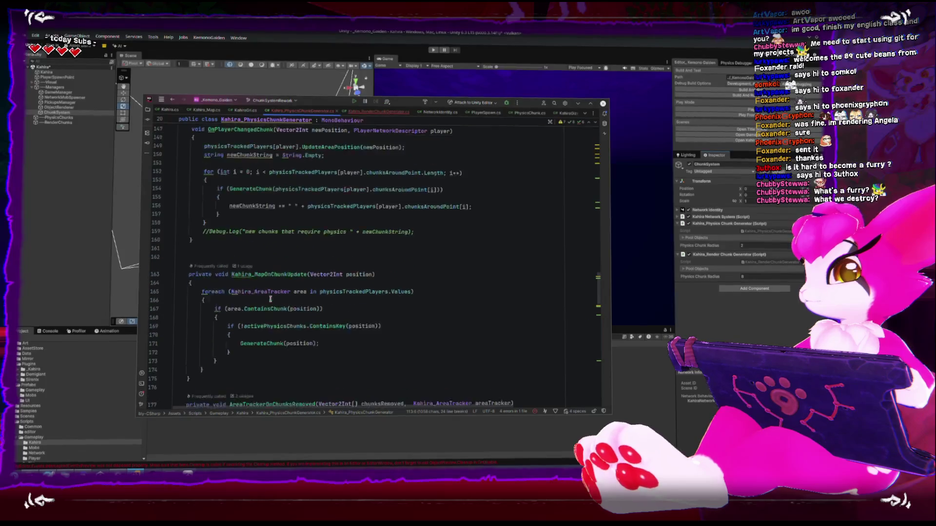
pyautogui.scroll(-15, 269, 298)
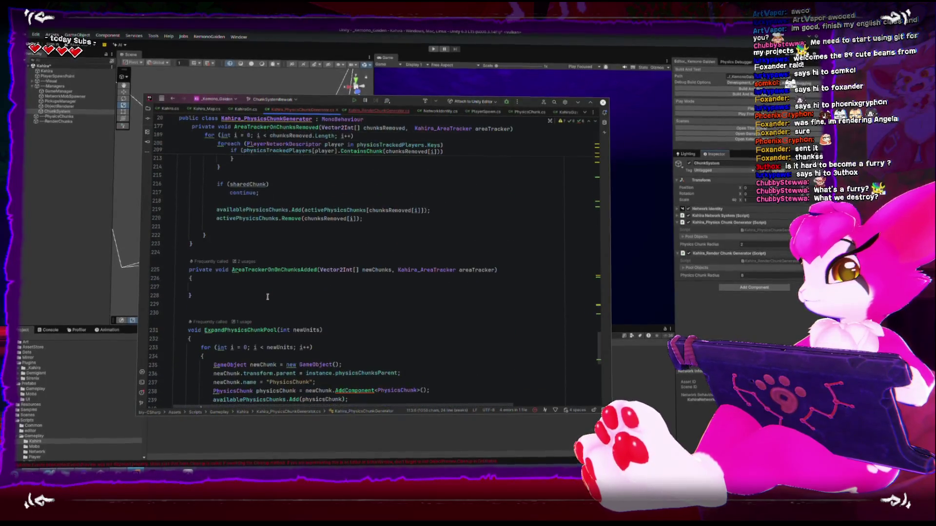
pyautogui.moveTo(191, 339); pyautogui.dragTo(177, 255)
pyautogui.hotkey('ctrl', 'c')
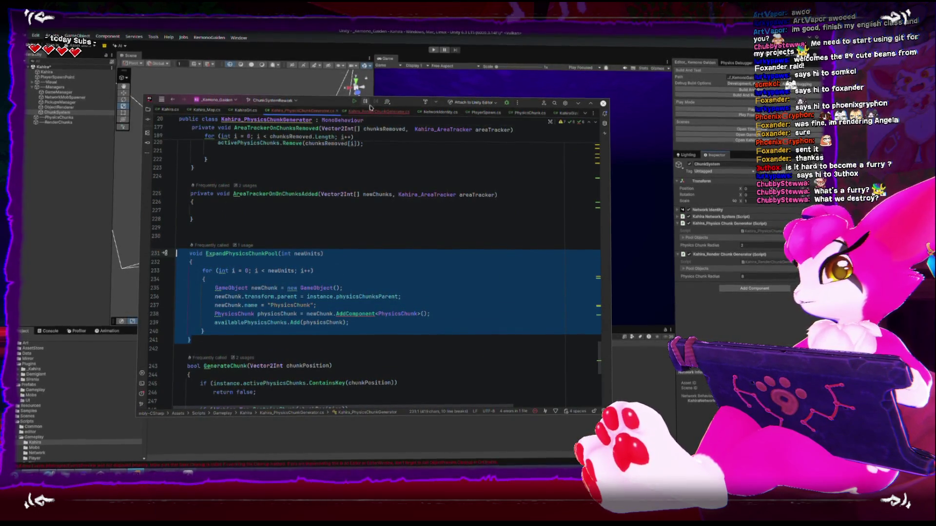
# Step: Paste ExpandPhysicsChunkPool into Kahira_RenderChunkGenerator.cs right after RegisterPlayerLocal
pyautogui.click(379, 111)
pyautogui.scroll(-3, 304, 322)
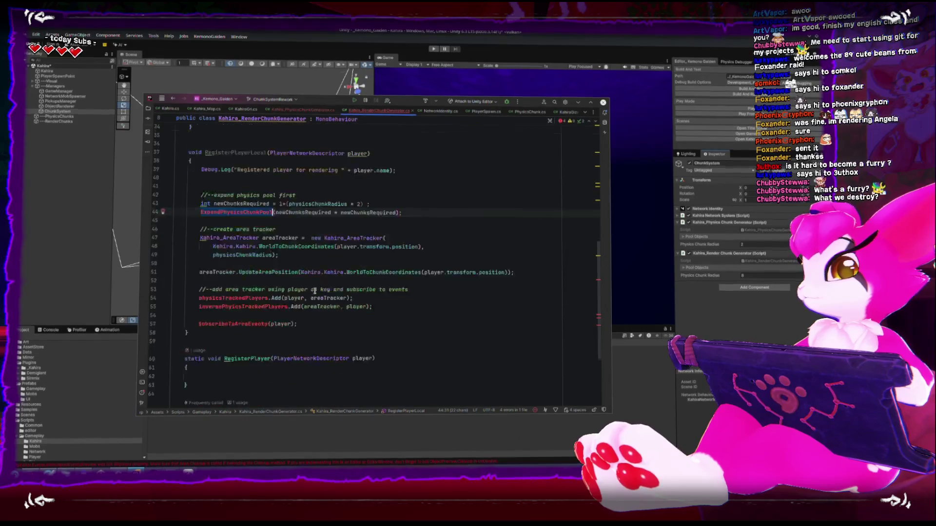
pyautogui.scroll(-2, 303, 322)
pyautogui.click(258, 230)
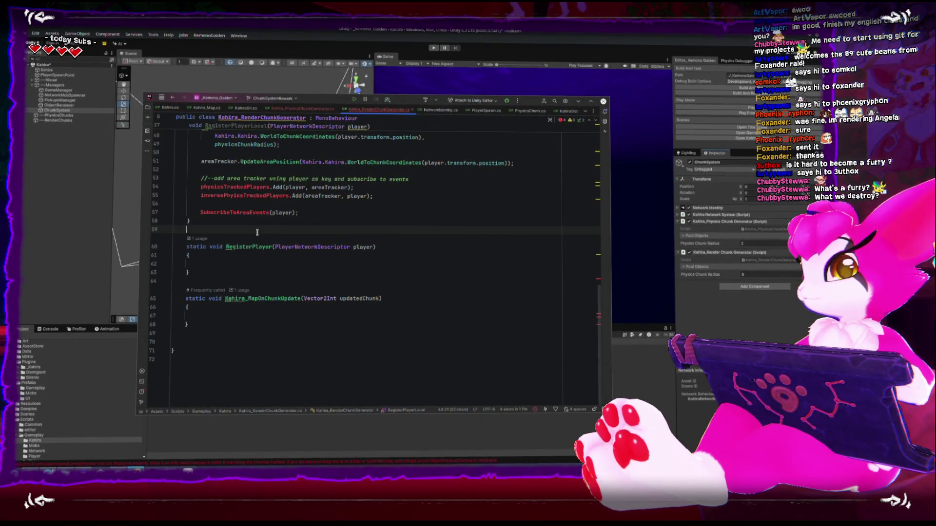
pyautogui.press('Return')
pyautogui.press('Return')
pyautogui.press('Up')
pyautogui.hotkey('ctrl', 'v')
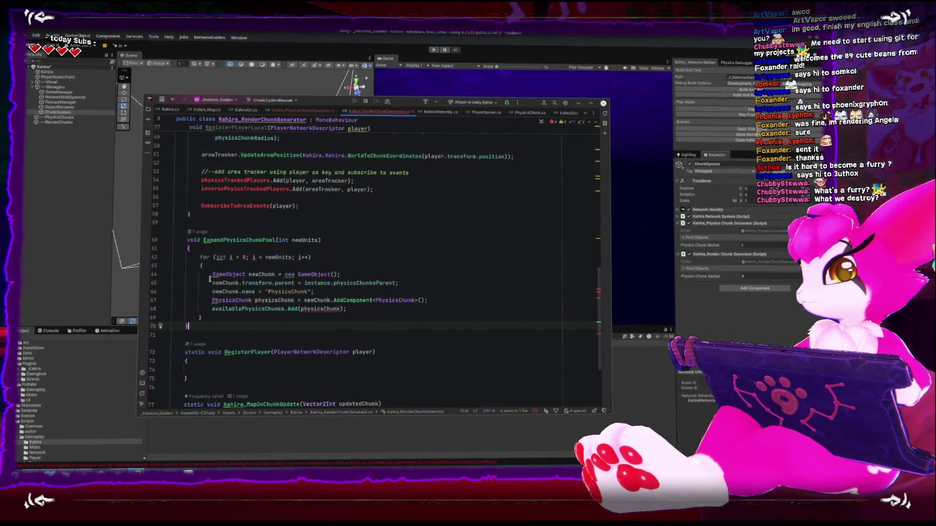
# Step: Review the pasted method and go to its physicsChunksParent line
pyautogui.scroll(15, 285, 300)
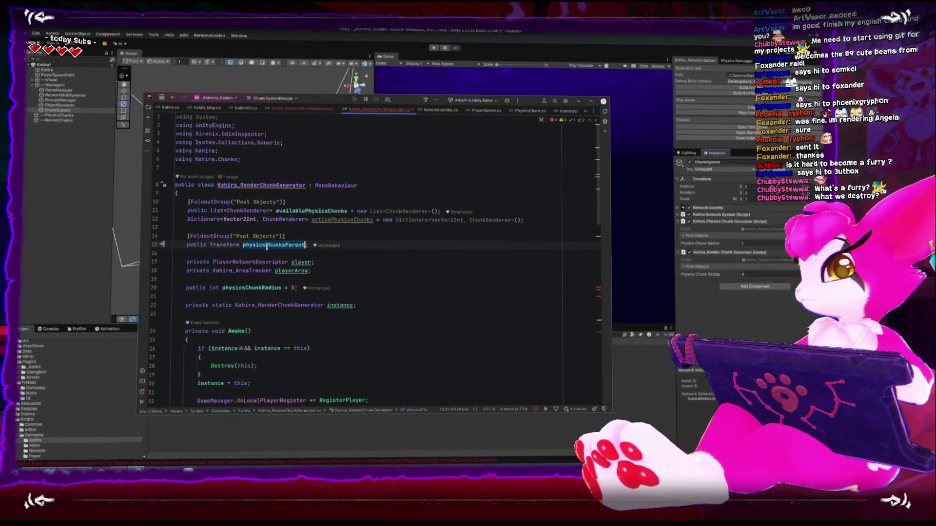
pyautogui.scroll(-9, 313, 308)
pyautogui.scroll(-5, 313, 308)
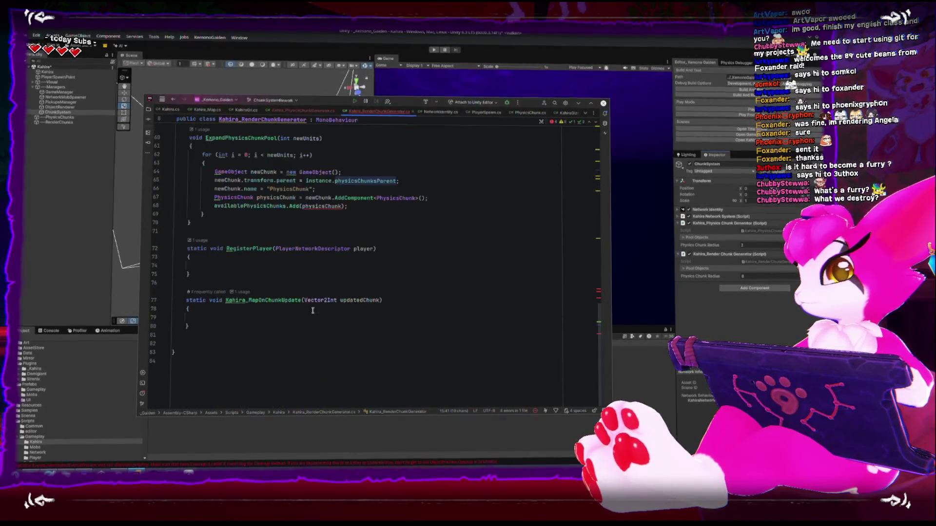
pyautogui.scroll(4, 319, 305)
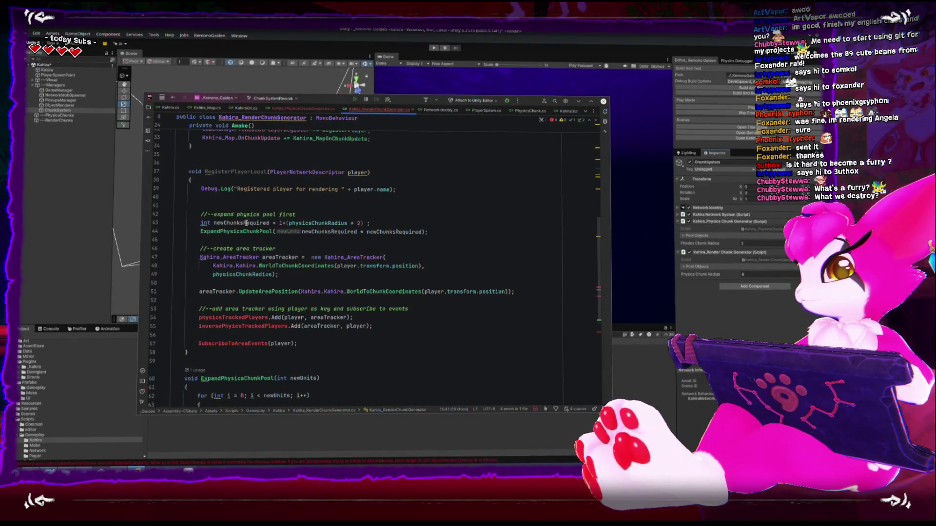
pyautogui.scroll(-5, 246, 223)
pyautogui.click(398, 279)
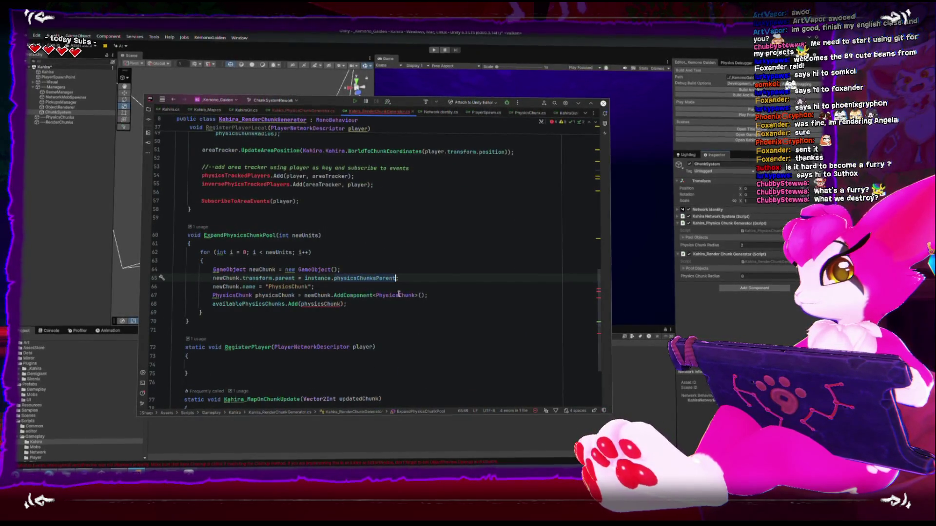
pyautogui.scroll(15, 399, 294)
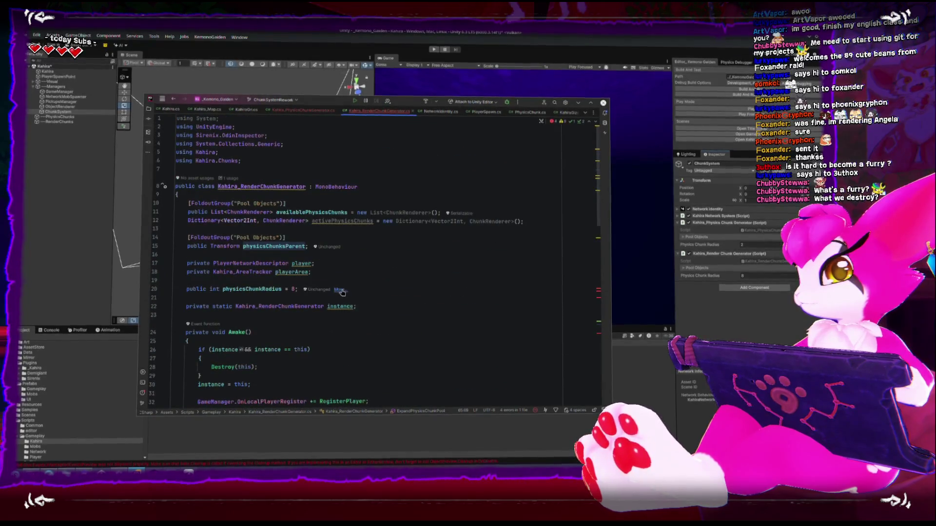
# Step: Rename the physicsChunksParent field to renderChunksParent via Refactor > Rename
pyautogui.rightClick(275, 245)
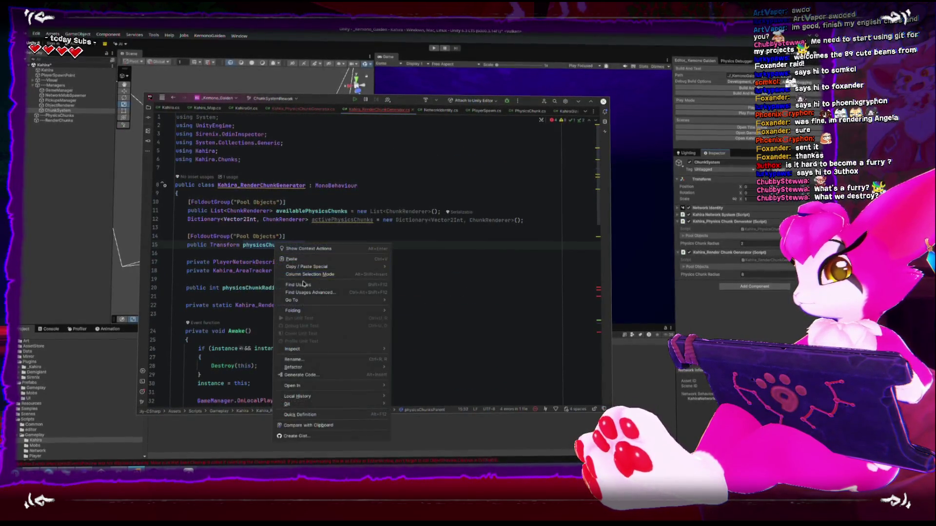
pyautogui.click(317, 358)
pyautogui.write('re')
pyautogui.press('BackSpace')
pyautogui.write('n')
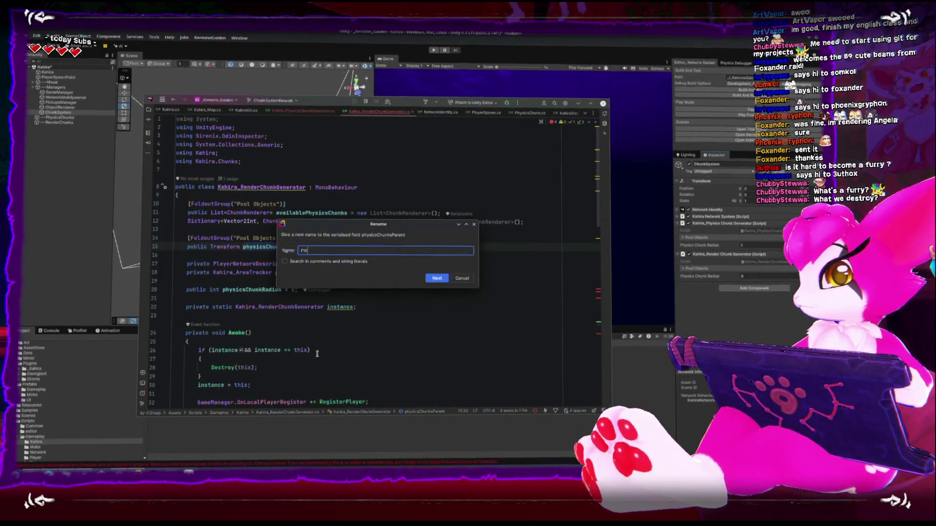
pyautogui.write('nderChunksPoo')
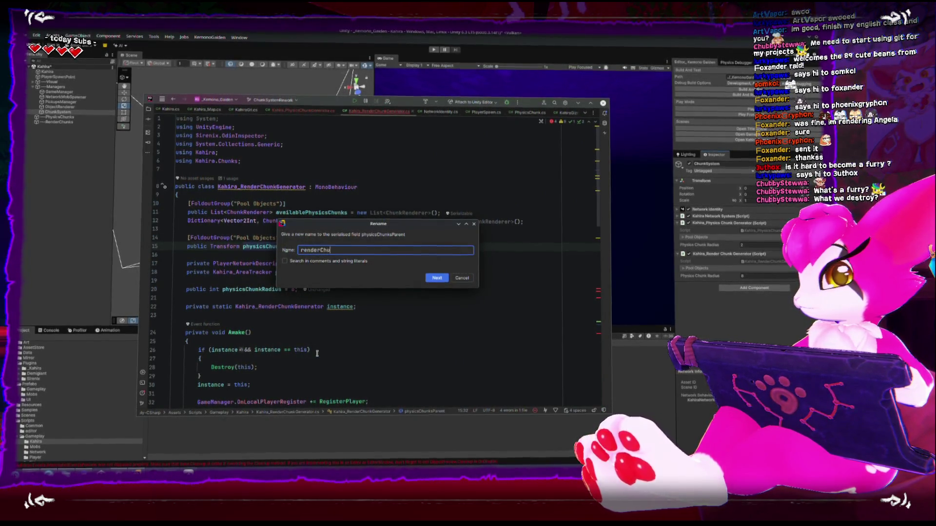
pyautogui.press('BackSpace')
pyautogui.press('BackSpace')
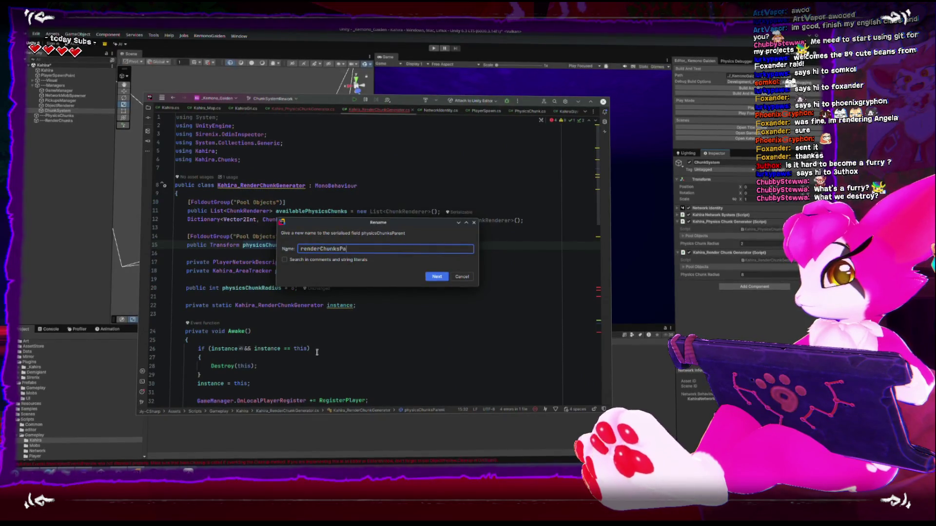
pyautogui.write('rent')
pyautogui.press('Return')
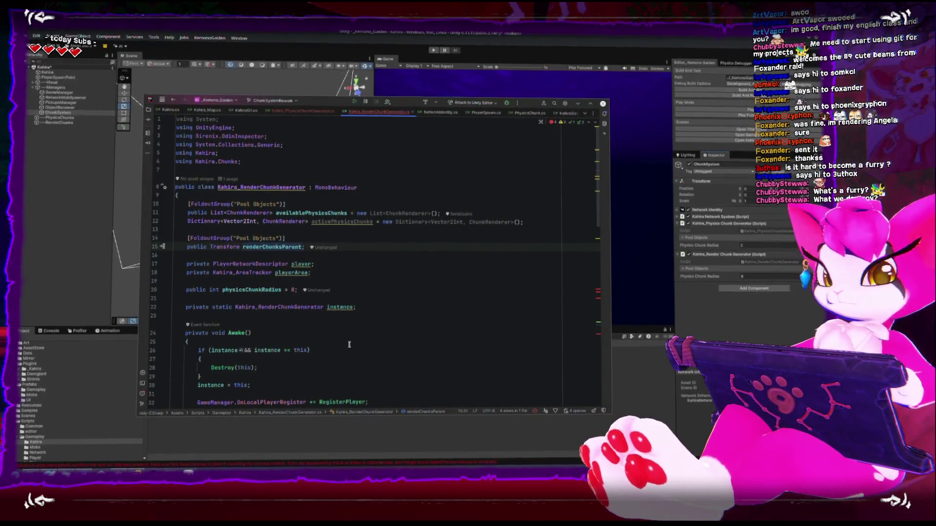
# Step: Inspect the physicsTrackedPlayers and inversePhysicsTrackedPlayers lines in RegisterPlayerLocal
pyautogui.scroll(-1, 361, 327)
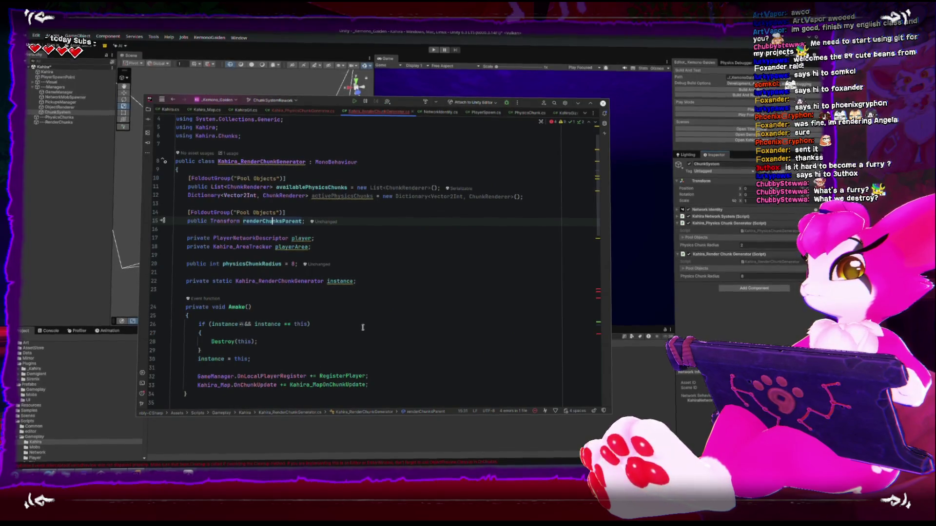
pyautogui.scroll(-6, 363, 327)
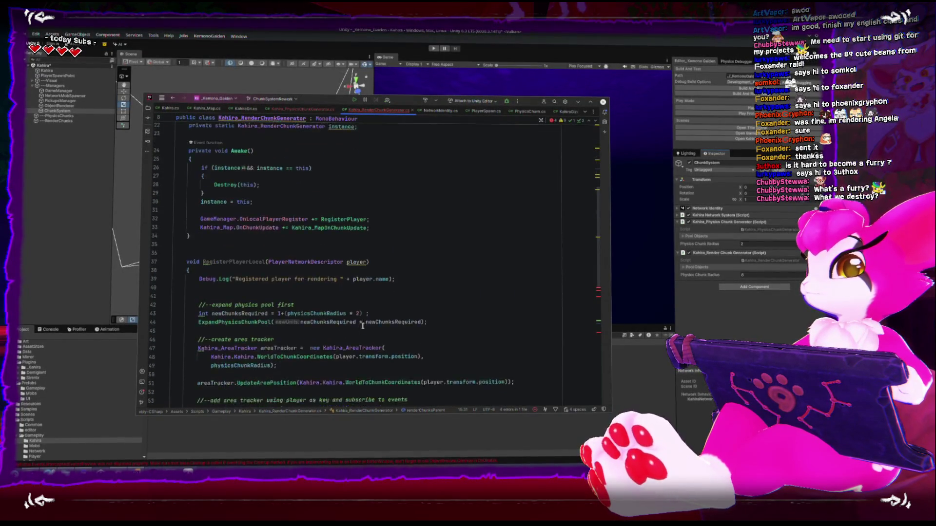
pyautogui.scroll(-3, 363, 326)
pyautogui.doubleClick(232, 338)
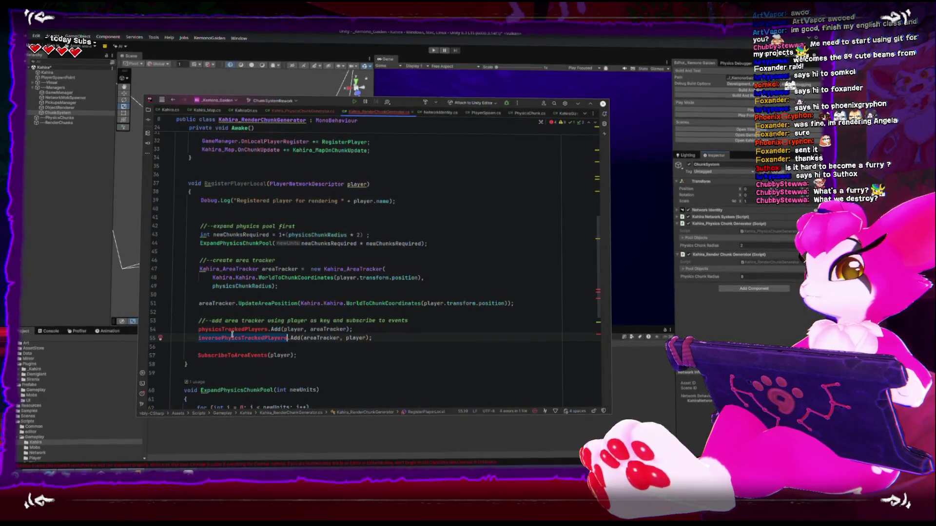
pyautogui.doubleClick(232, 330)
pyautogui.scroll(-2, 232, 330)
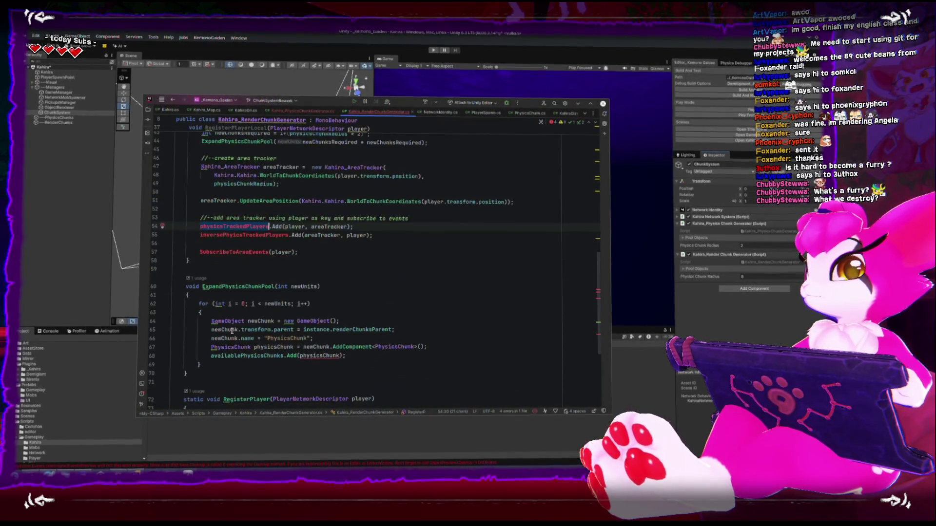
pyautogui.scroll(7, 232, 329)
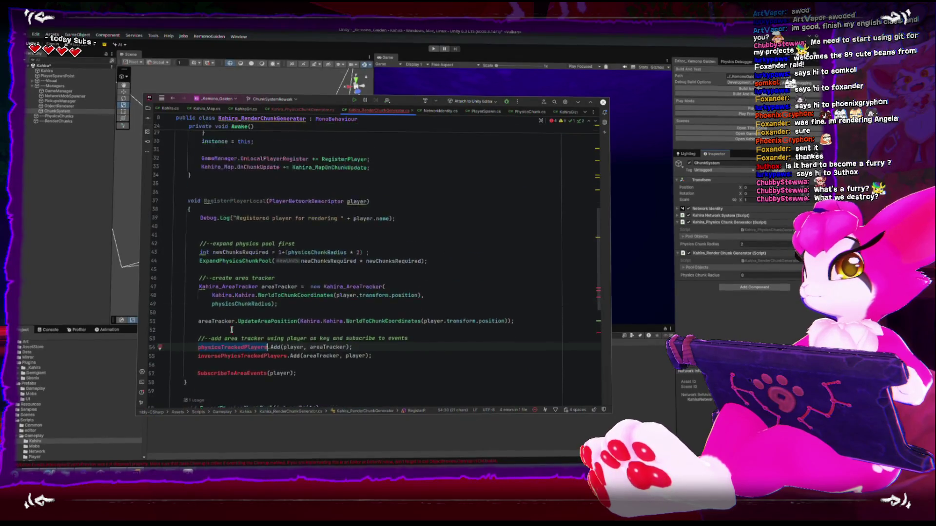
pyautogui.scroll(2, 232, 330)
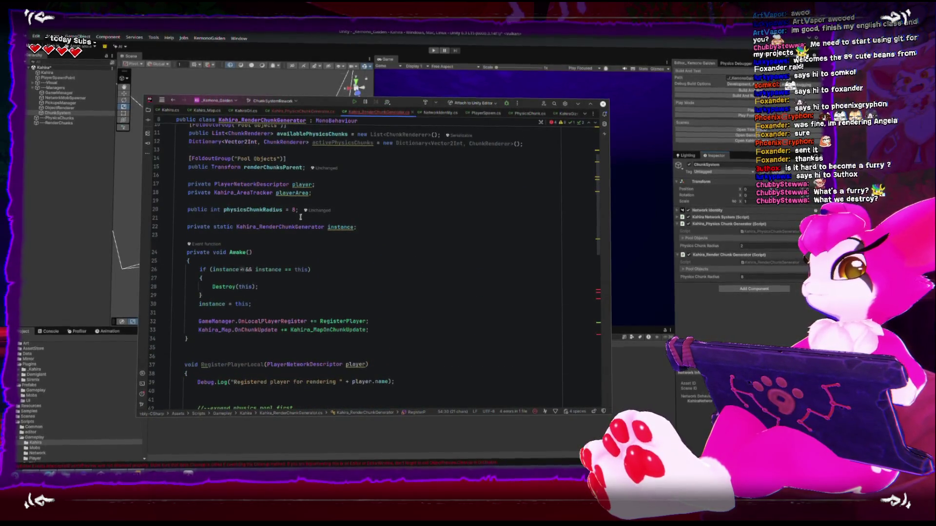
# Step: Replace the tracked-players line 54 with this.player = player;
pyautogui.doubleClick(302, 193)
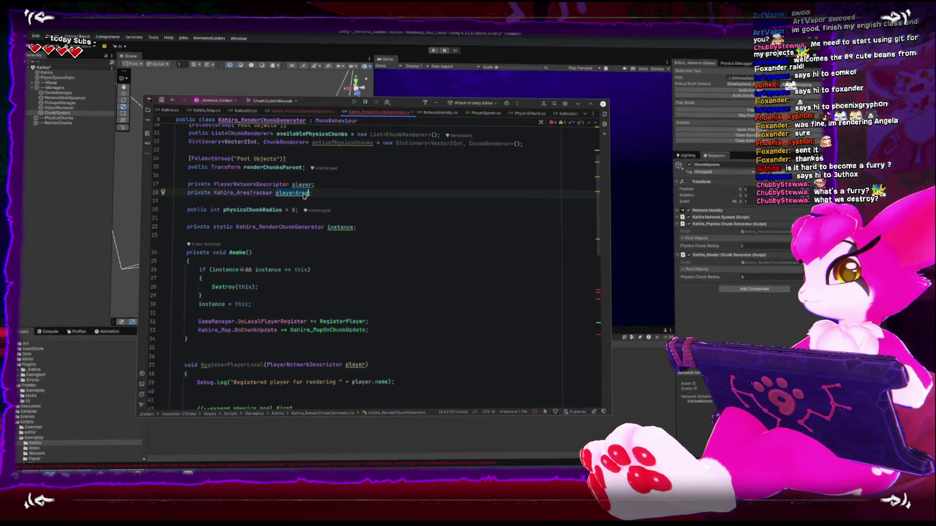
pyautogui.doubleClick(302, 184)
pyautogui.scroll(-6, 285, 330)
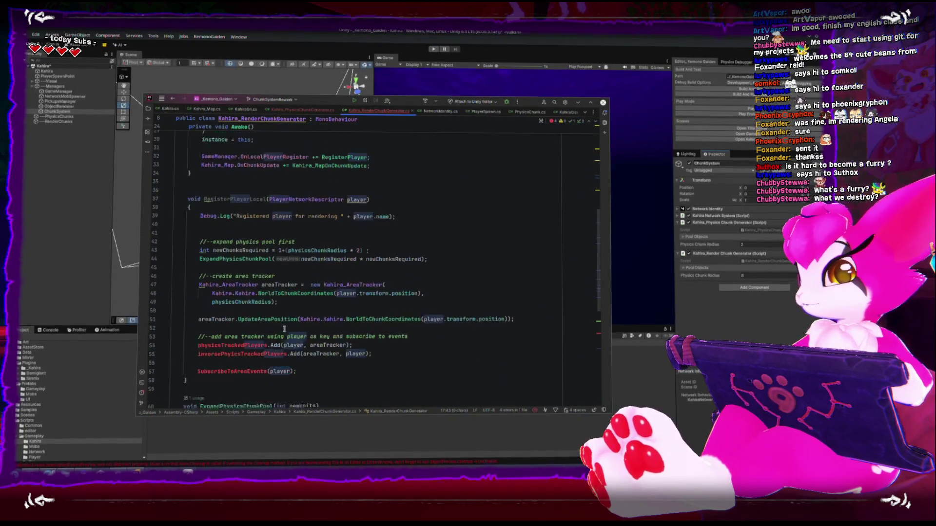
pyautogui.moveTo(197, 333); pyautogui.dragTo(335, 324)
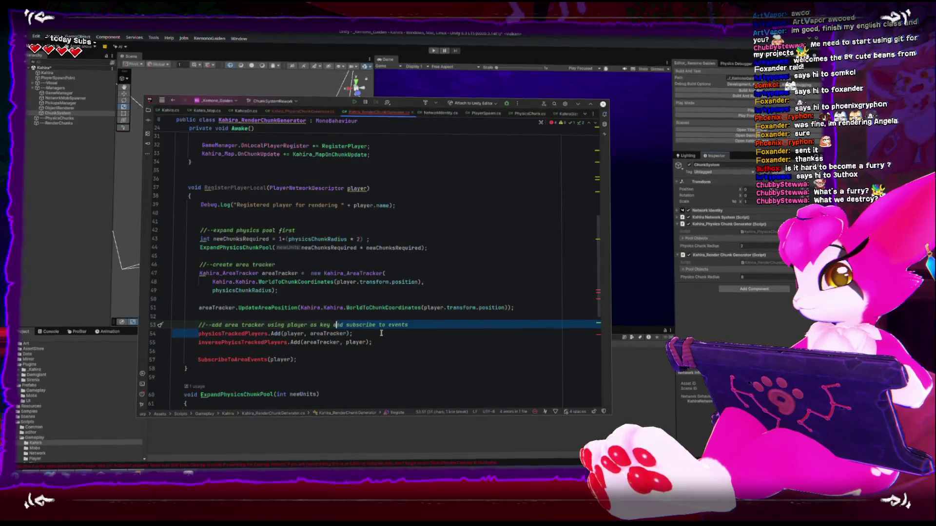
pyautogui.click(296, 334)
pyautogui.write('player = playe')
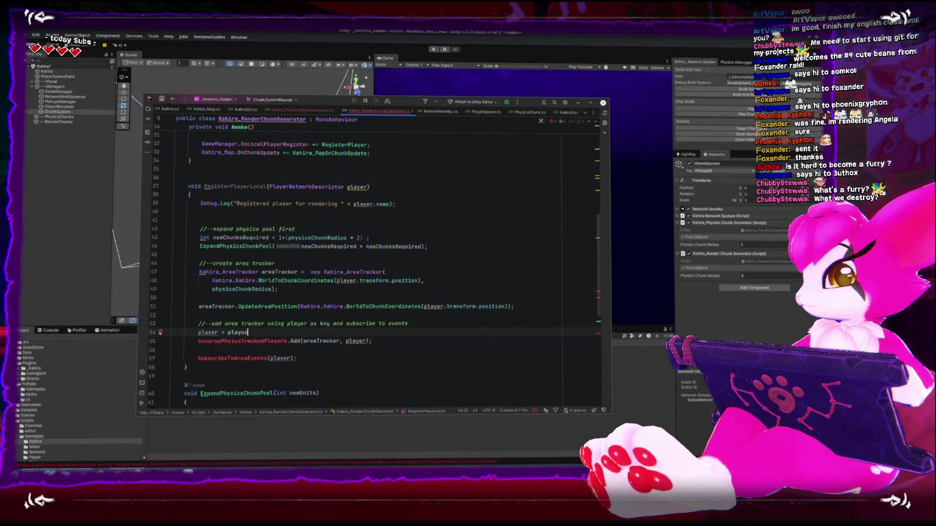
pyautogui.write(';')
pyautogui.press('Home')
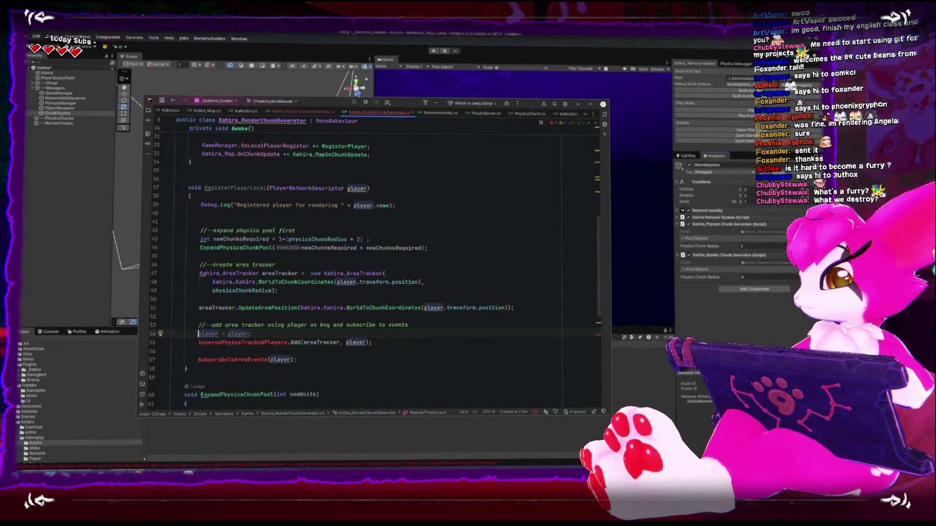
pyautogui.write('this.')
pyautogui.click(199, 257)
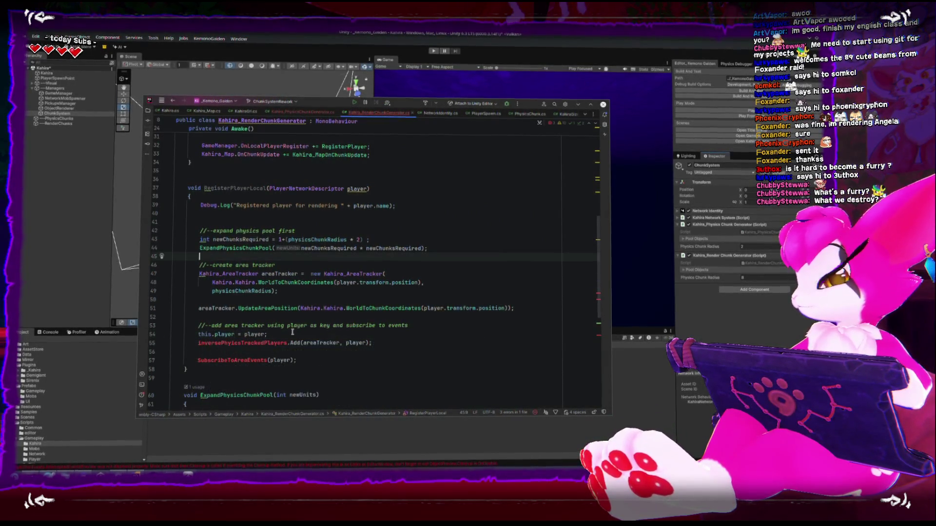
# Step: Delete the inversePhysicsTrackedPlayers.Add line and select the SubscribeToAreaEvents call
pyautogui.click(218, 341)
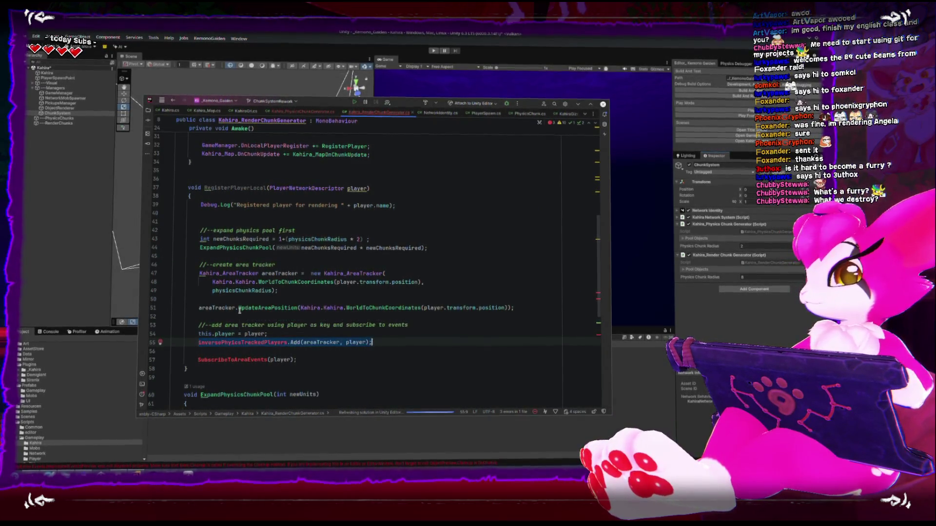
pyautogui.hotkey('ctrl', 'x')
pyautogui.press('Return')
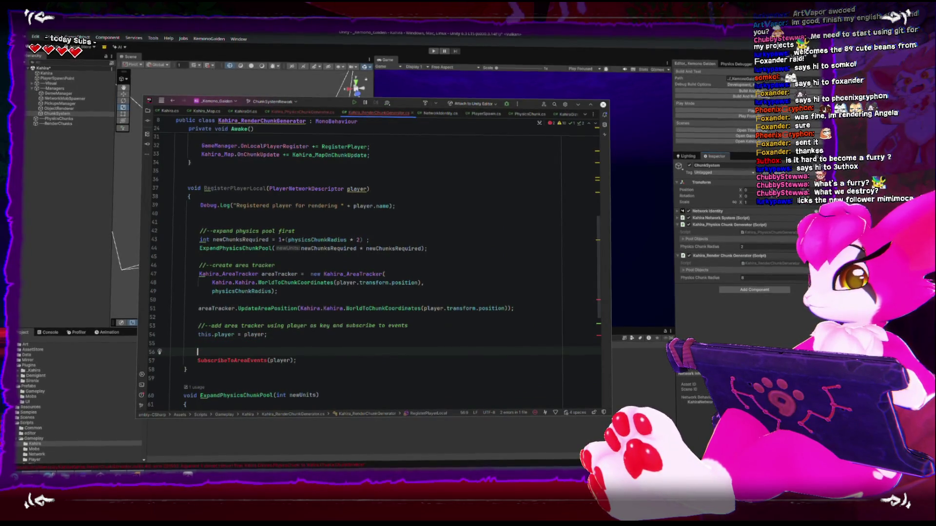
pyautogui.press('BackSpace')
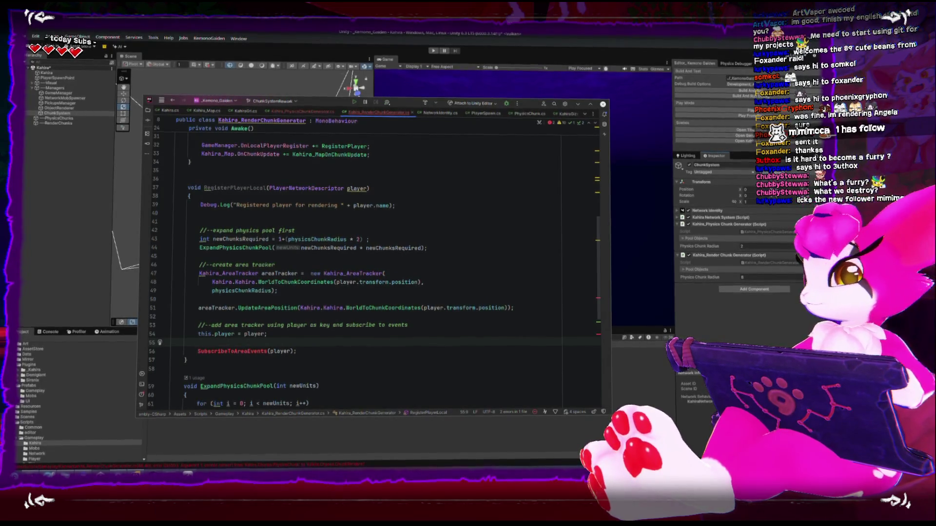
pyautogui.scroll(-2, 234, 348)
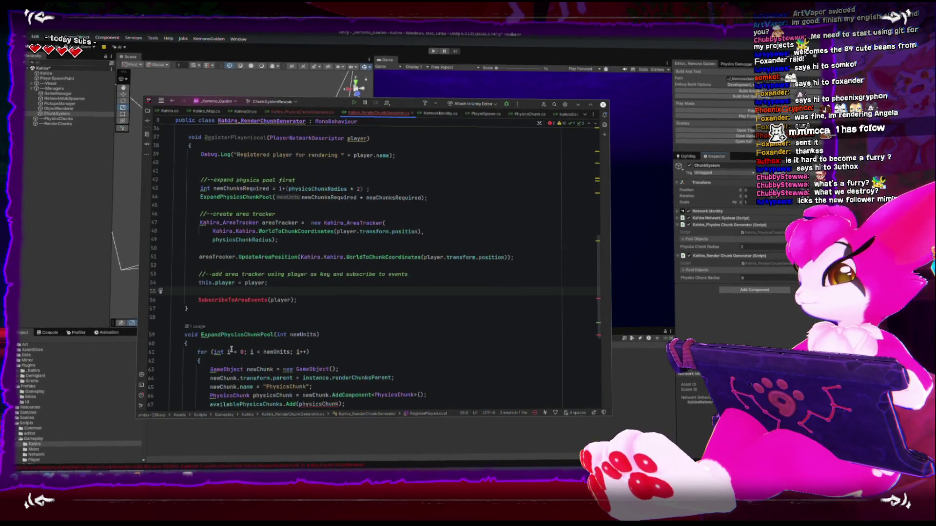
pyautogui.scroll(2, 306, 303)
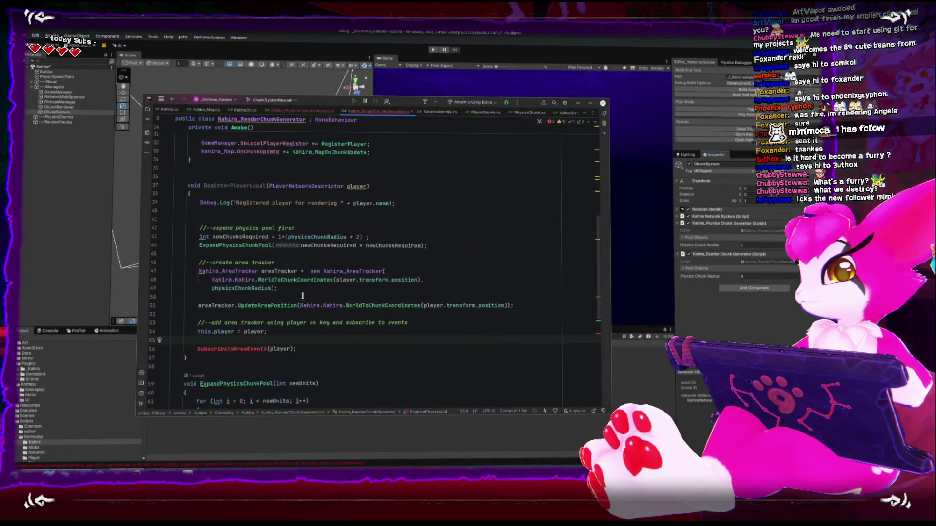
pyautogui.scroll(1, 305, 304)
pyautogui.click(242, 239)
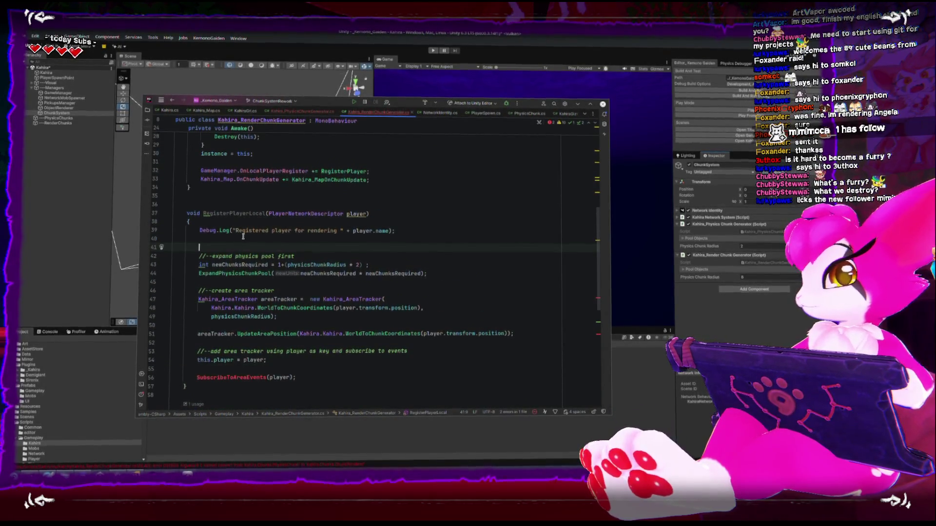
pyautogui.doubleClick(215, 369)
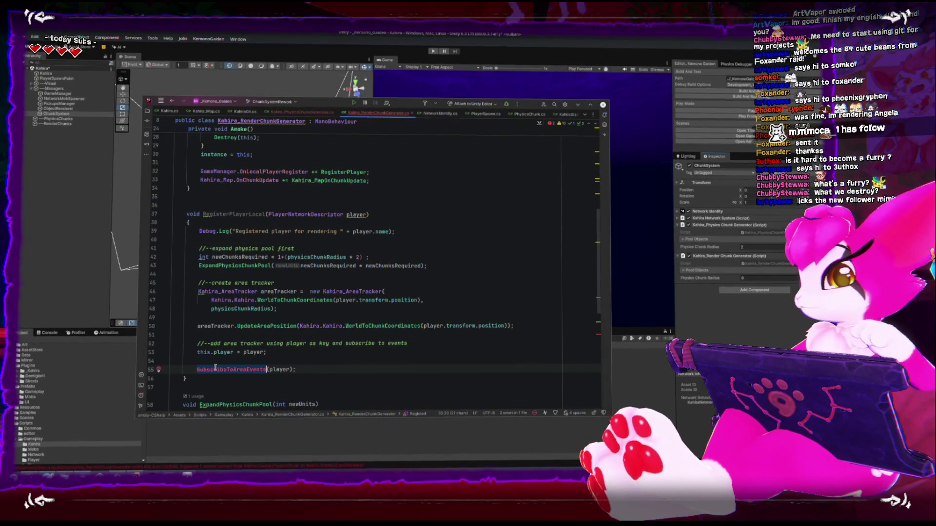
pyautogui.scroll(-3, 301, 221)
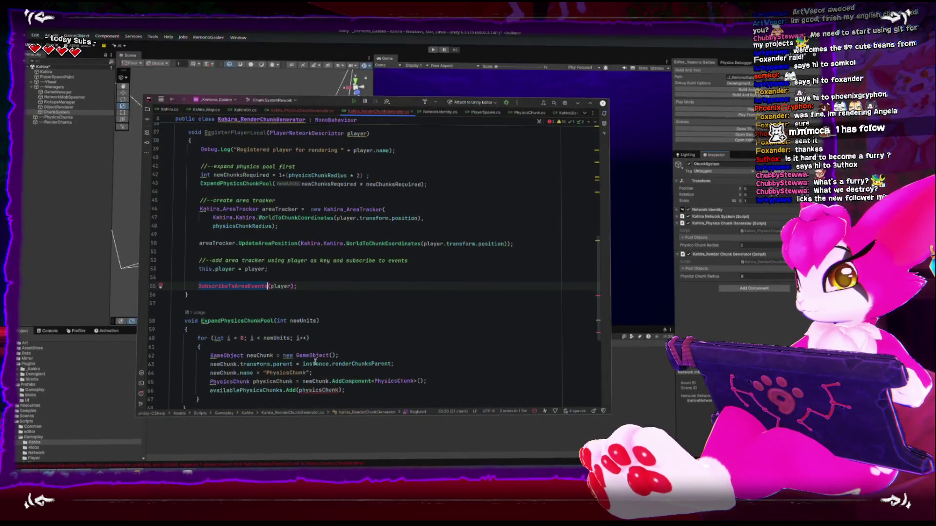
# Step: Select the event subscription lines in Kahira_PhysicsChunkGenerator.cs's SubscribeToAreaEvents
pyautogui.click(302, 111)
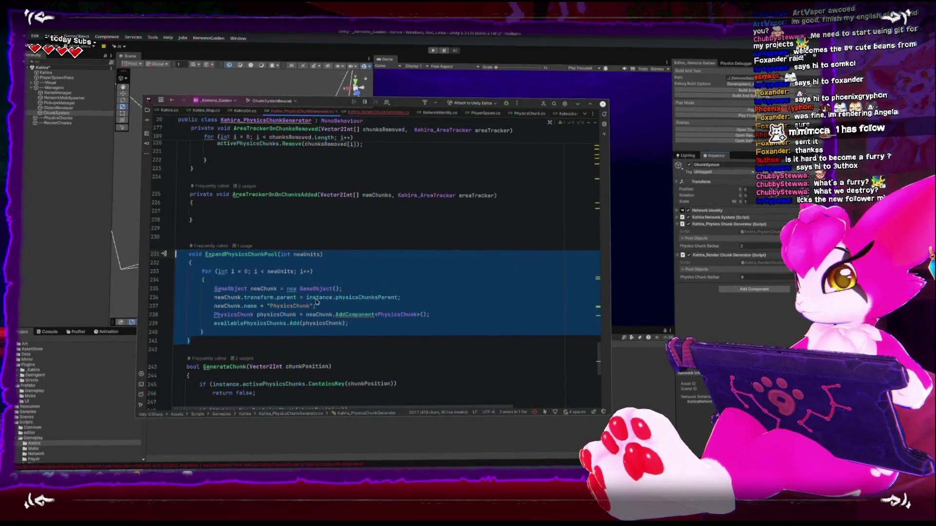
pyautogui.scroll(-5, 316, 302)
pyautogui.scroll(-6, 315, 302)
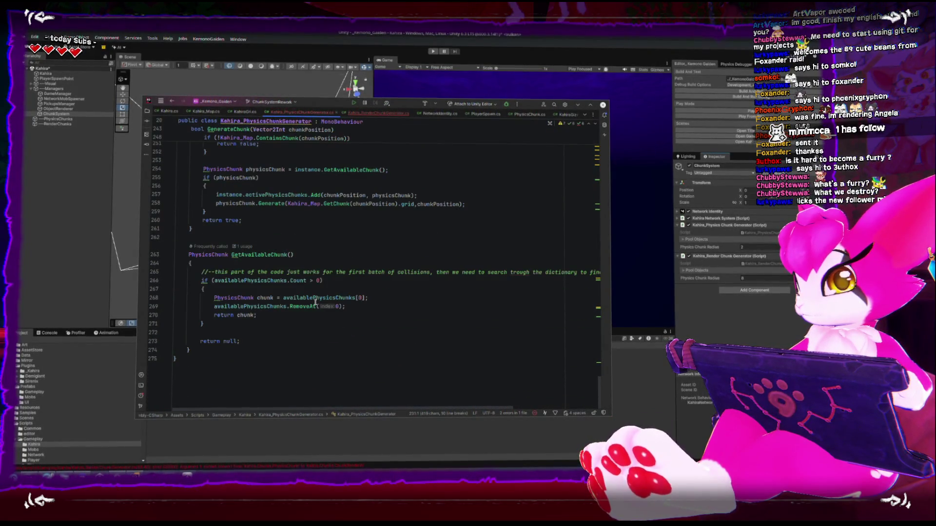
pyautogui.scroll(20, 315, 302)
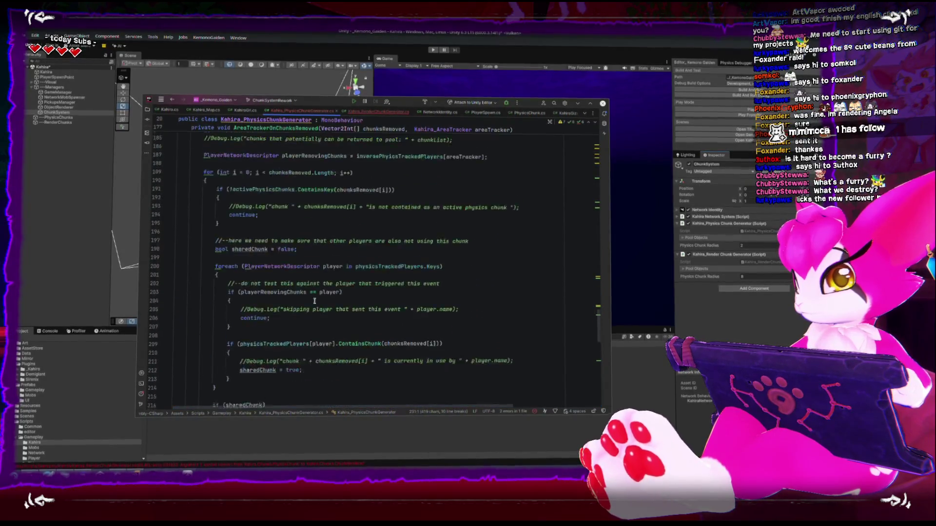
pyautogui.scroll(15, 315, 300)
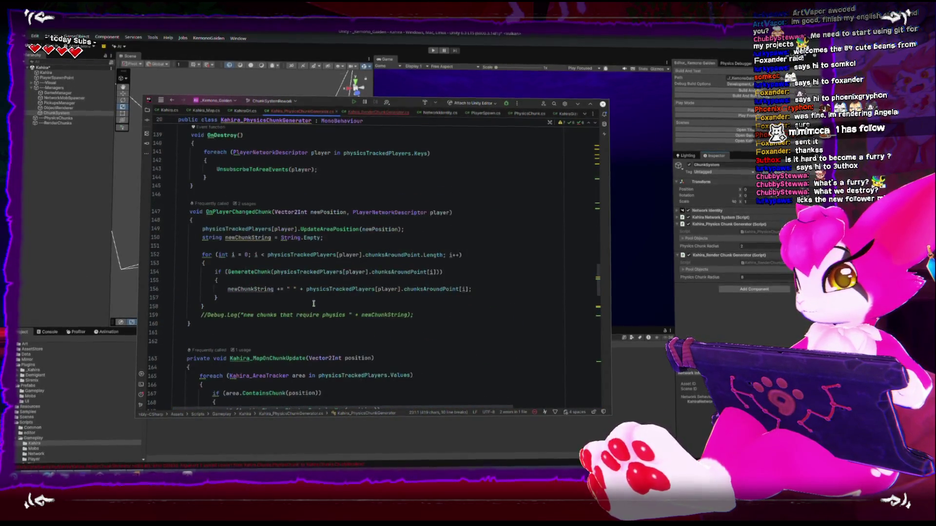
pyautogui.scroll(8, 313, 303)
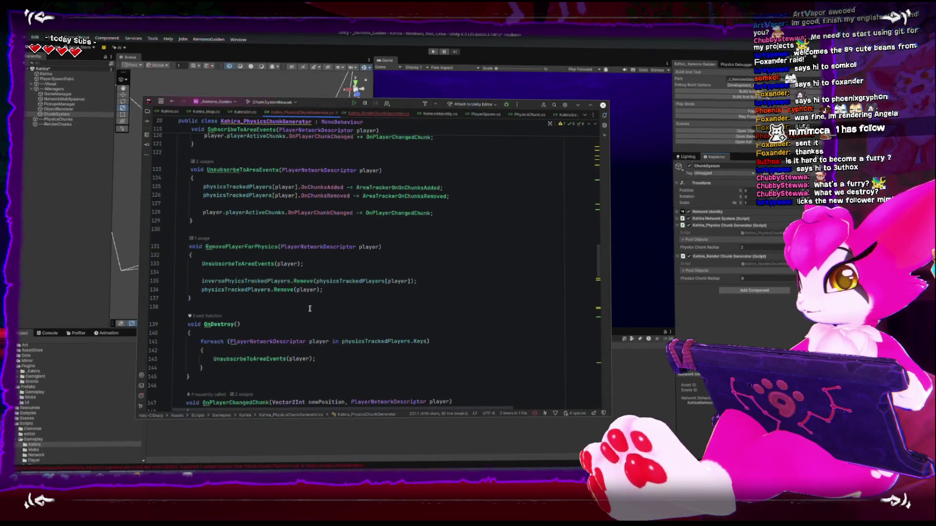
pyautogui.scroll(4, 309, 308)
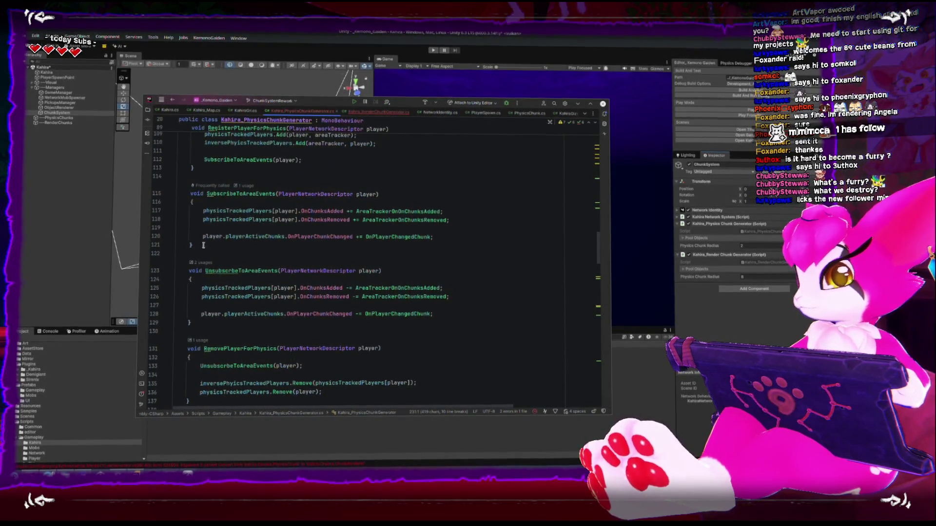
pyautogui.moveTo(204, 245)
pyautogui.mouseDown()
pyautogui.moveTo(179, 193)
pyautogui.moveTo(493, 239)
pyautogui.mouseUp()
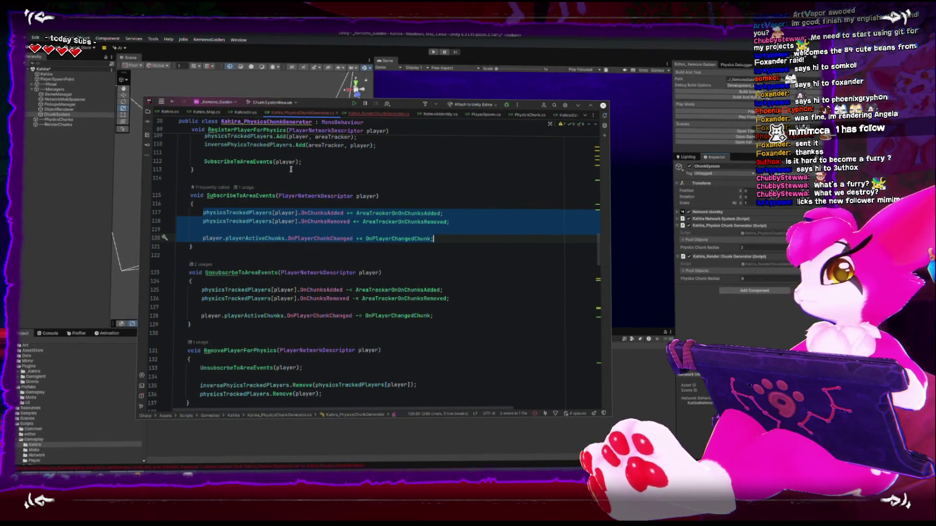
pyautogui.click(377, 113)
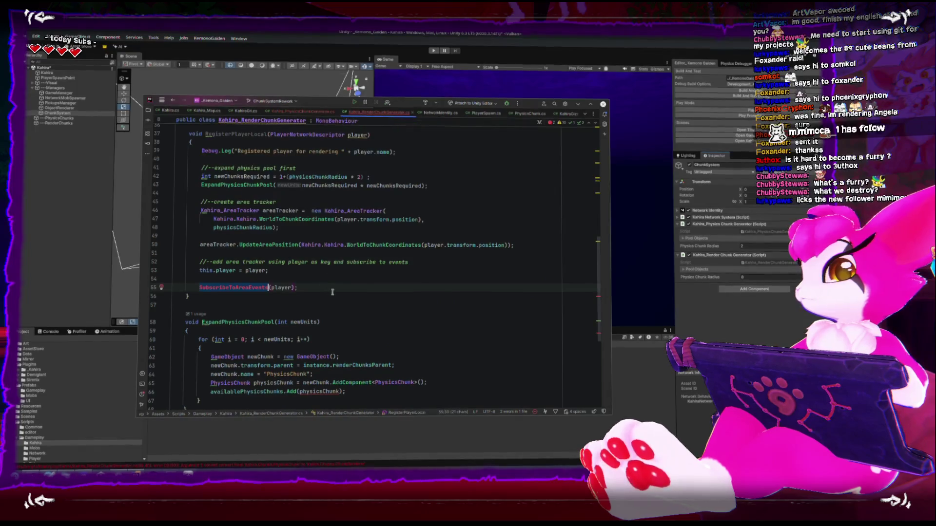
# Step: Paste the event subscription lines over the SubscribeToAreaEvents call
pyautogui.hotkey('ctrl', 'v')
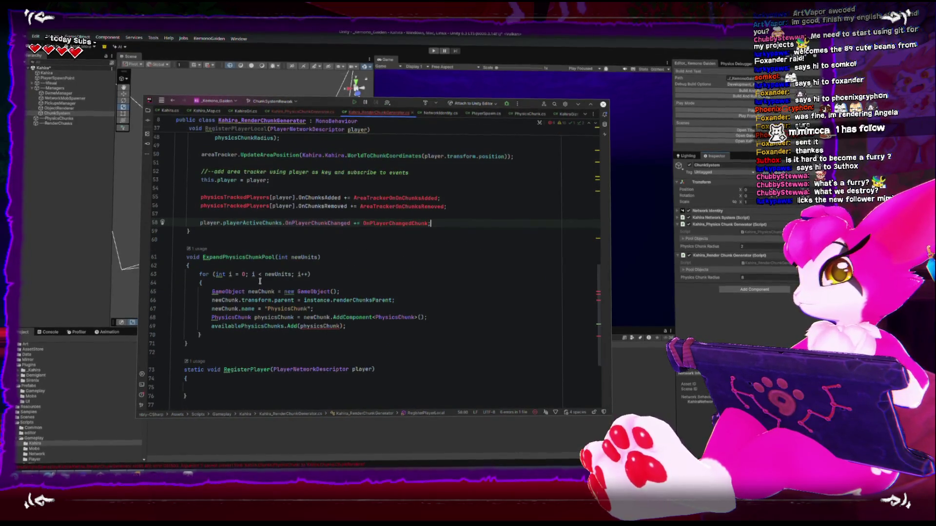
pyautogui.click(196, 276)
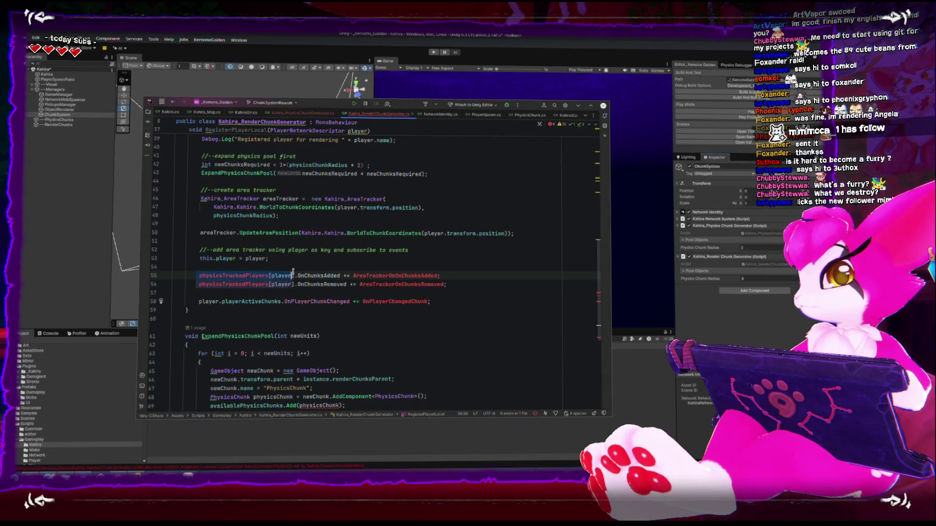
pyautogui.hotkey('ctrl', '[')
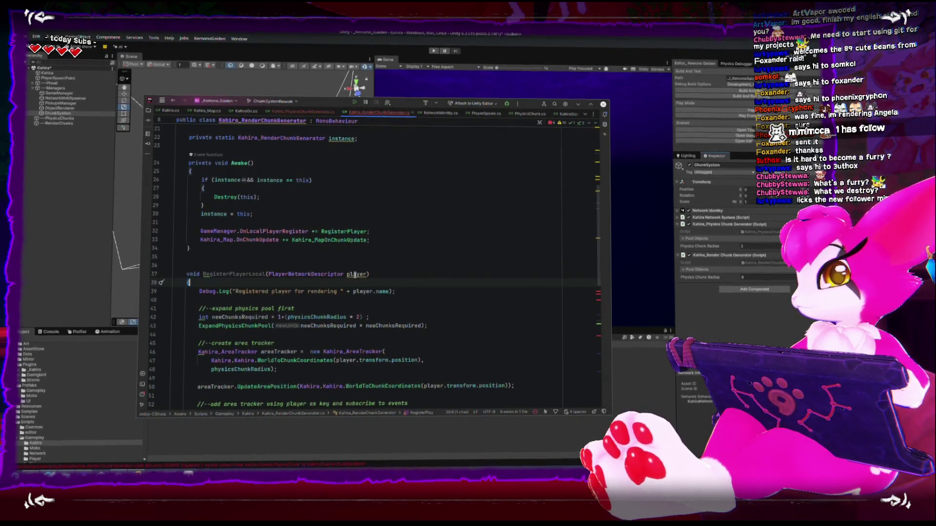
# Step: Rename RegisterPlayerLocal's player parameter to newPlayer
pyautogui.doubleClick(355, 274)
pyautogui.write('newPlayer')
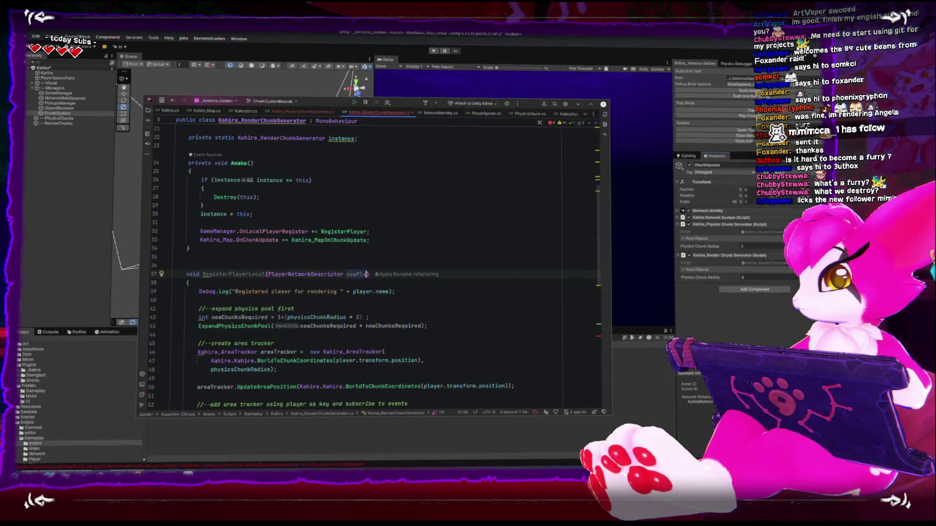
pyautogui.press('BackSpace')
pyautogui.press('BackSpace')
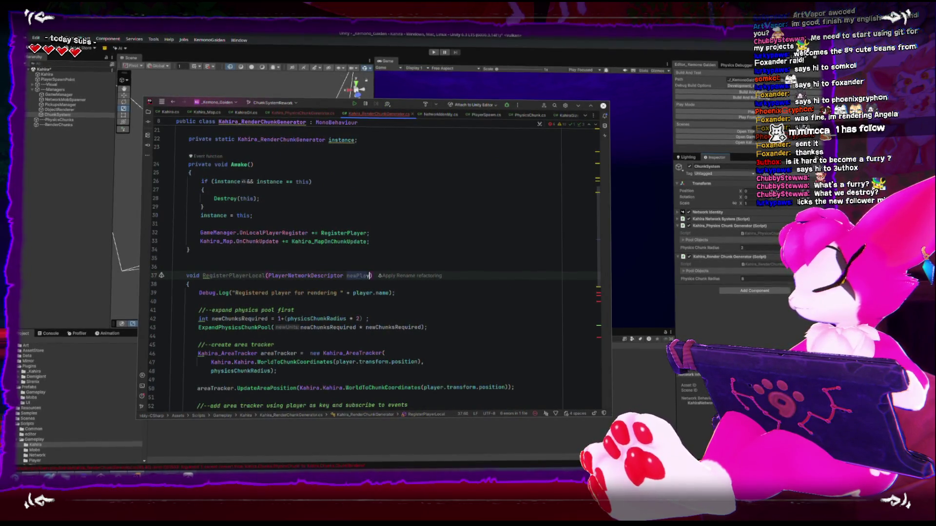
pyautogui.write('er')
pyautogui.scroll(-5, 250, 307)
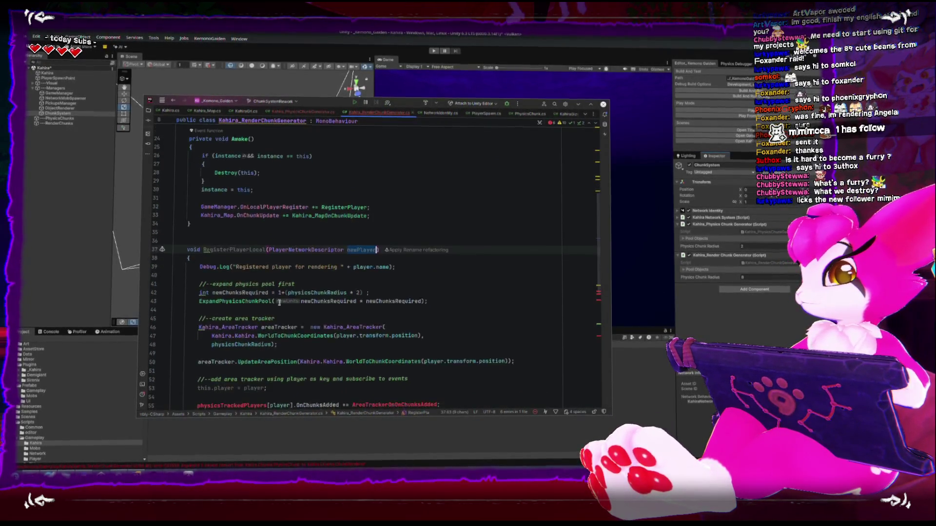
pyautogui.press('Return')
# Step: Change the assignment on line 53 to player = newPlayer, dropping the this. prefix
pyautogui.click(240, 286)
pyautogui.write('newP')
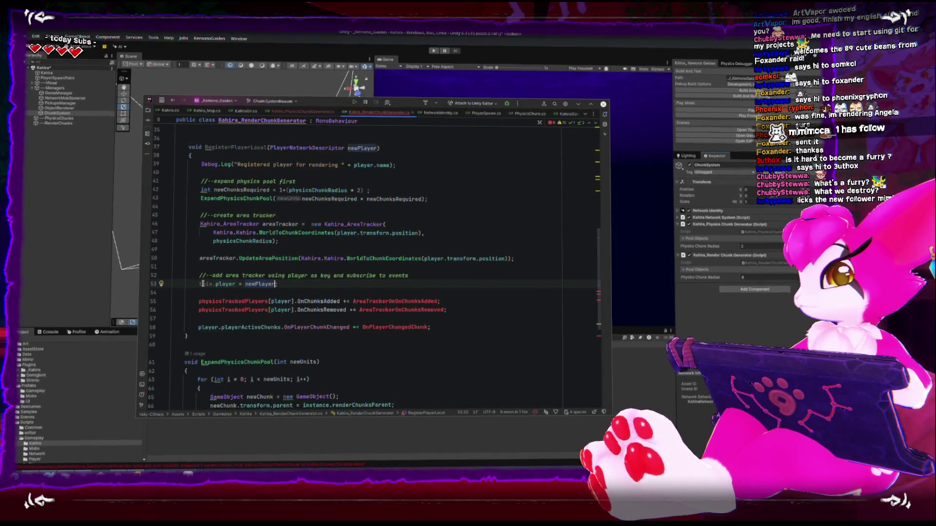
pyautogui.press('Home')
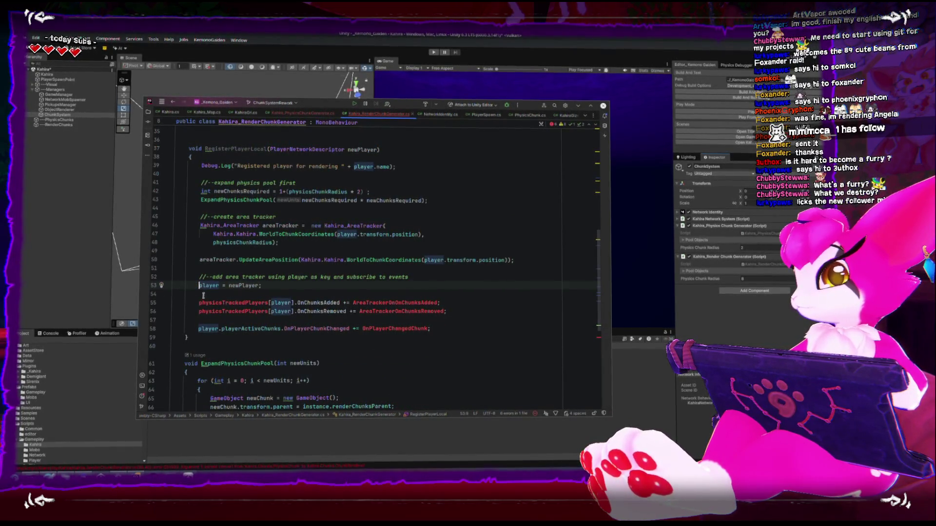
pyautogui.doubleClick(209, 286)
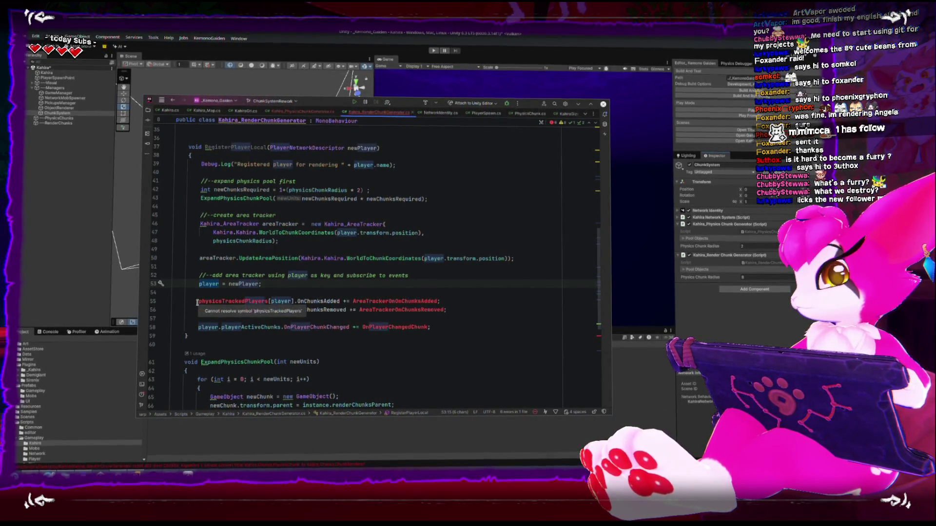
pyautogui.click(198, 301)
pyautogui.keyDown('shift'); pyautogui.click(294, 303); pyautogui.keyUp('shift')
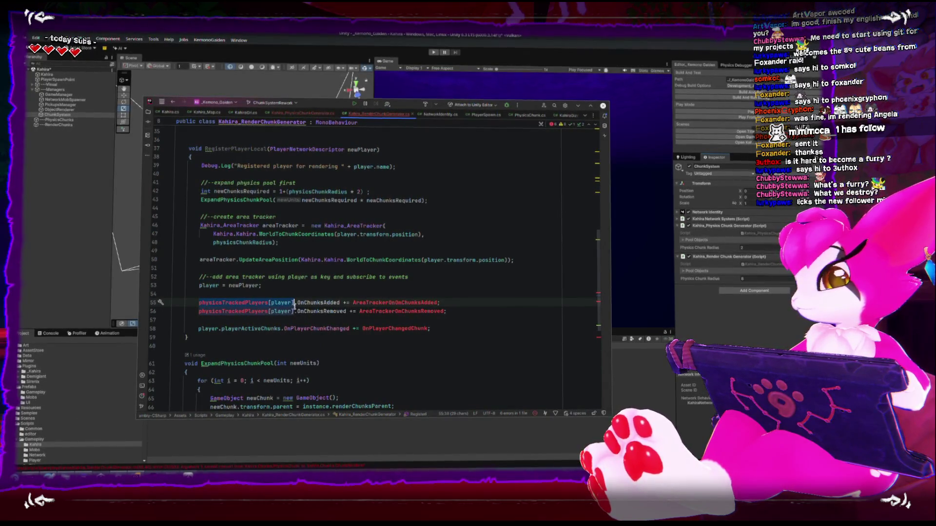
# Step: Store the new area tracker in the playerArea field instead of a local areaTracker
pyautogui.doubleClick(277, 225)
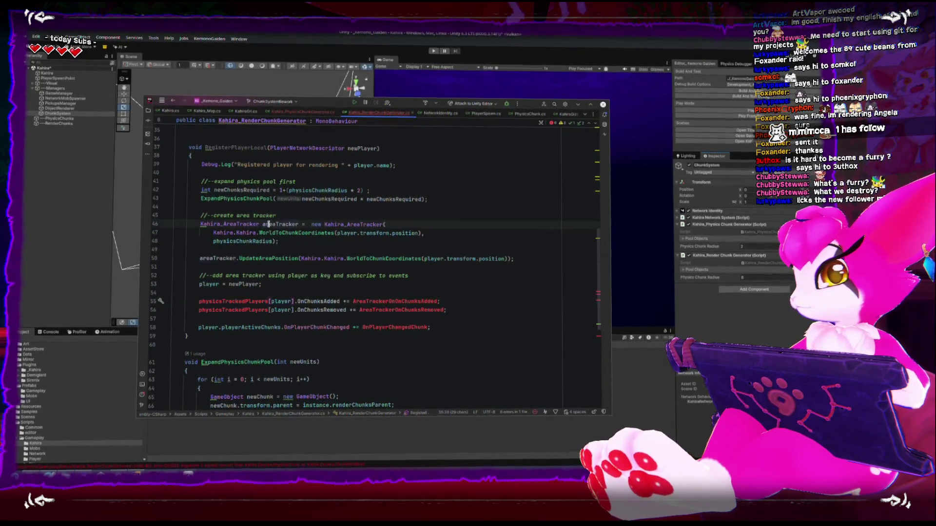
pyautogui.scroll(10, 285, 253)
pyautogui.scroll(1, 290, 290)
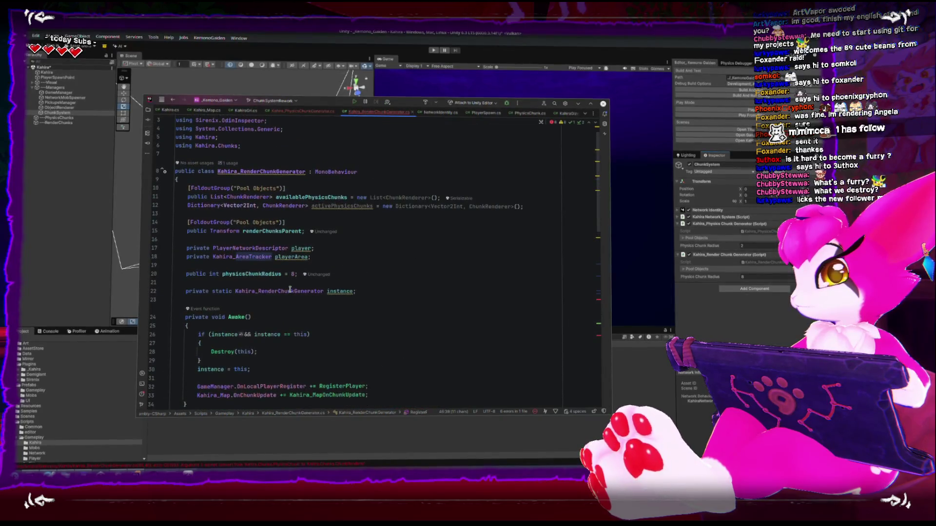
pyautogui.doubleClick(291, 258)
pyautogui.hotkey('ctrl', 'c')
pyautogui.scroll(-8, 286, 266)
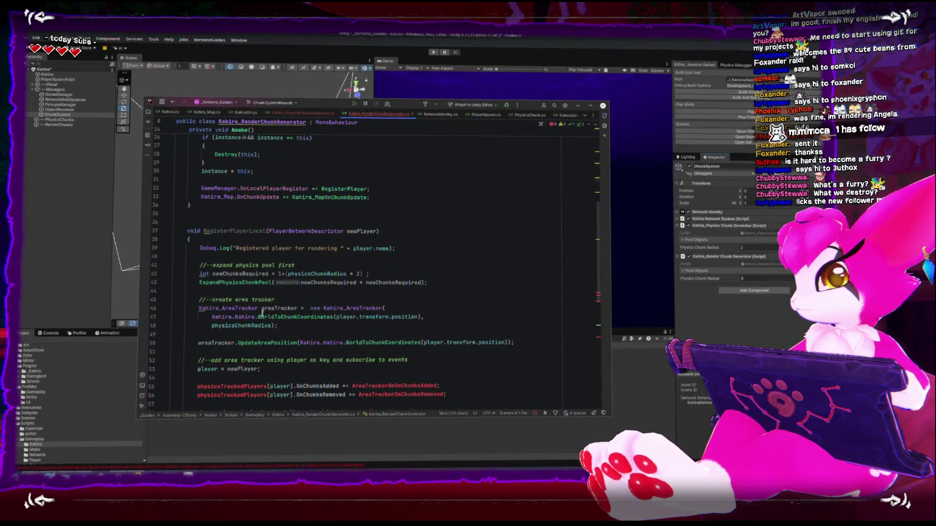
pyautogui.click(199, 308)
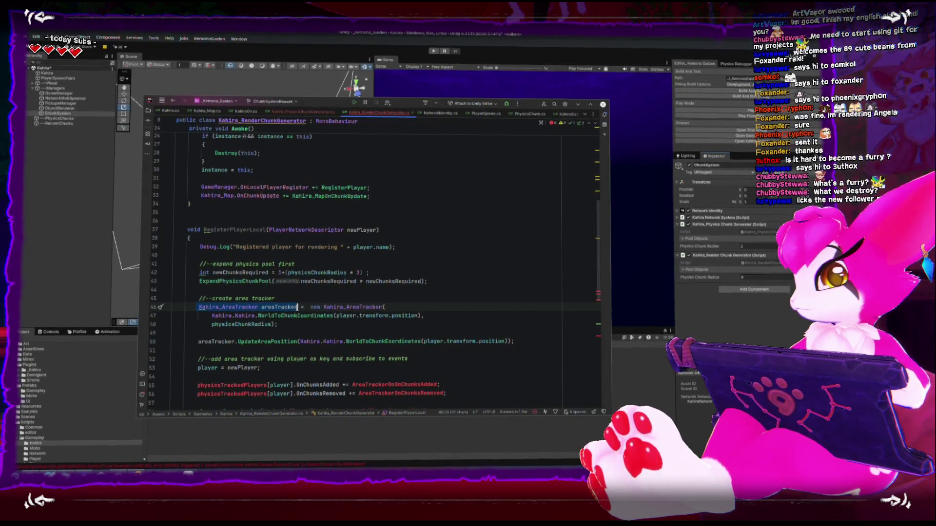
pyautogui.hotkey('ctrl', 'v')
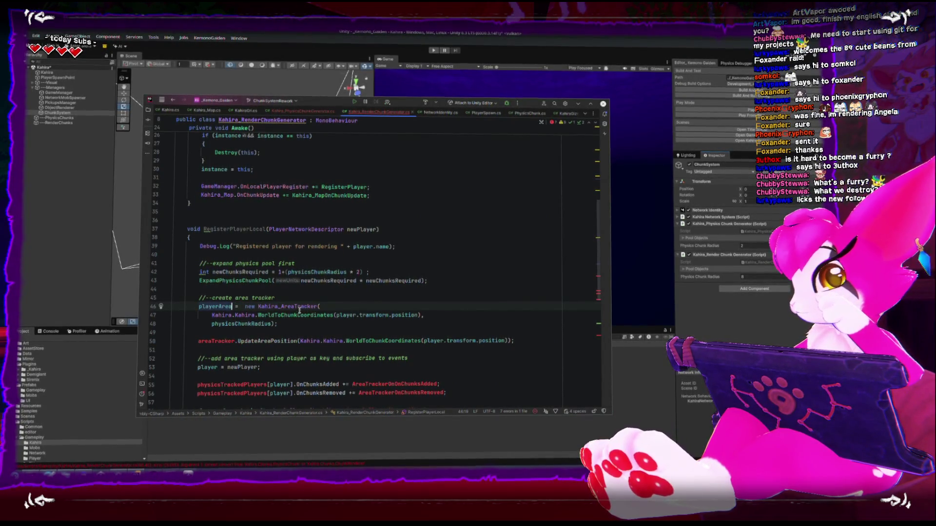
pyautogui.scroll(-3, 307, 307)
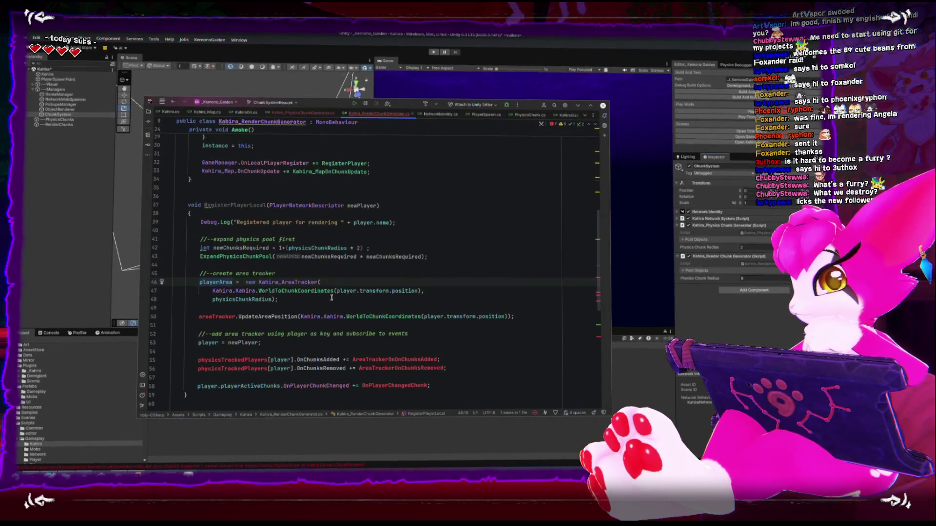
pyautogui.doubleClick(262, 300)
pyautogui.scroll(7, 258, 300)
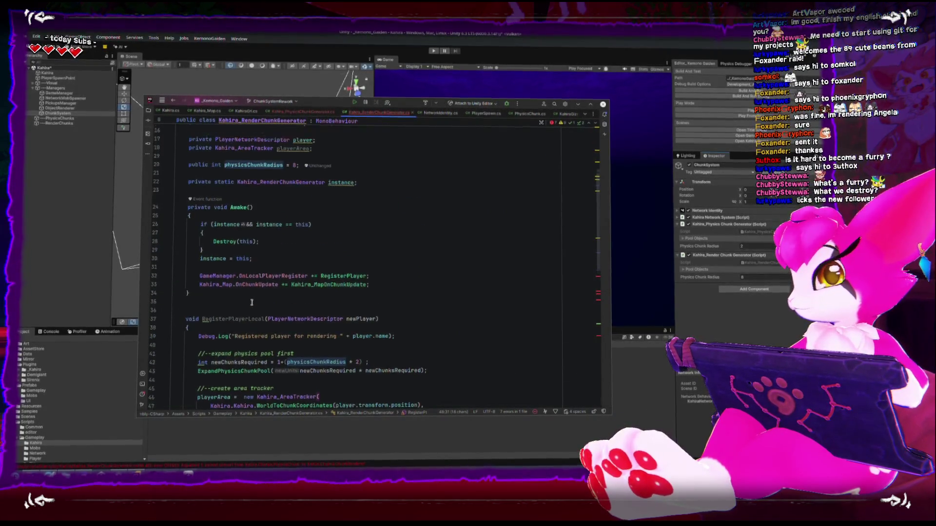
# Step: Rename the physicsChunkRadius field to renderChunkRadius everywhere
pyautogui.rightClick(258, 232)
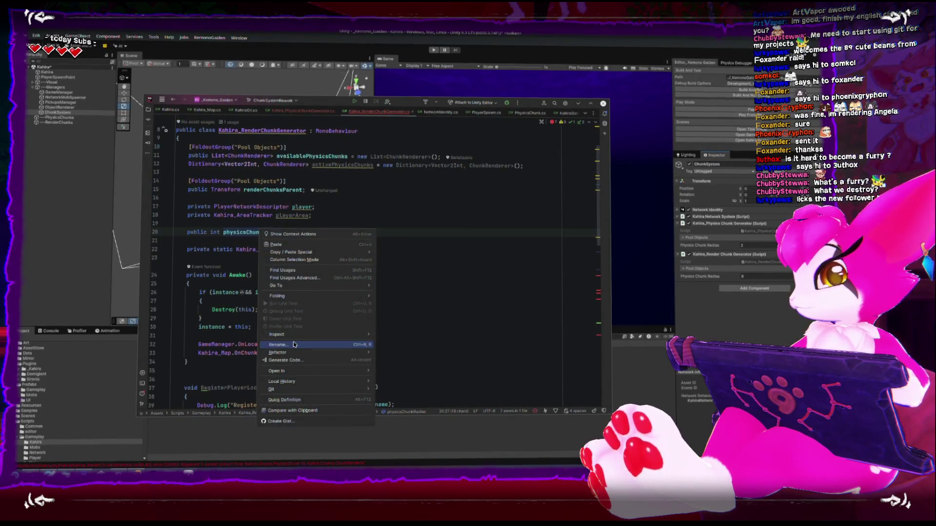
pyautogui.click(278, 344)
pyautogui.write('renderC')
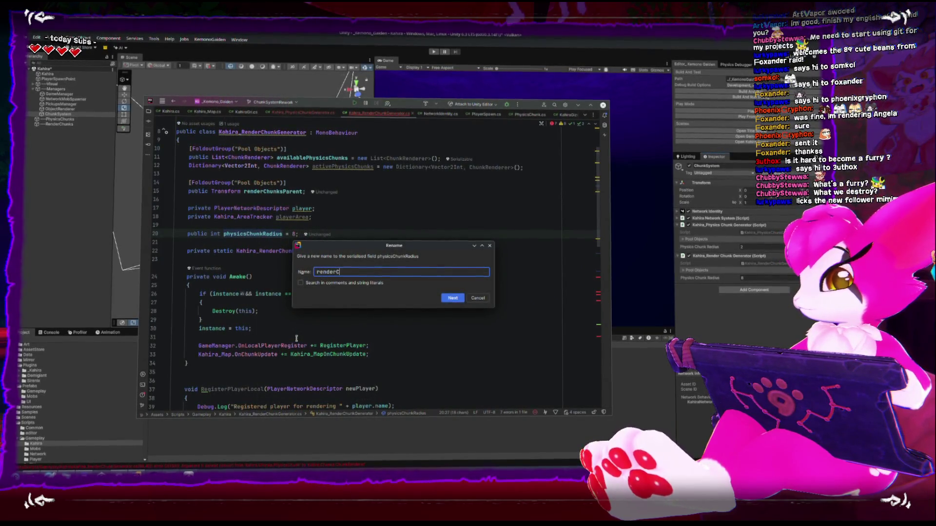
pyautogui.write('hunkRadius')
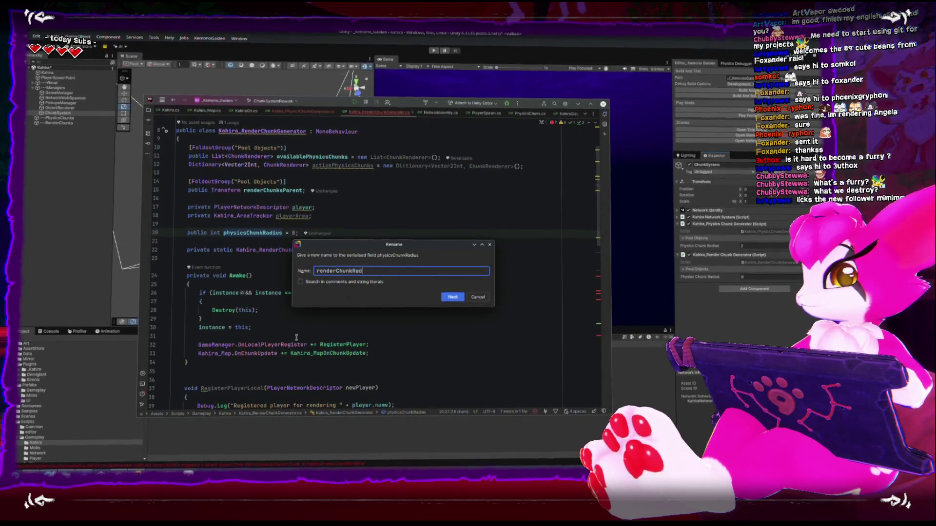
pyautogui.press('Return')
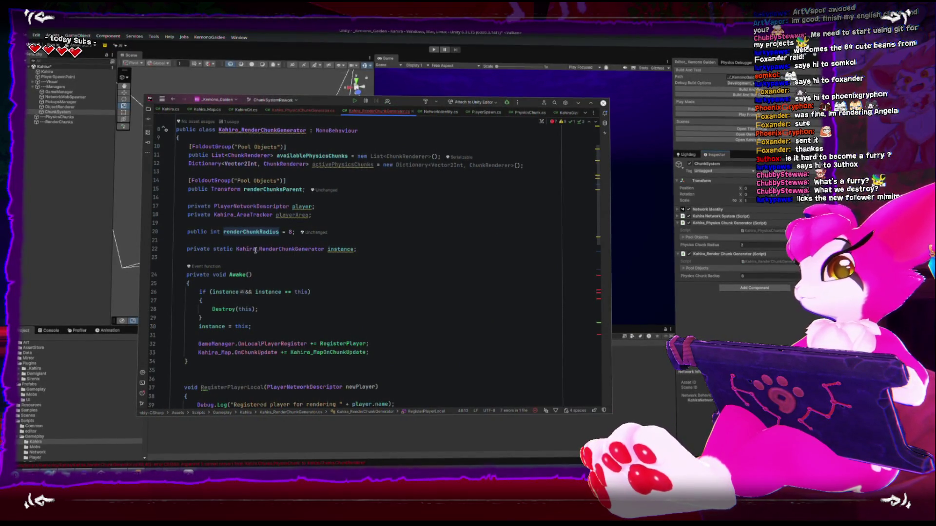
pyautogui.scroll(-6, 322, 319)
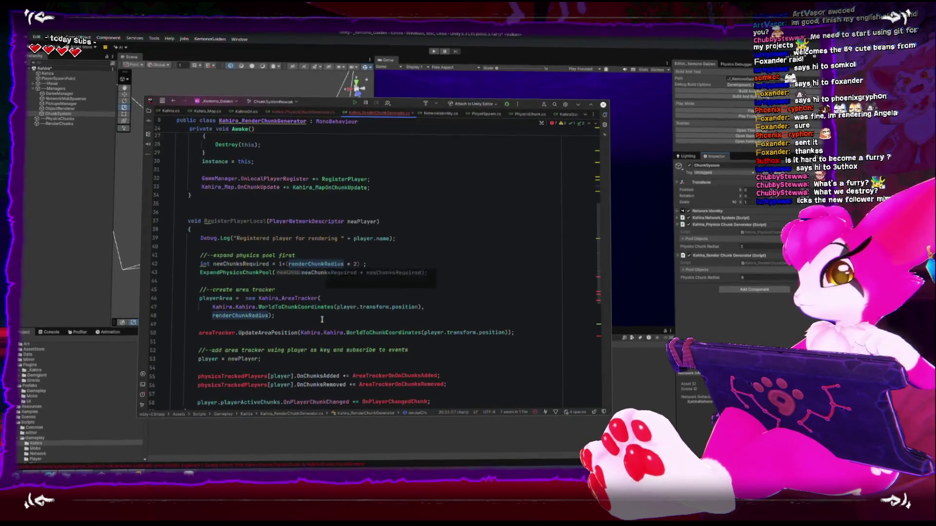
pyautogui.scroll(-4, 322, 319)
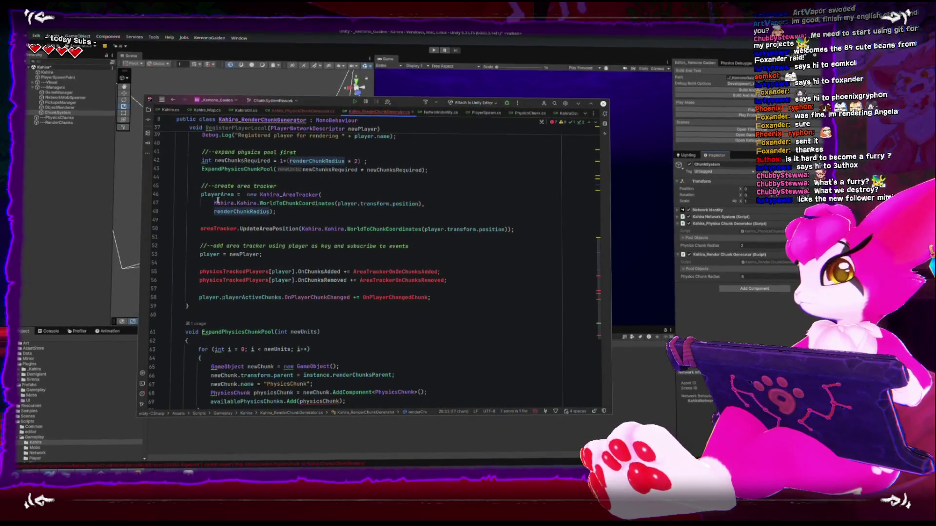
# Step: Replace areaTracker with playerArea in the UpdateAreaPosition call on line 50
pyautogui.doubleClick(217, 195)
pyautogui.doubleClick(219, 227)
pyautogui.write('playerArea')
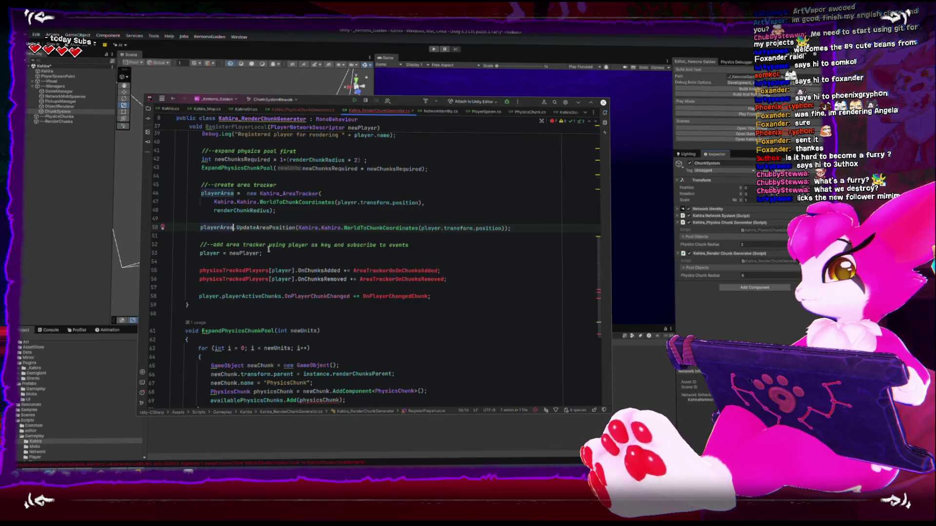
pyautogui.scroll(3, 291, 282)
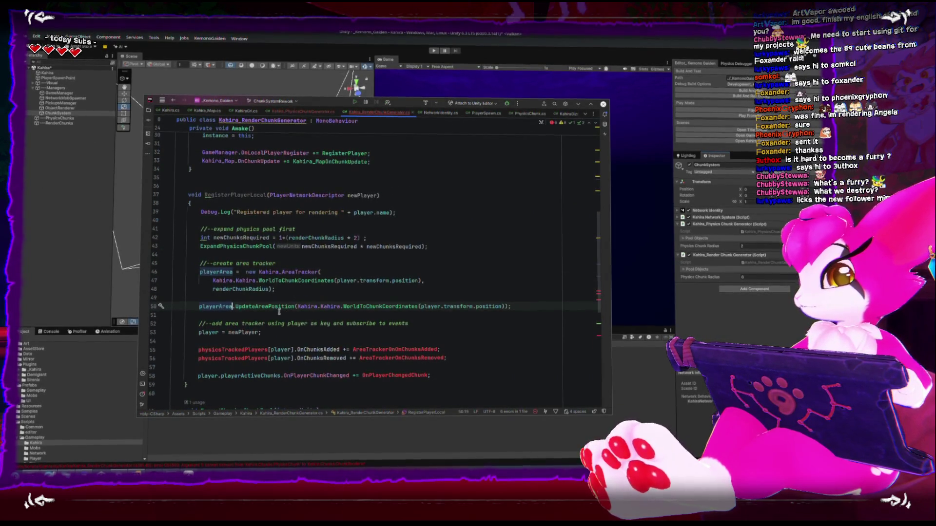
pyautogui.scroll(-3, 279, 311)
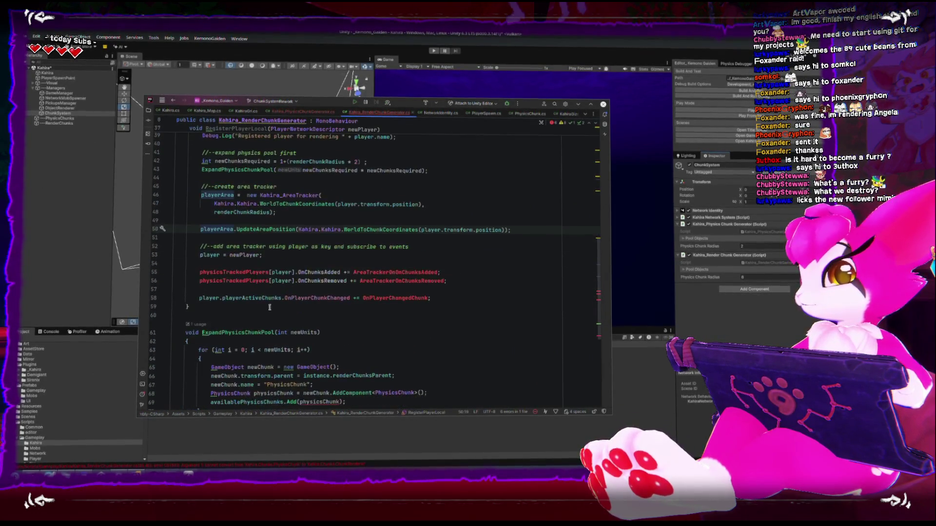
pyautogui.click(204, 272)
pyautogui.moveTo(301, 270)
pyautogui.mouseDown()
pyautogui.moveTo(214, 271)
pyautogui.moveTo(296, 271)
pyautogui.mouseUp()
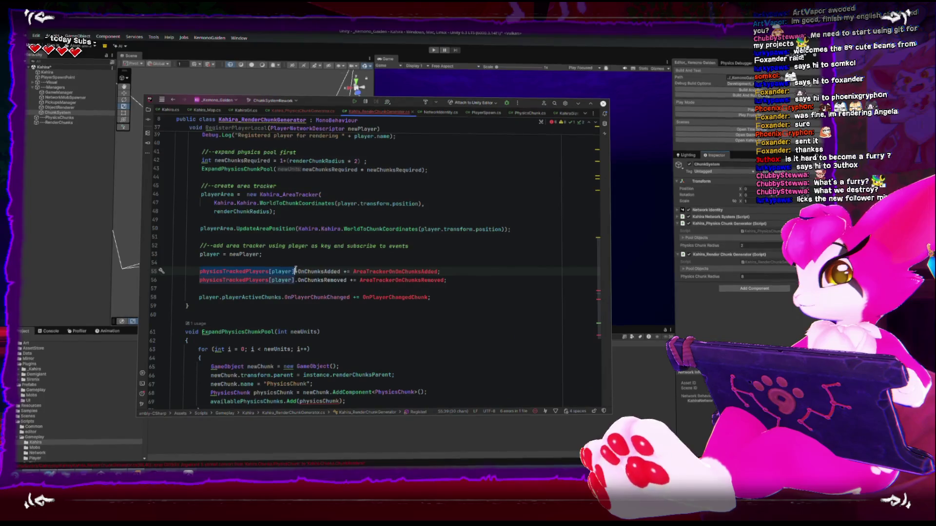
pyautogui.write('playerArea')
pyautogui.press('Down')
pyautogui.press('Down')
pyautogui.moveTo(198, 281); pyautogui.dragTo(268, 281)
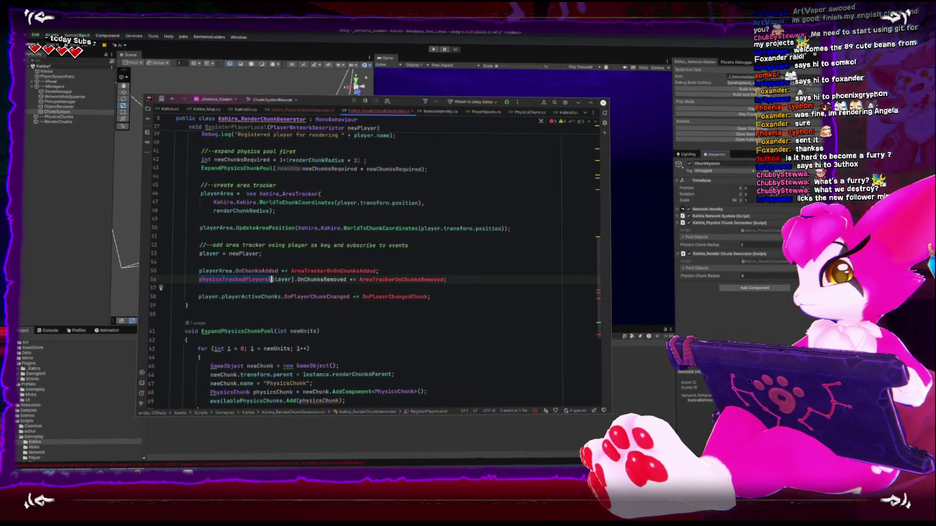
pyautogui.write('playerArea')
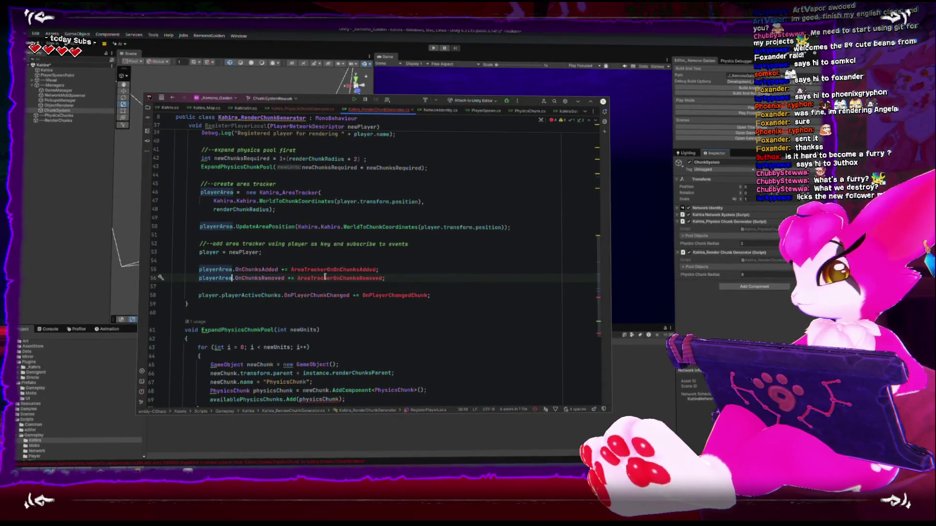
pyautogui.scroll(-1, 325, 276)
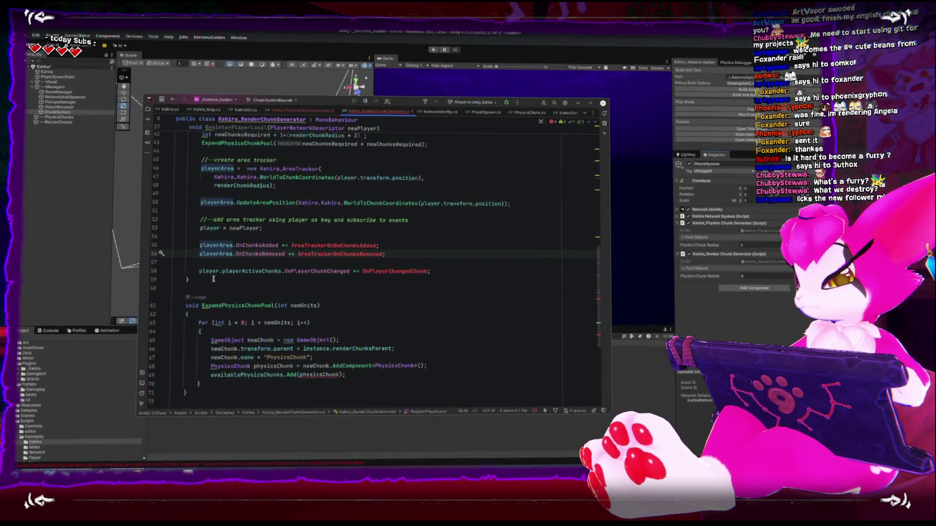
pyautogui.doubleClick(214, 272)
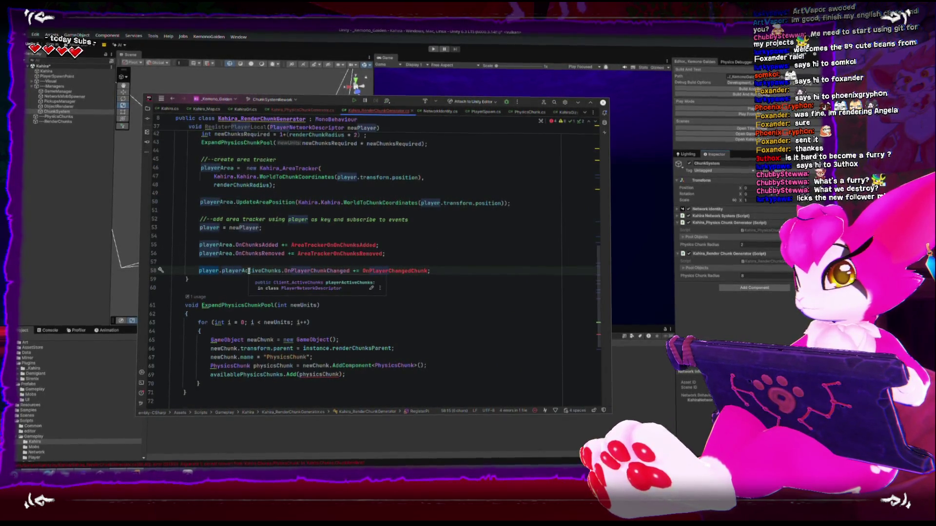
pyautogui.moveTo(285, 271); pyautogui.dragTo(351, 271)
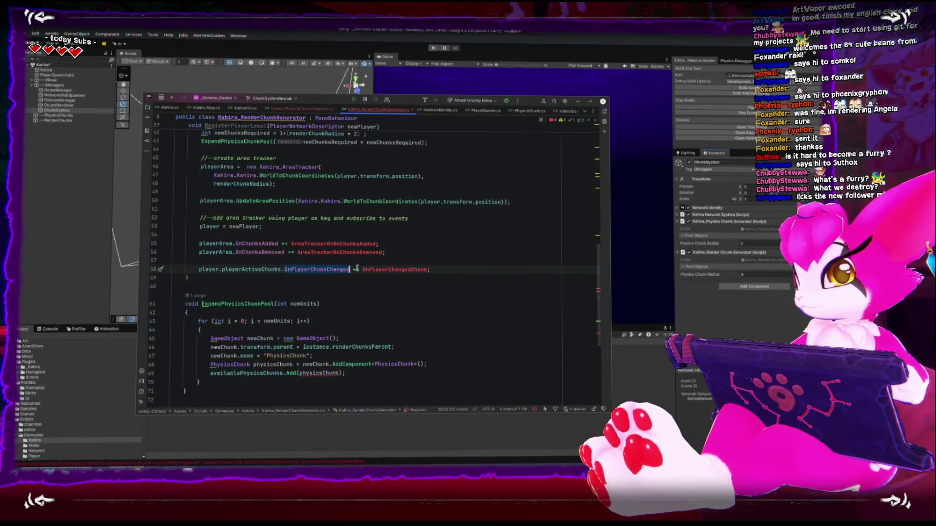
pyautogui.doubleClick(385, 270)
pyautogui.scroll(-3, 375, 303)
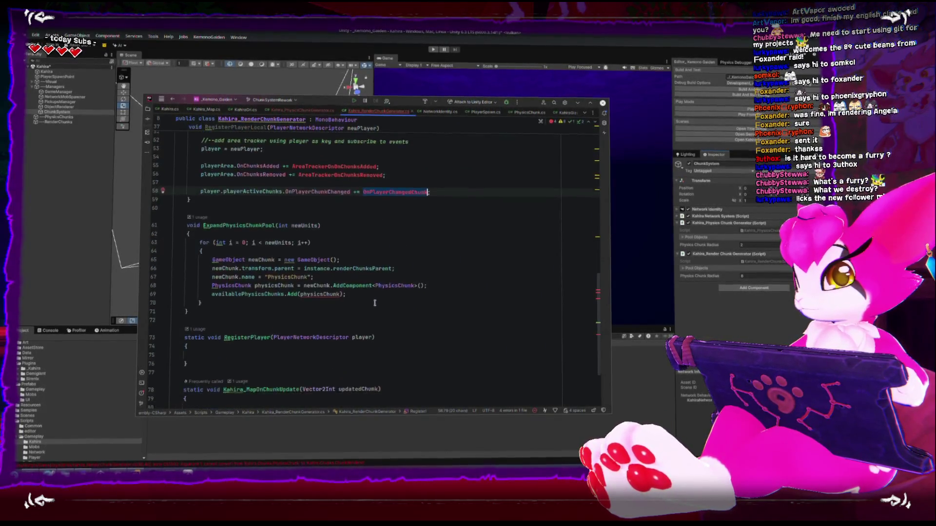
pyautogui.scroll(-3, 374, 303)
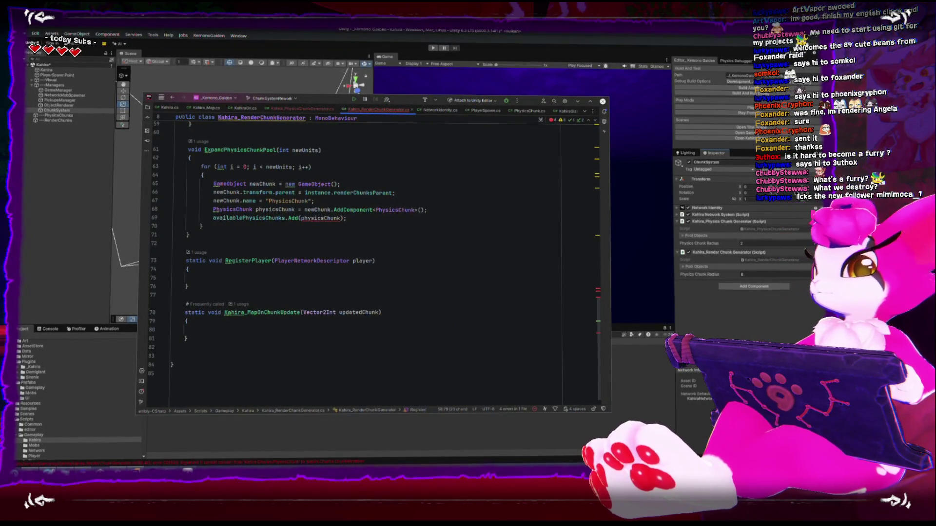
pyautogui.scroll(3, 554, 264)
# Step: On line 68, use ChunkRenderer for the type and AddComponent<>, naming the variable chunkRenderer
pyautogui.doubleClick(307, 297)
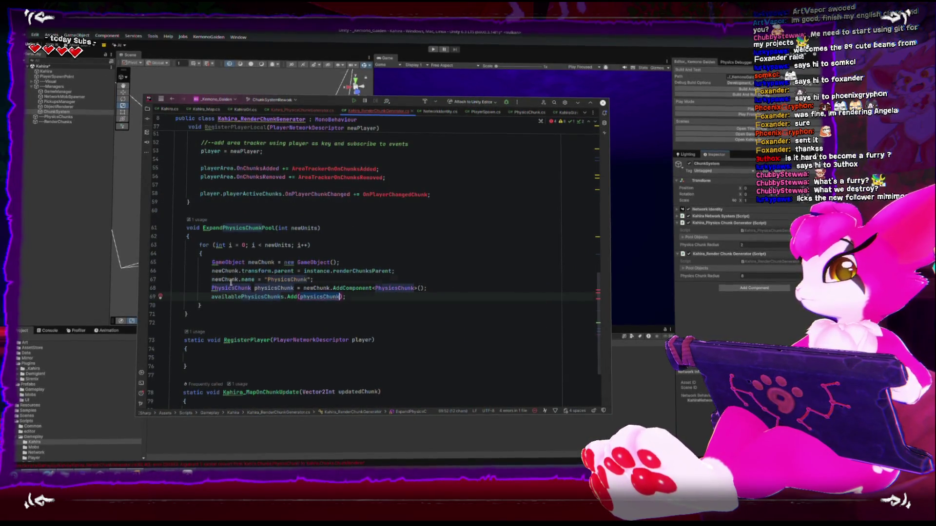
pyautogui.doubleClick(232, 287)
pyautogui.write('Chunk')
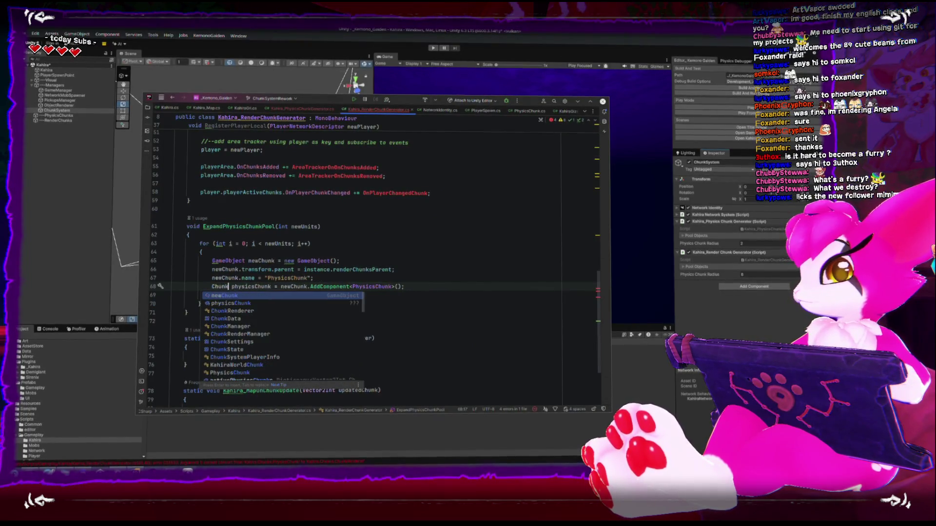
pyautogui.write('R')
pyautogui.press('Return')
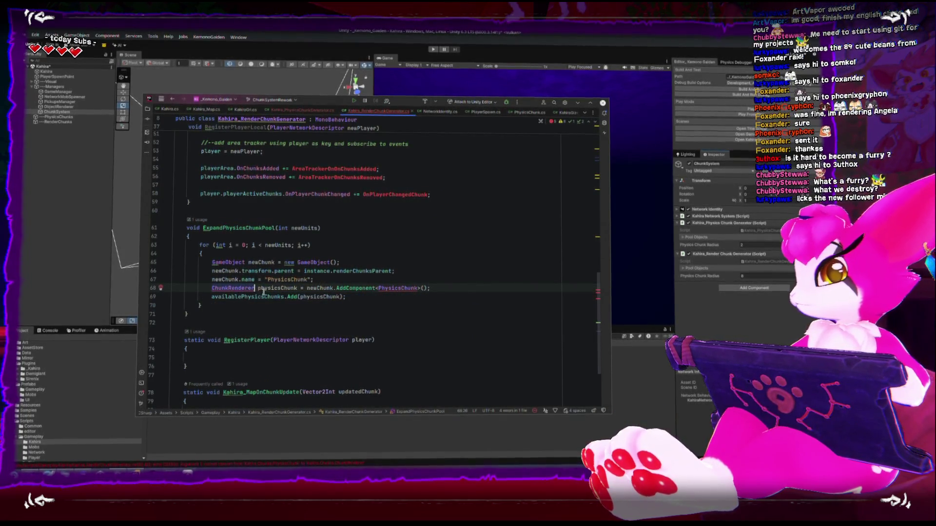
pyautogui.doubleClick(267, 289)
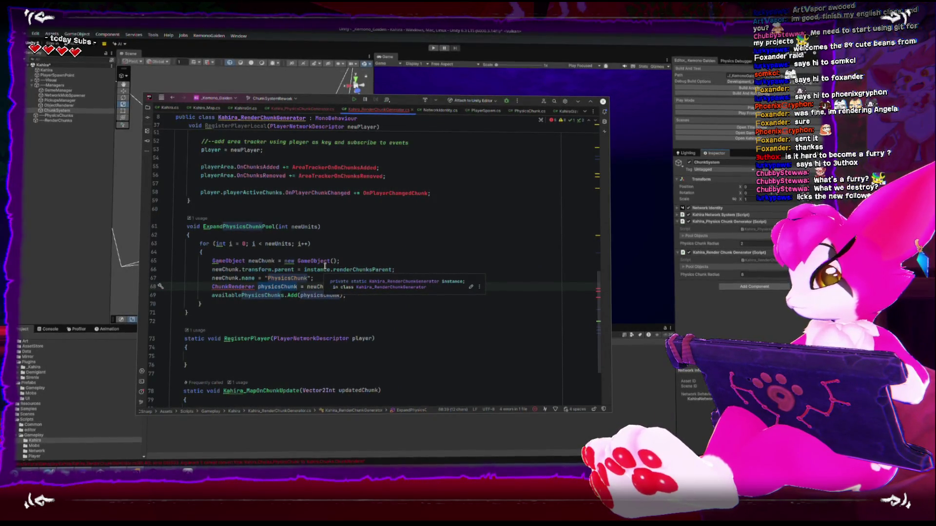
pyautogui.write('chunkRenderer')
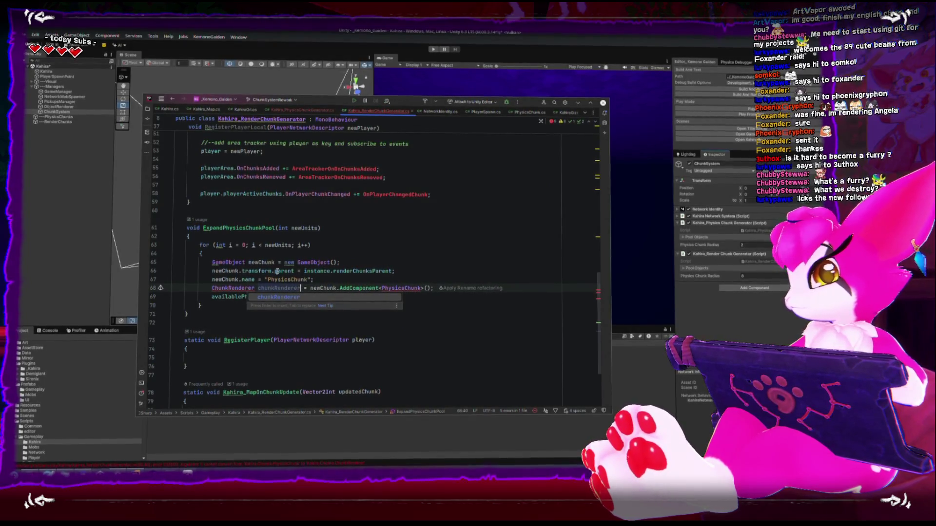
pyautogui.click(411, 289)
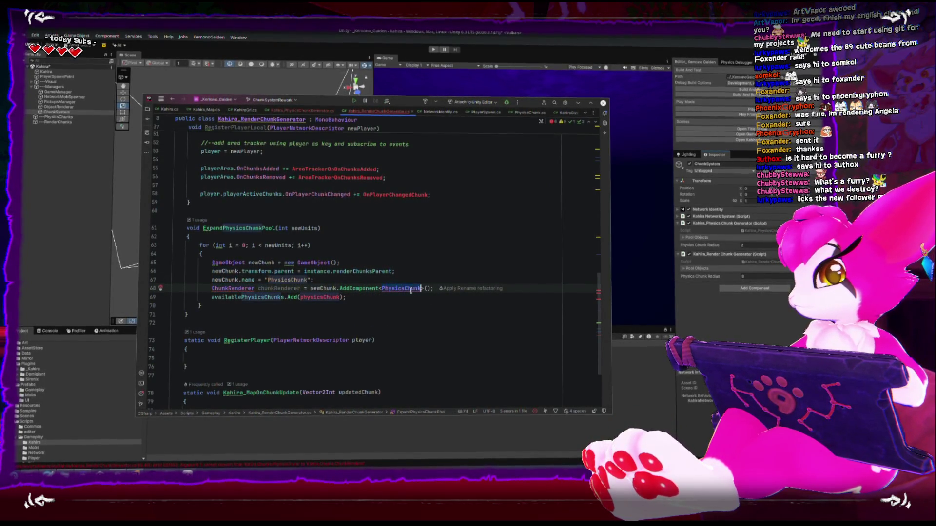
pyautogui.write('ChunkRenderer')
pyautogui.doubleClick(319, 297)
# Step: Add chunkRenderer to the pool list and rename the list availableRenderChunks
pyautogui.write('chunkRenderer')
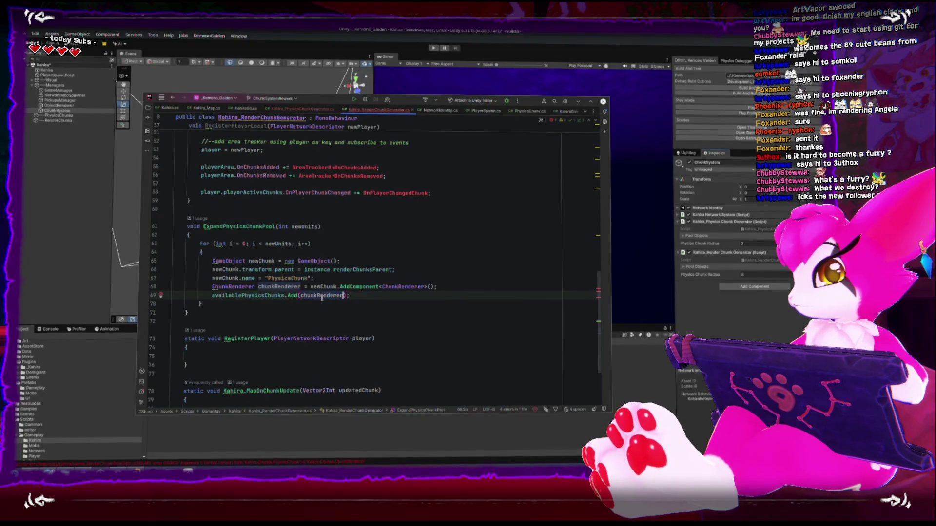
pyautogui.rightClick(248, 299)
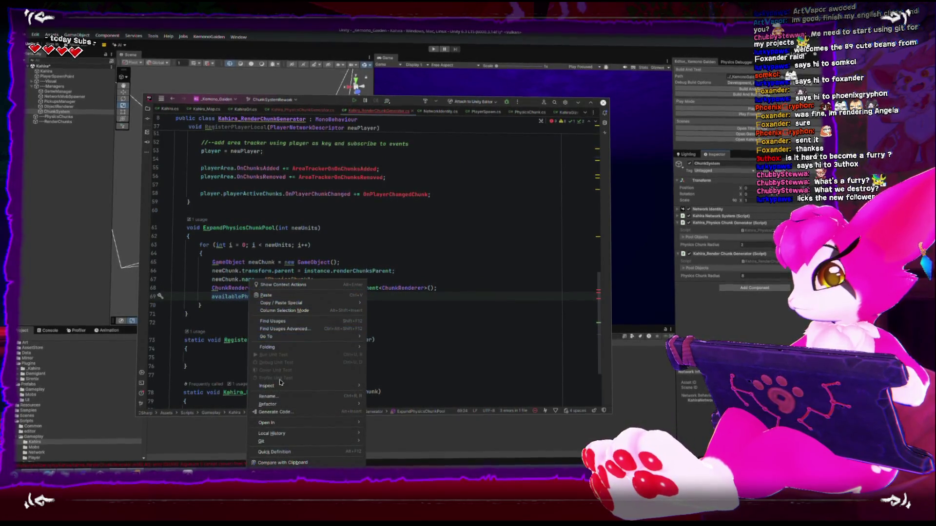
pyautogui.click(285, 396)
pyautogui.write('availa')
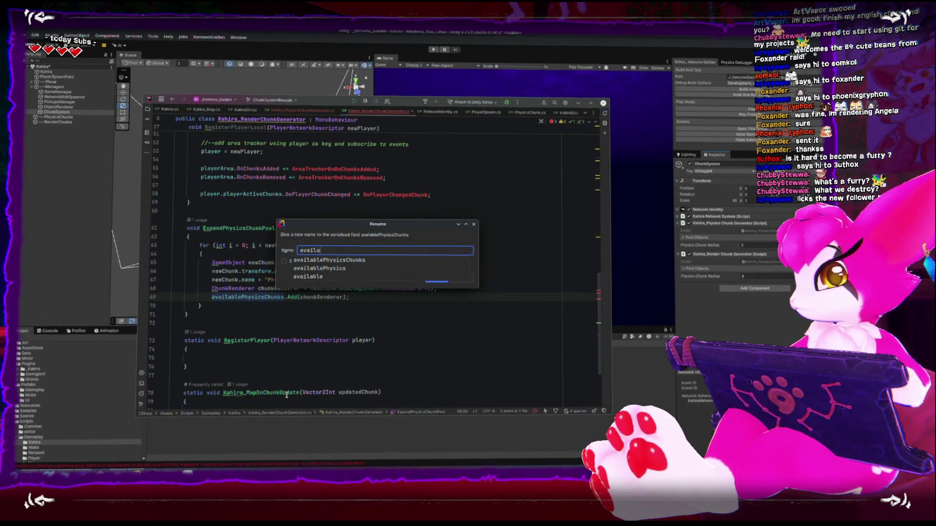
pyautogui.write('bleRenderChun')
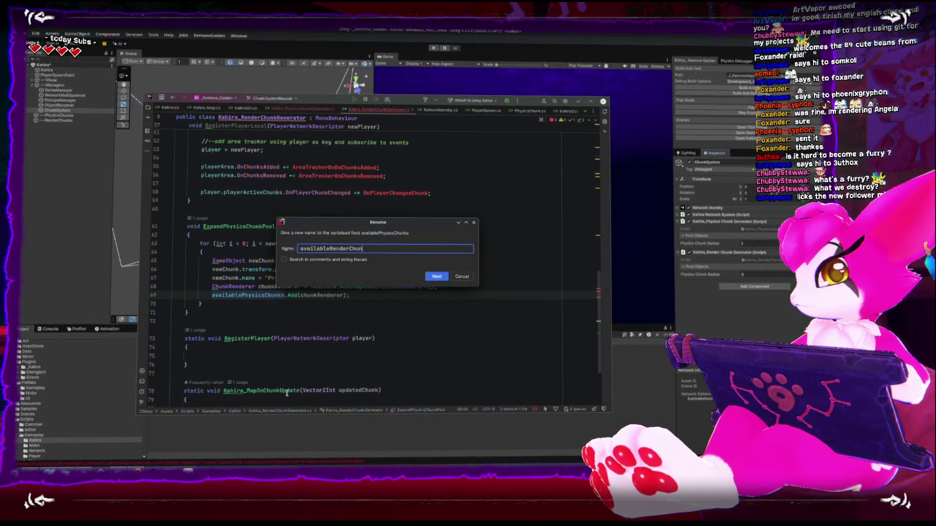
pyautogui.write('ks')
pyautogui.press('Return')
# Step: Name new chunks "RenderChunk" and insert an empty line above the ChunkRenderer line
pyautogui.doubleClick(286, 278)
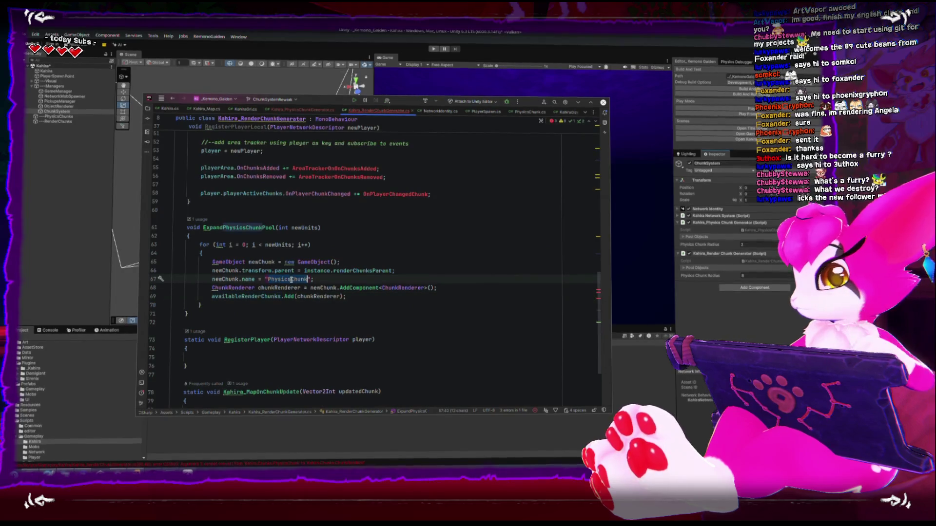
pyautogui.write('Render')
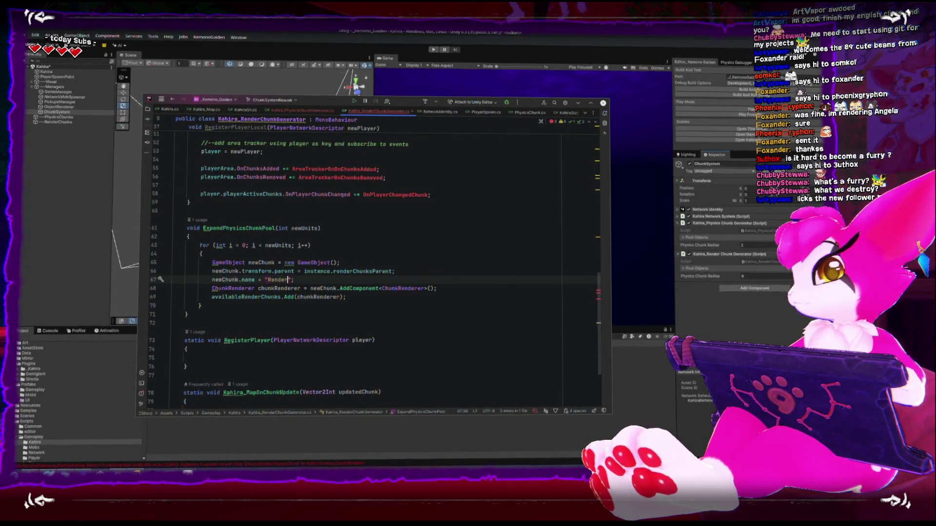
pyautogui.write('Chunk')
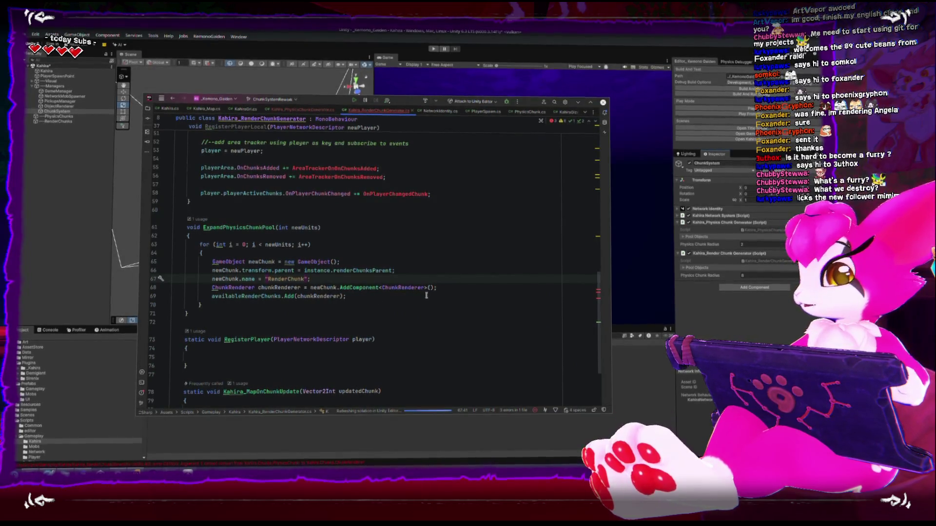
pyautogui.click(449, 289)
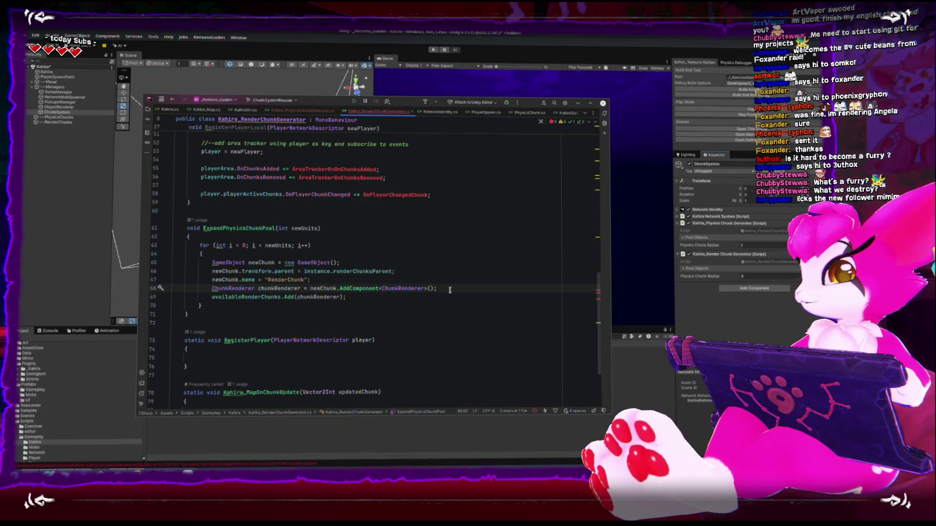
pyautogui.hotkey('ctrl', 'alt', 'Return')
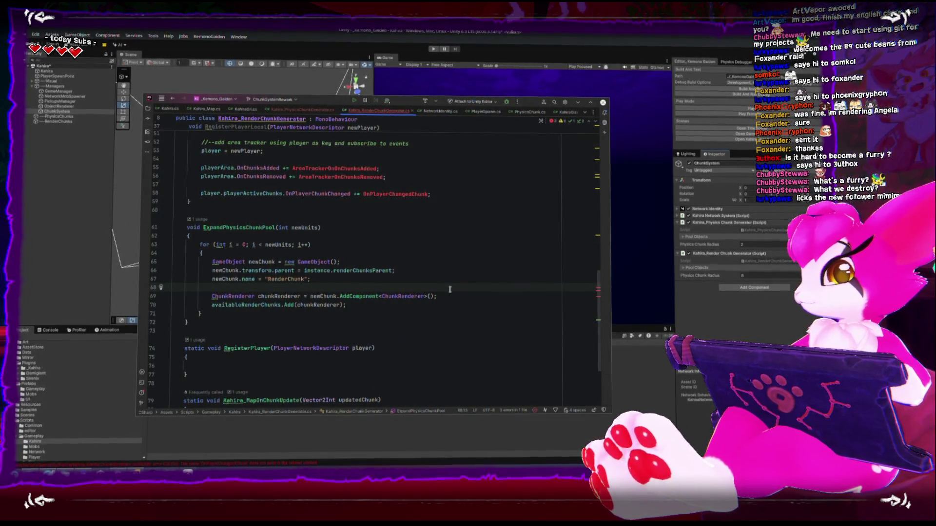
# Step: Add a MeshFilter component to each newChunk with newChunk.AddComponent<MeshFilter>()
pyautogui.write('new')
pyautogui.press('Down')
pyautogui.press('Return')
pyautogui.write('newChunk.')
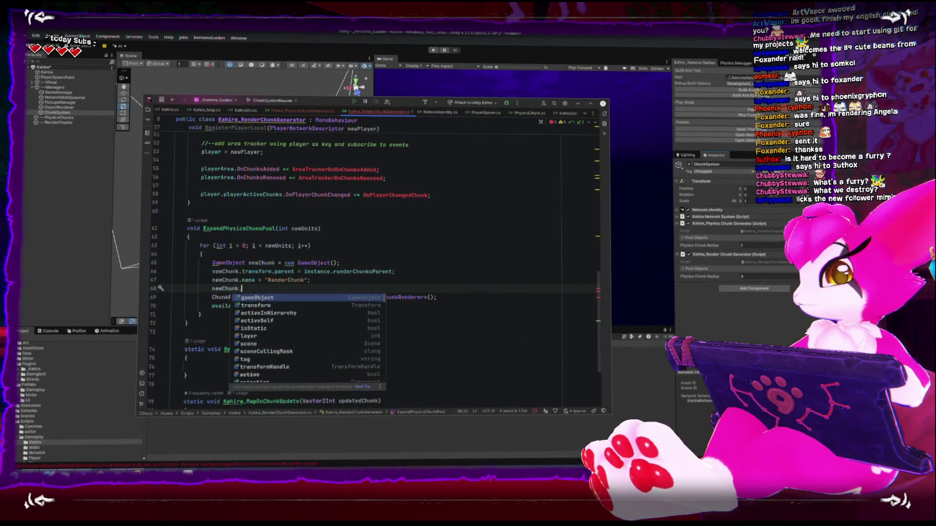
pyautogui.write('Add')
pyautogui.press('Return')
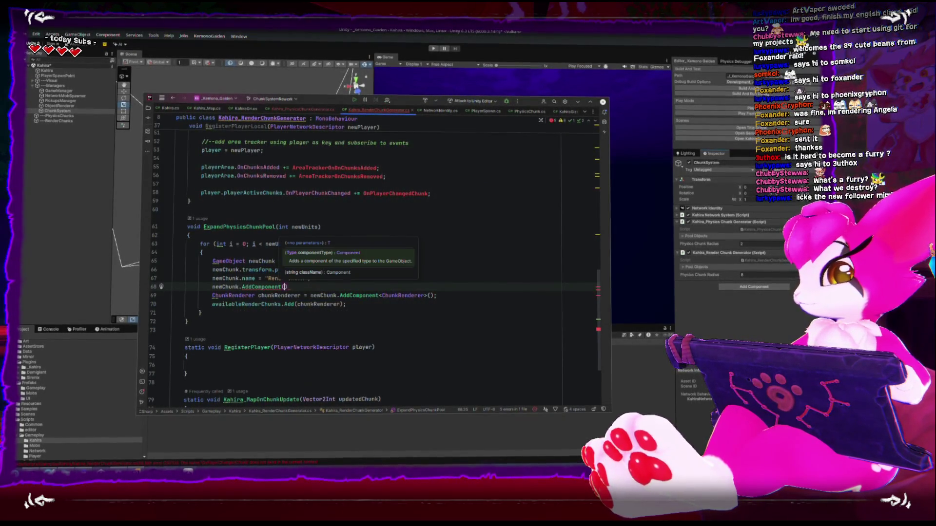
pyautogui.write('<MeshF')
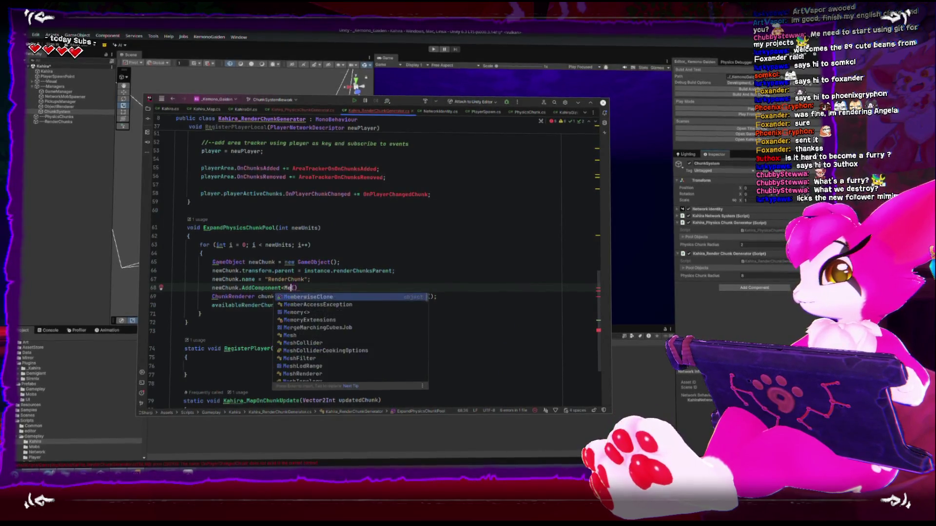
pyautogui.press('Return')
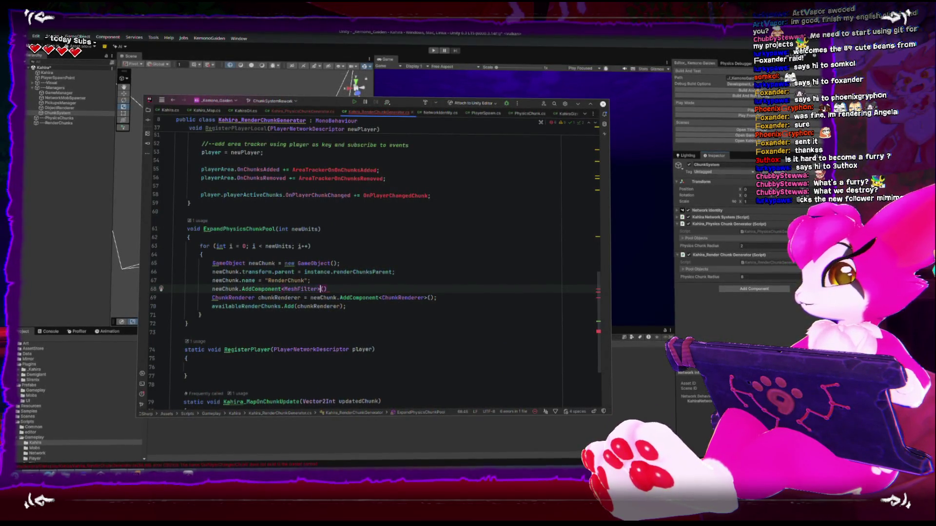
pyautogui.write(';')
pyautogui.press('Return')
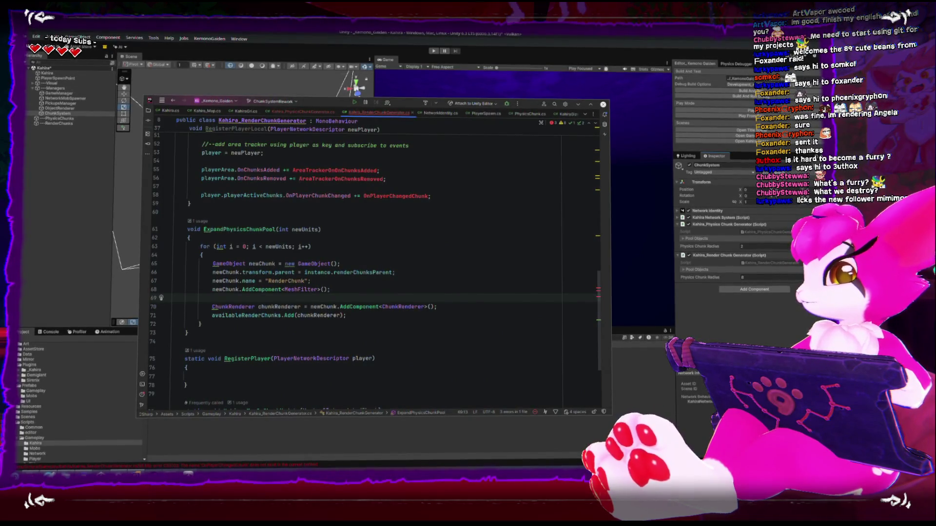
# Step: Add a MeshRenderer component to newChunk and save the script
pyautogui.write('newChunk.')
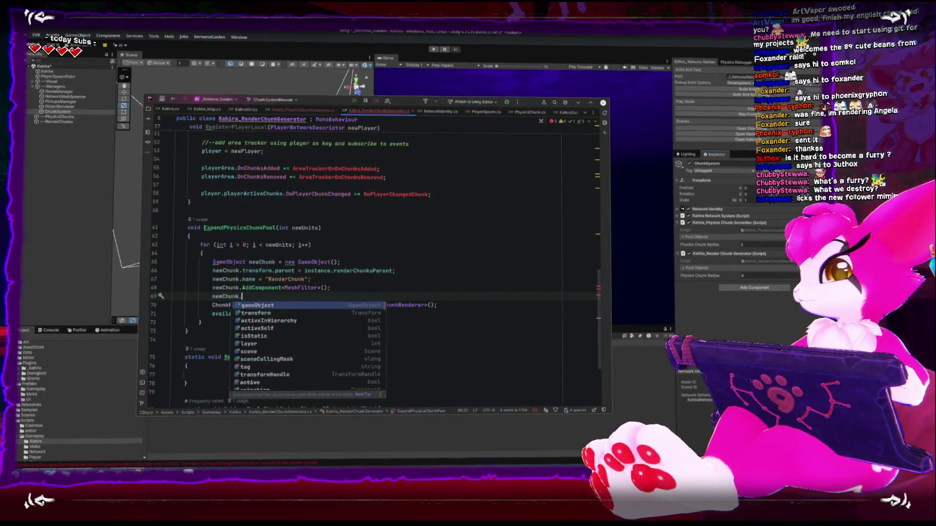
pyautogui.write('Add')
pyautogui.press('Return')
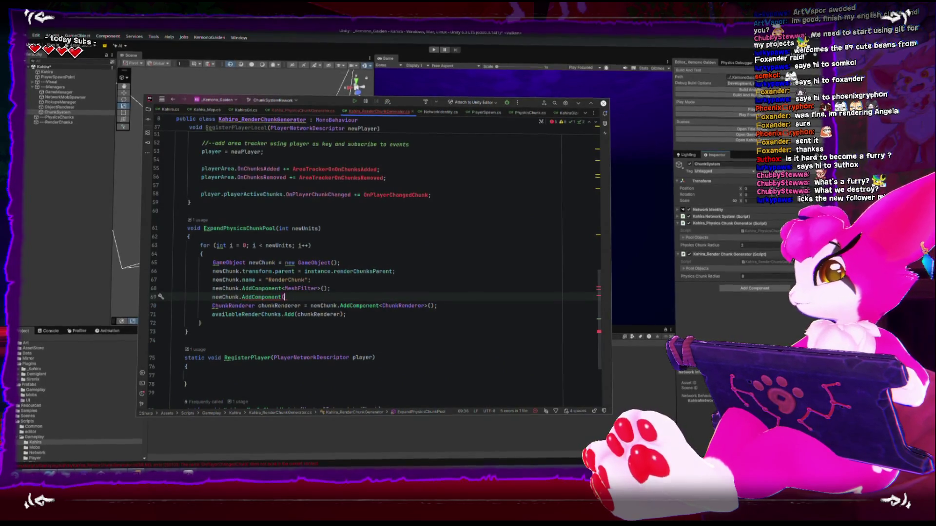
pyautogui.write('MeshR')
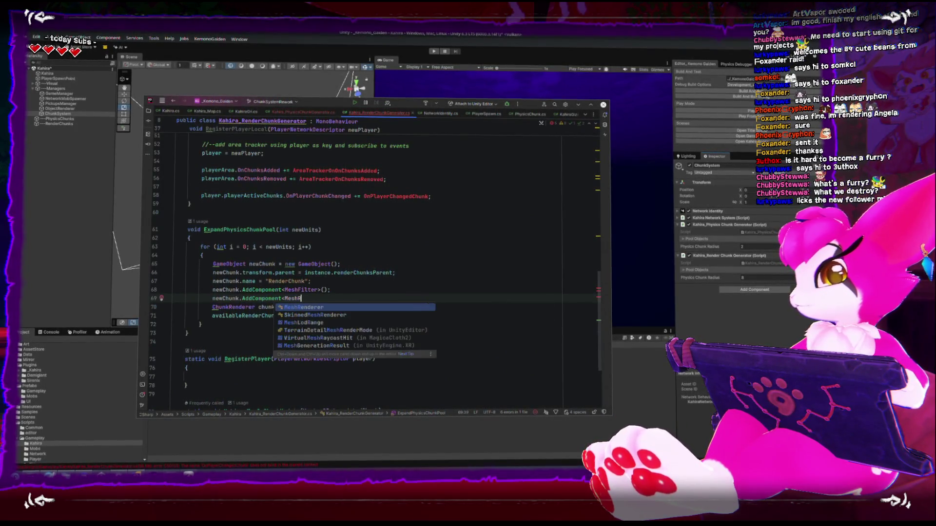
pyautogui.write('enderer>();')
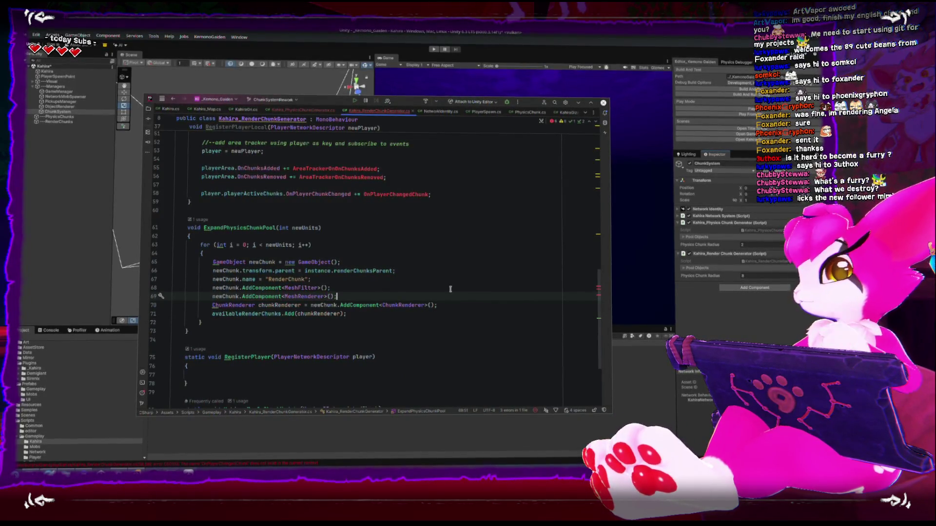
pyautogui.hotkey('ctrl', 's')
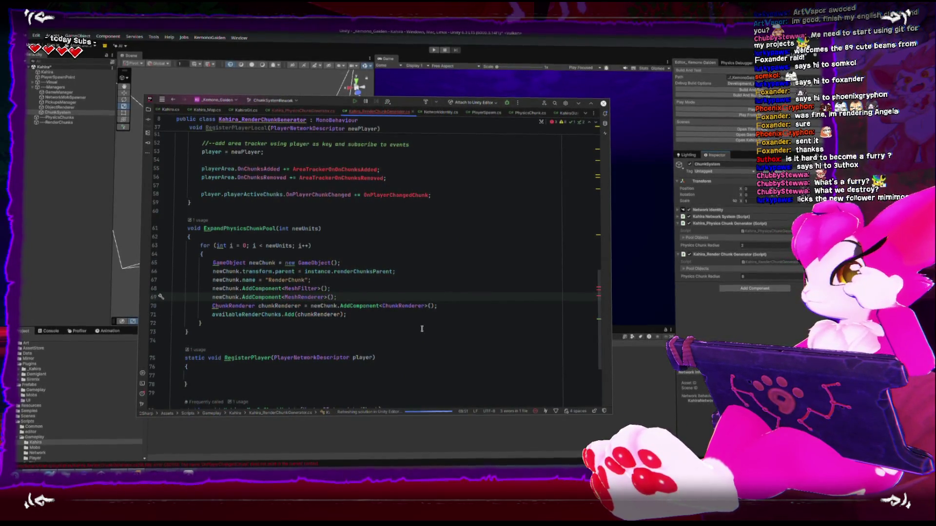
pyautogui.scroll(-3, 414, 337)
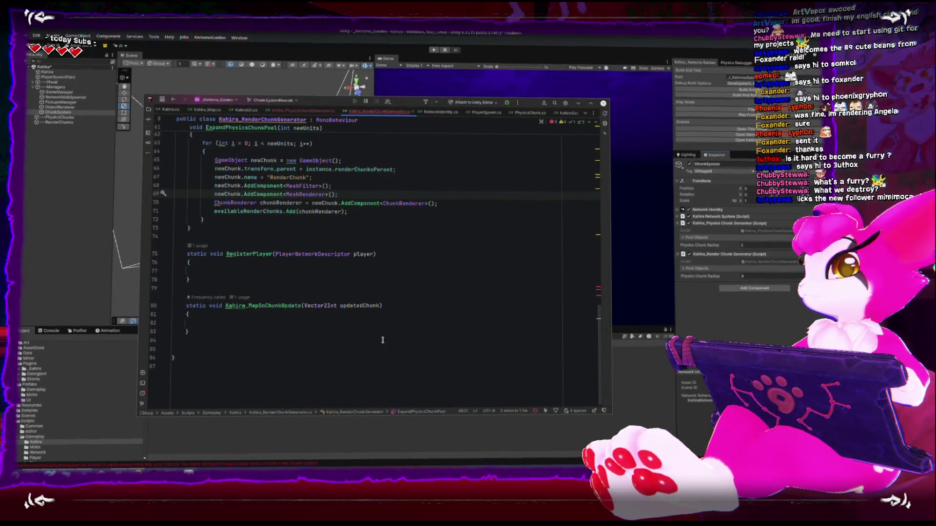
pyautogui.scroll(6, 382, 340)
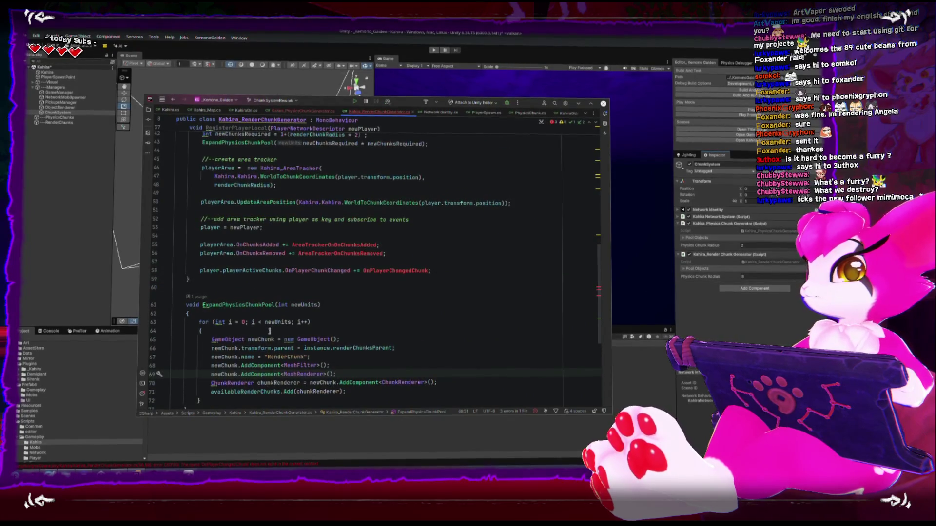
# Step: In Kahira_PhysicsChunkGenerator.cs, select and fold the OnPlayerChangedChunk method body
pyautogui.click(302, 115)
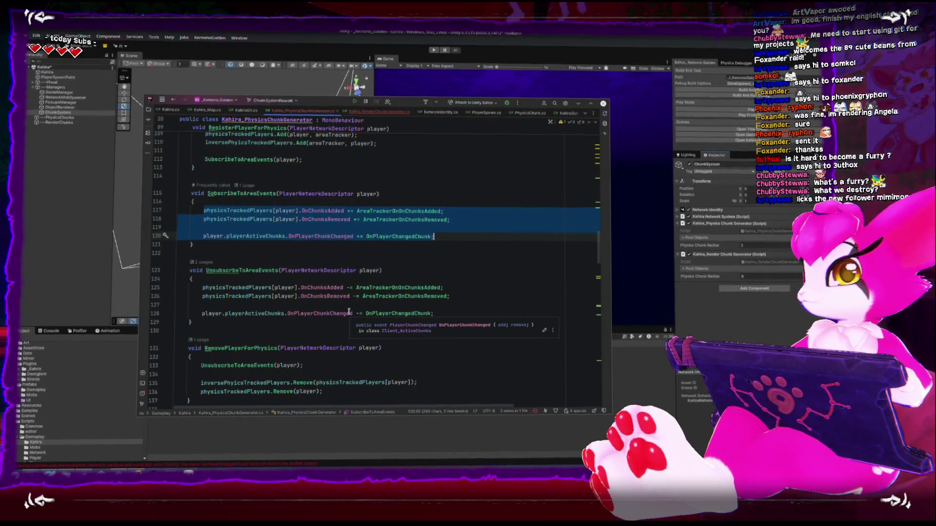
pyautogui.scroll(-1, 347, 312)
pyautogui.scroll(-5, 346, 311)
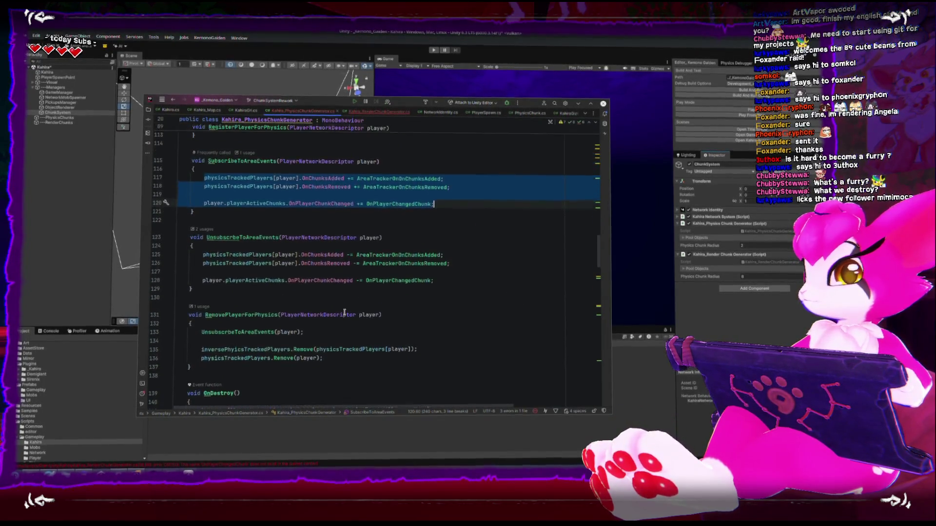
pyautogui.scroll(-4, 343, 315)
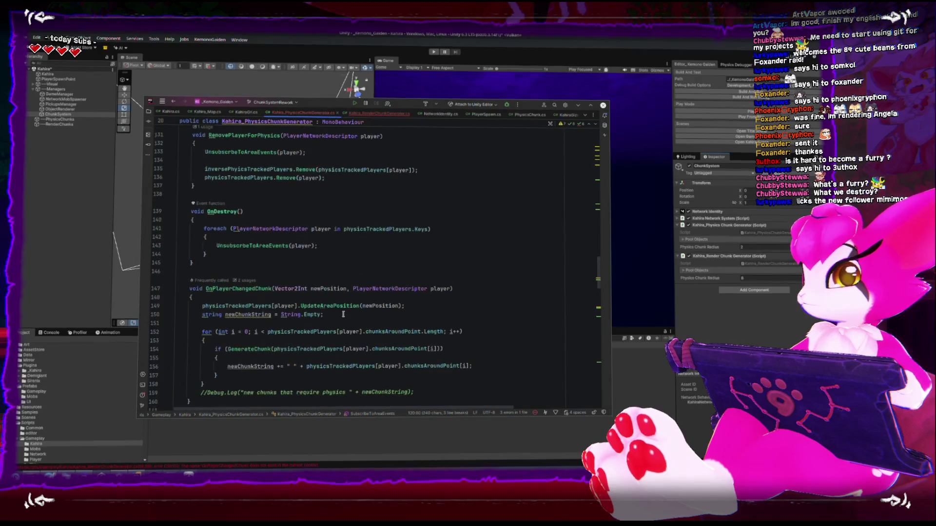
pyautogui.moveTo(209, 301)
pyautogui.mouseDown()
pyautogui.moveTo(187, 208)
pyautogui.moveTo(171, 187)
pyautogui.mouseUp()
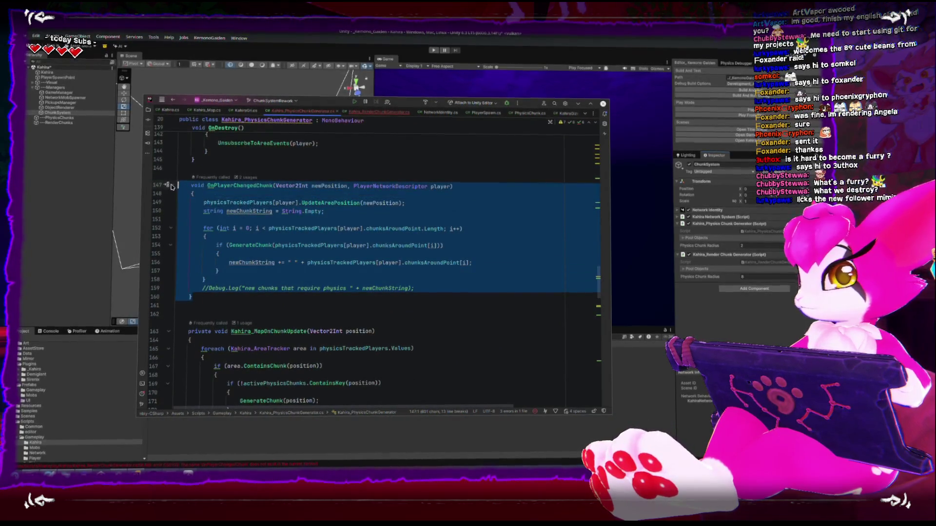
pyautogui.hotkey('ctrl', '.')
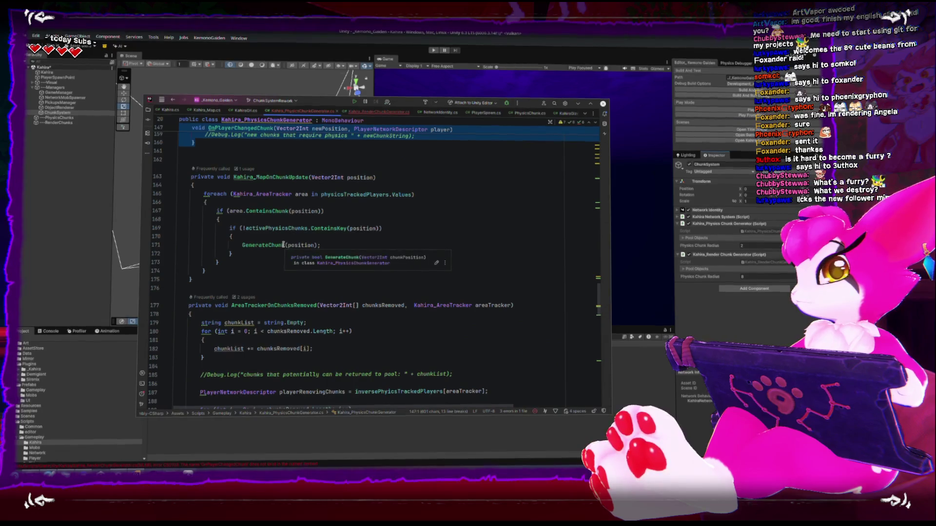
# Step: Select the chunk-tracking methods from OnPlayerChangedChunk through AreaTrackerOnOnChunksAdded (lines 147–228)
pyautogui.keyDown('ctrl'); pyautogui.scroll(-2, 248, 287); pyautogui.keyUp('ctrl')
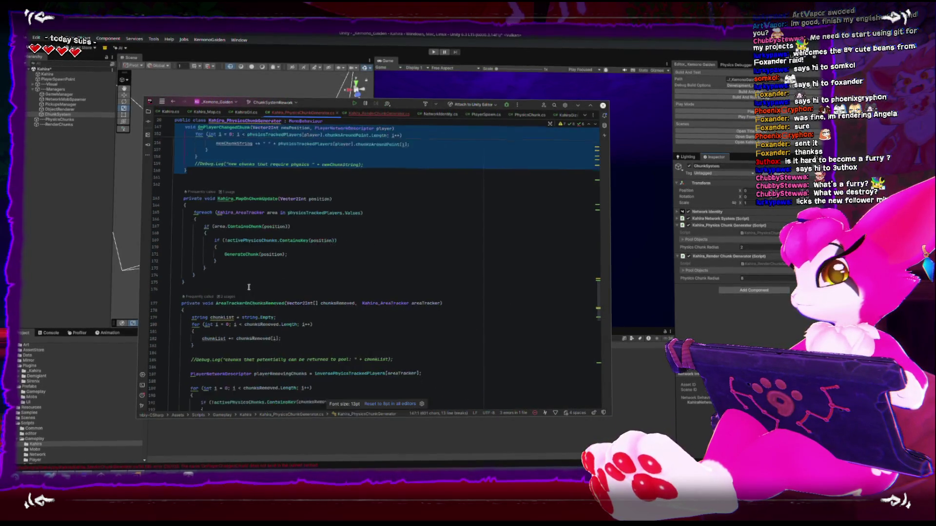
pyautogui.keyDown('ctrl'); pyautogui.scroll(1, 249, 288); pyautogui.keyUp('ctrl')
pyautogui.scroll(-5, 249, 287)
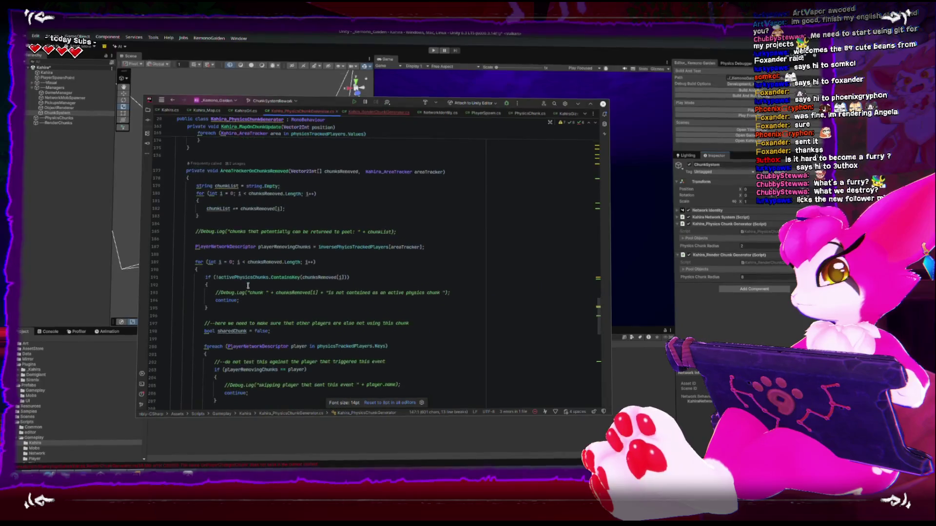
pyautogui.scroll(-5, 247, 285)
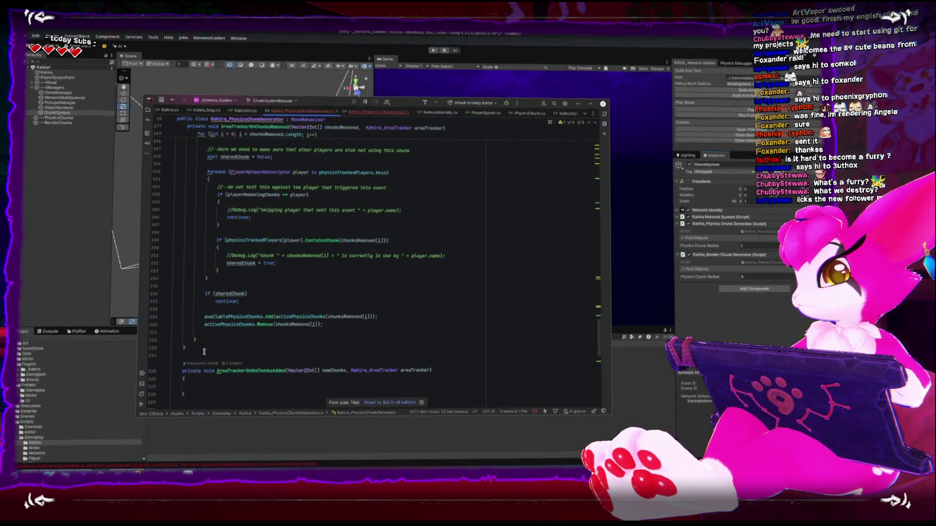
pyautogui.moveTo(204, 352); pyautogui.dragTo(190, 340)
pyautogui.moveTo(197, 396)
pyautogui.mouseDown()
pyautogui.moveTo(195, 186)
pyautogui.moveTo(198, 263)
pyautogui.moveTo(177, 232)
pyautogui.mouseUp()
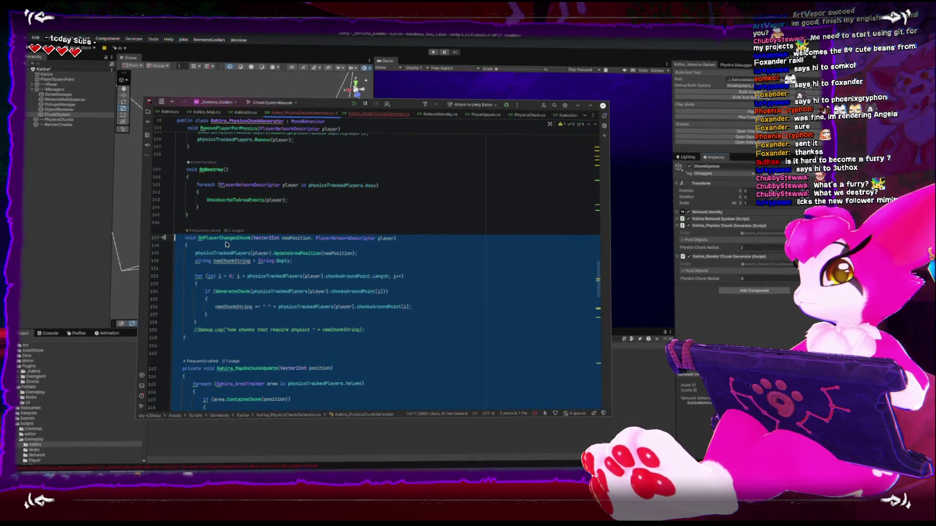
pyautogui.scroll(-5, 225, 244)
pyautogui.scroll(-10, 272, 279)
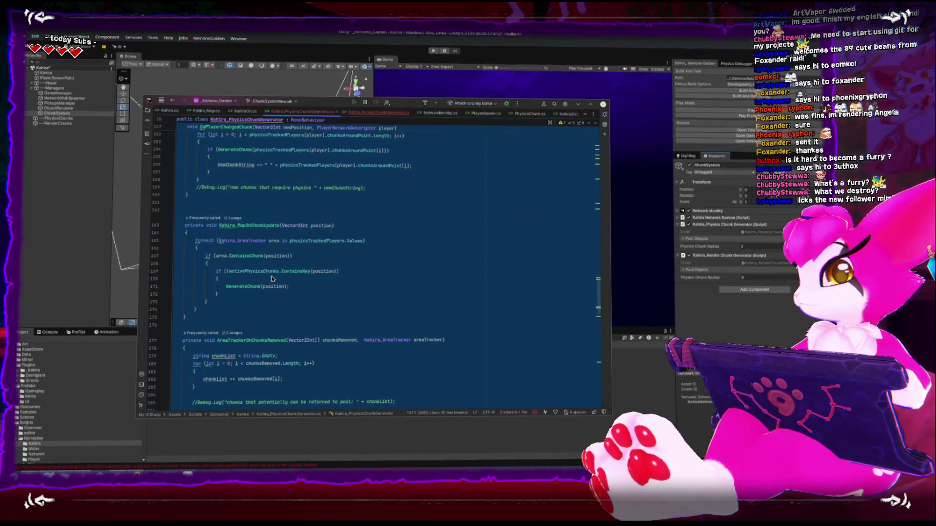
pyautogui.scroll(-10, 272, 280)
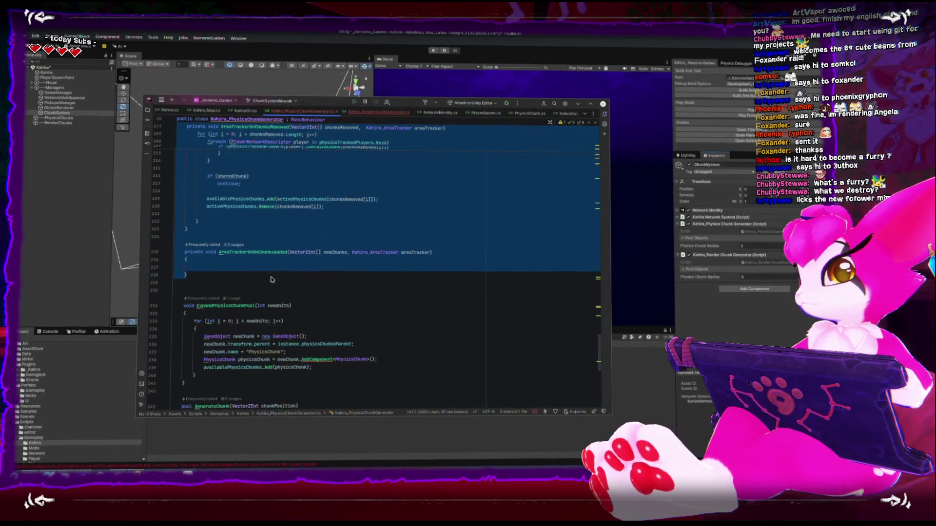
pyautogui.scroll(6, 272, 280)
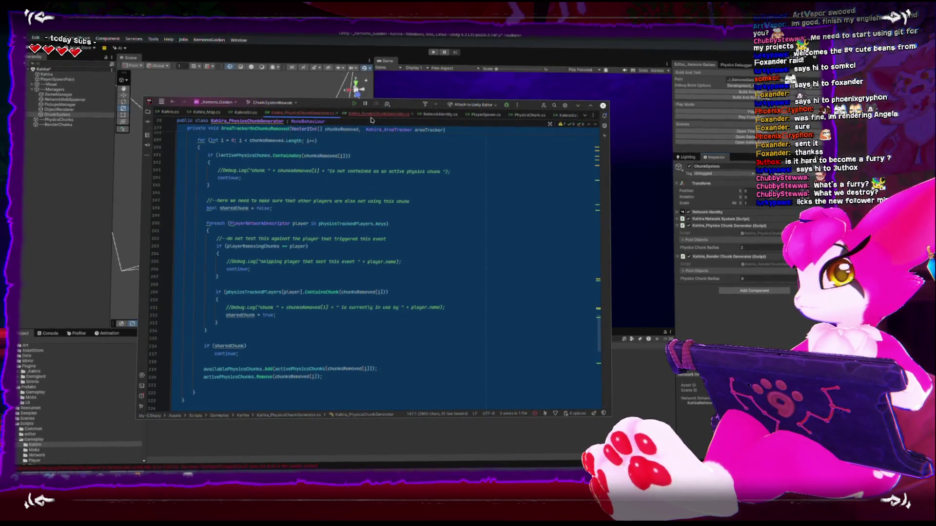
pyautogui.click(389, 113)
# Step: Maximize Rider and dock Kahira_PhysicsChunkGenerator in a right-hand split view
pyautogui.doubleClick(404, 106)
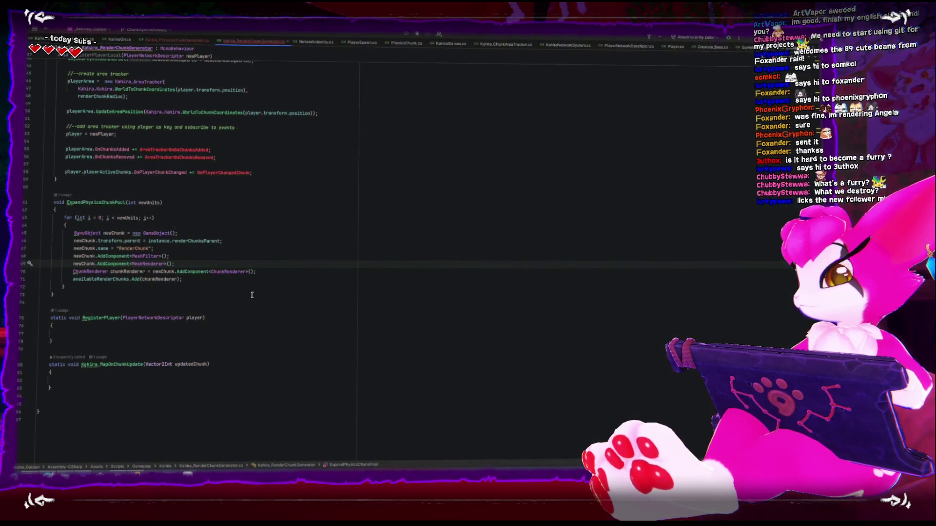
pyautogui.keyDown('ctrl'); pyautogui.scroll(8, 252, 294); pyautogui.keyUp('ctrl')
pyautogui.moveTo(176, 39)
pyautogui.mouseDown()
pyautogui.moveTo(210, 46)
pyautogui.moveTo(390, 147)
pyautogui.moveTo(624, 127)
pyautogui.moveTo(742, 150)
pyautogui.mouseUp()
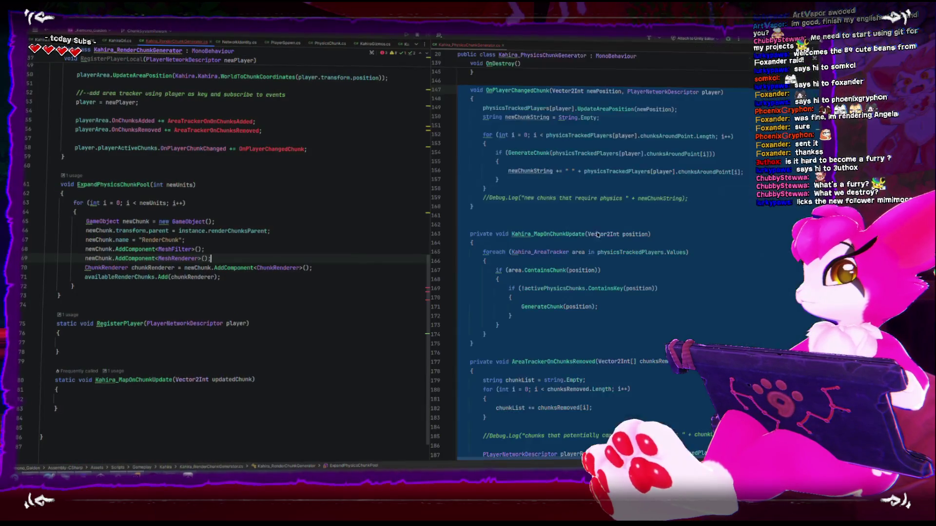
# Step: Paste the chunk-tracking methods below ExpandPhysicsChunkPool and un-indent OnPlayerChangedChunk
pyautogui.click(271, 317)
pyautogui.click(274, 304)
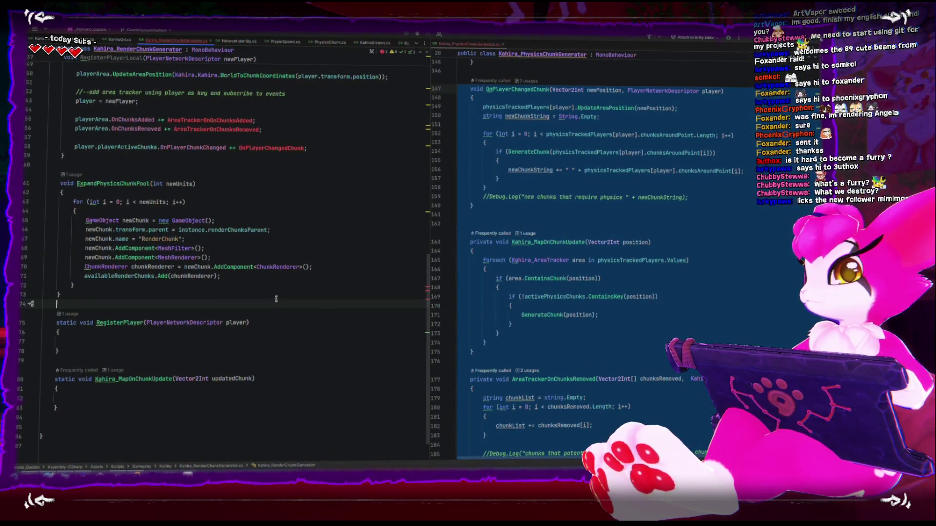
pyautogui.press('Return')
pyautogui.press('Return')
pyautogui.press('Up')
pyautogui.hotkey('ctrl', 'v')
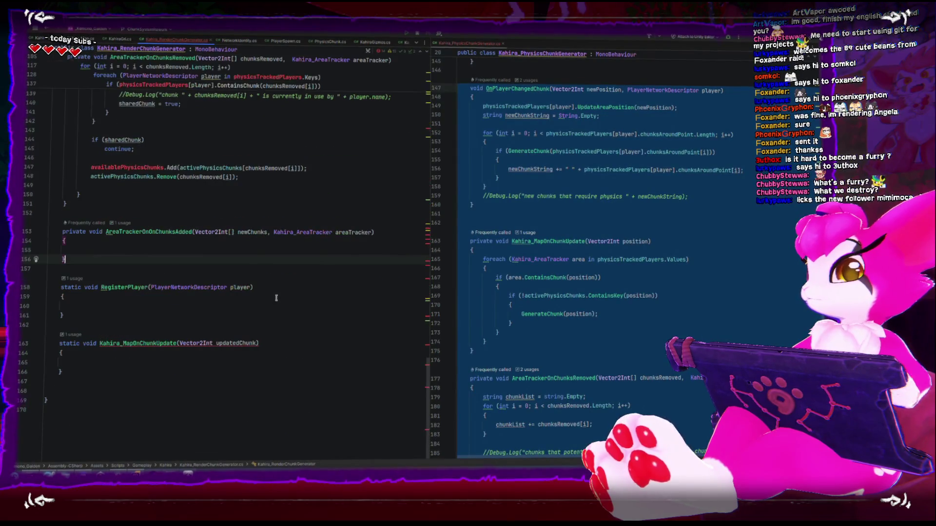
pyautogui.scroll(15, 255, 296)
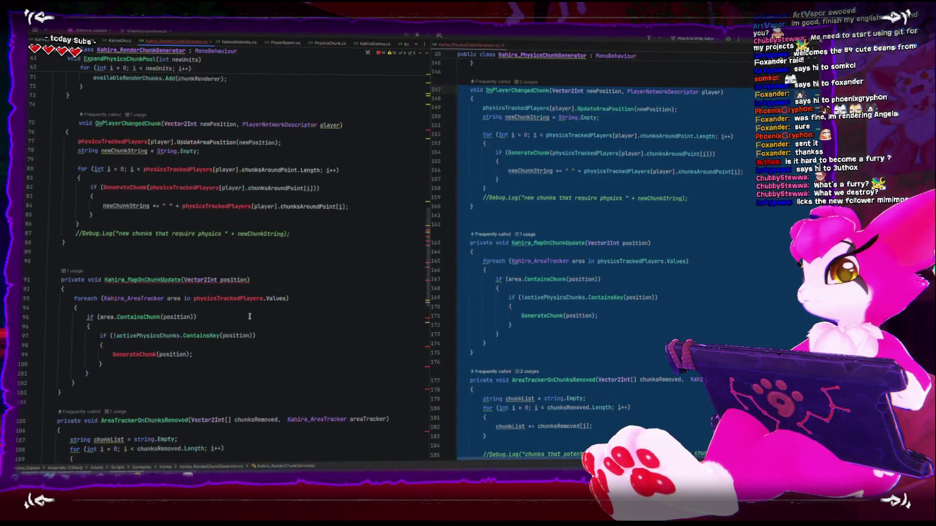
pyautogui.scroll(5, 234, 304)
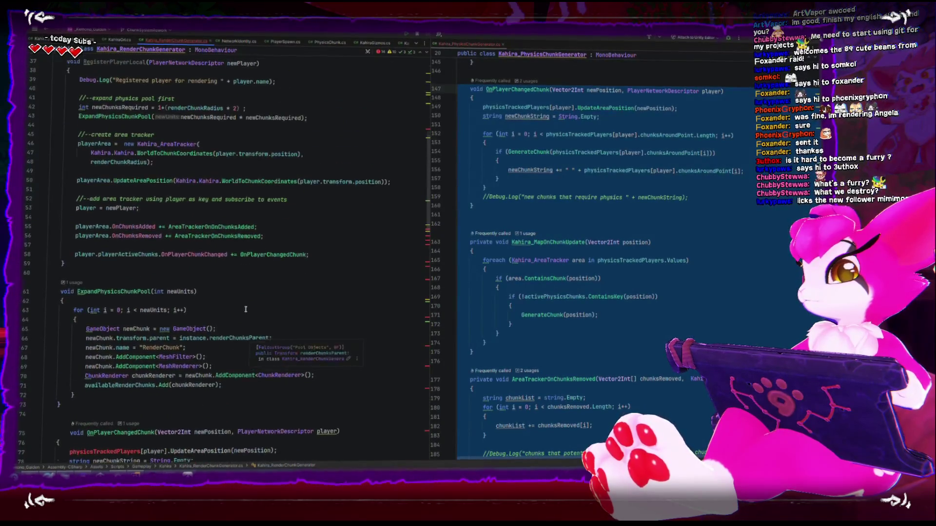
pyautogui.click(120, 224)
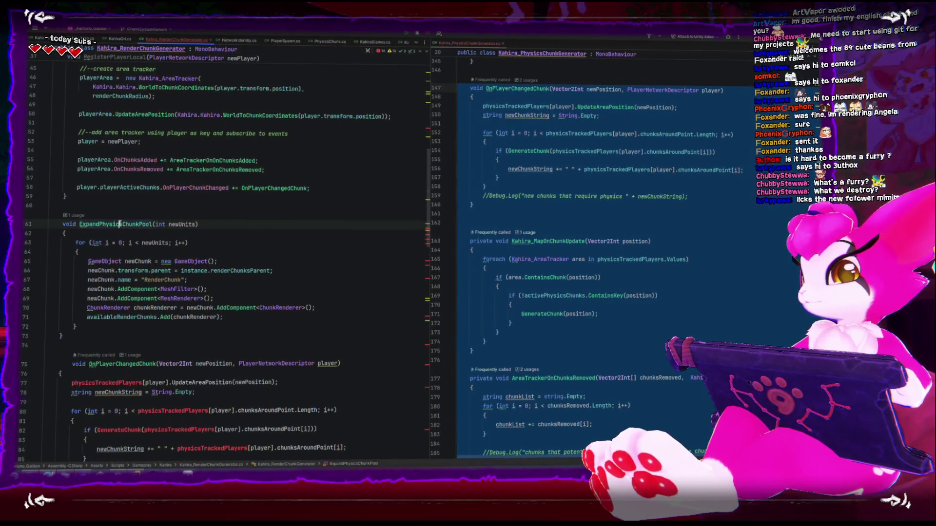
pyautogui.click(72, 364)
pyautogui.press('BackSpace')
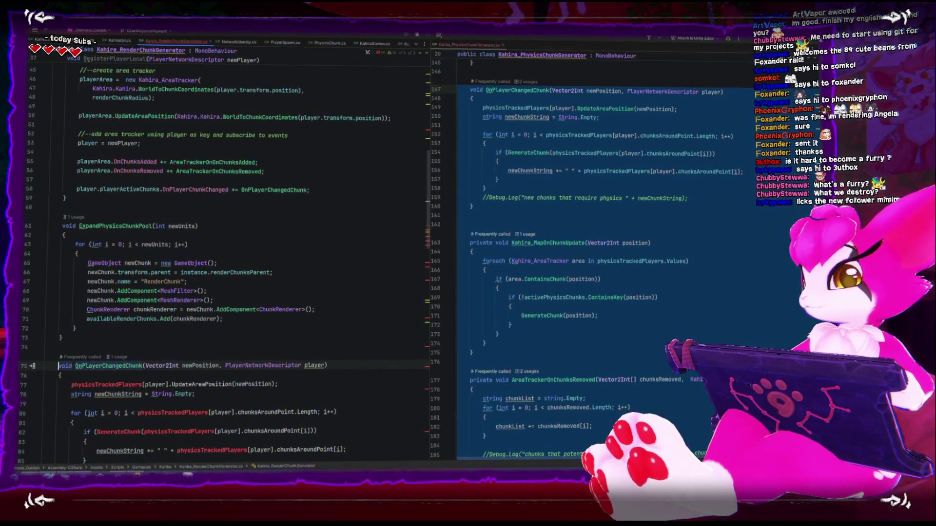
# Step: Replace physicsTrackedPlayers[player] with playerArea on line 77 of OnPlayerChangedChunk
pyautogui.click(142, 383)
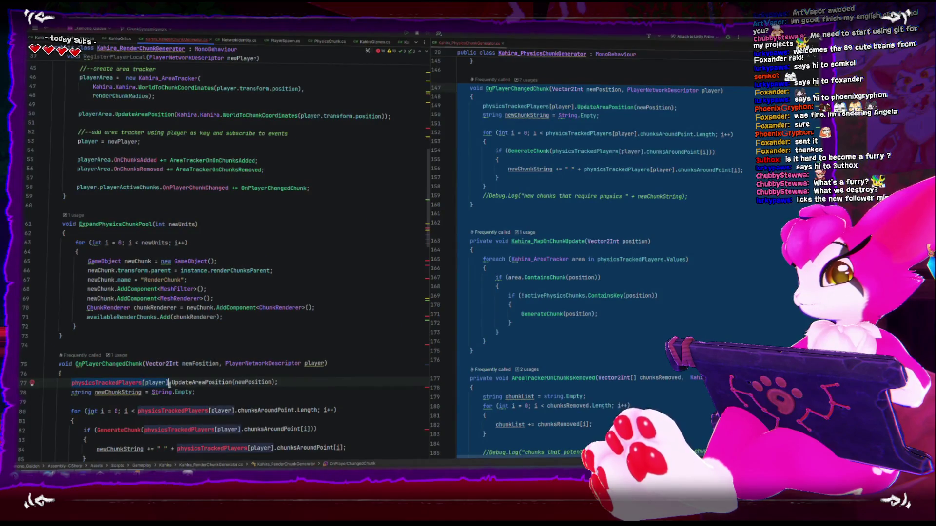
pyautogui.write('player')
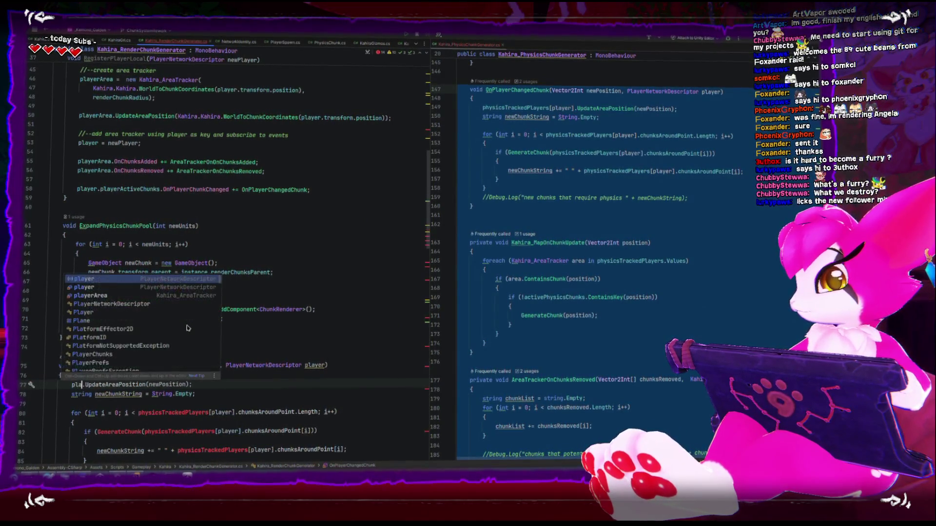
pyautogui.click(156, 382)
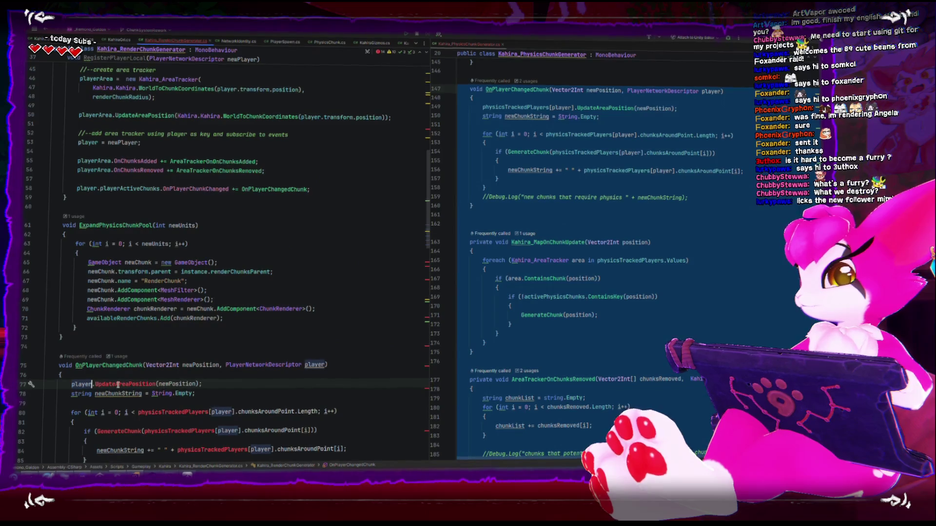
pyautogui.doubleClick(78, 383)
pyautogui.write('area')
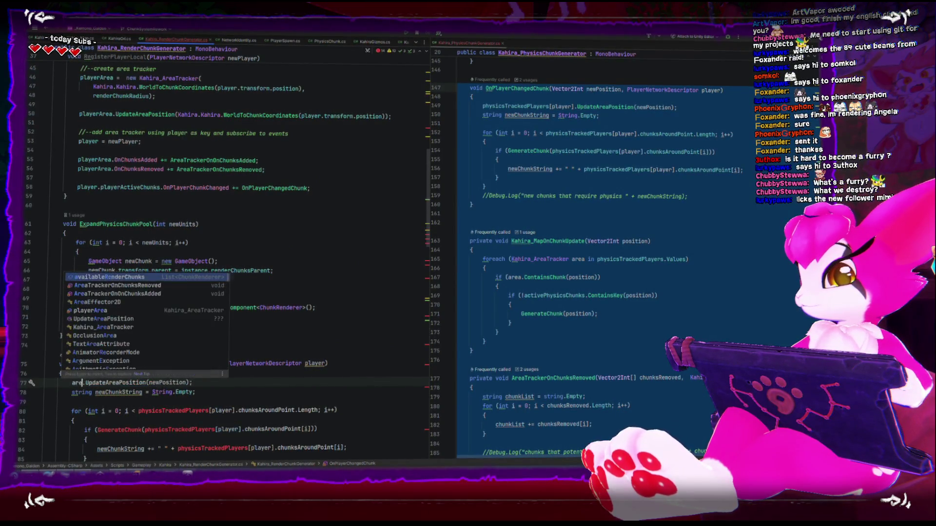
pyautogui.click(96, 280)
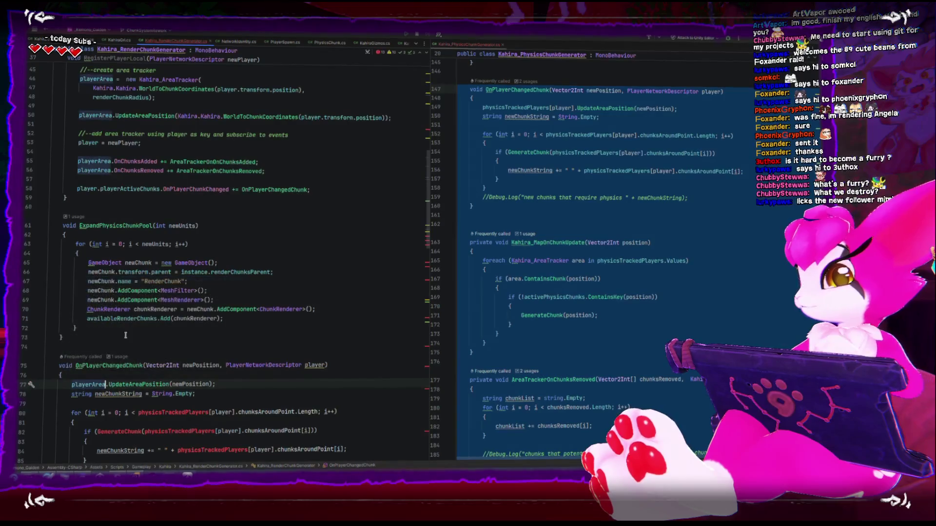
pyautogui.scroll(-4, 125, 342)
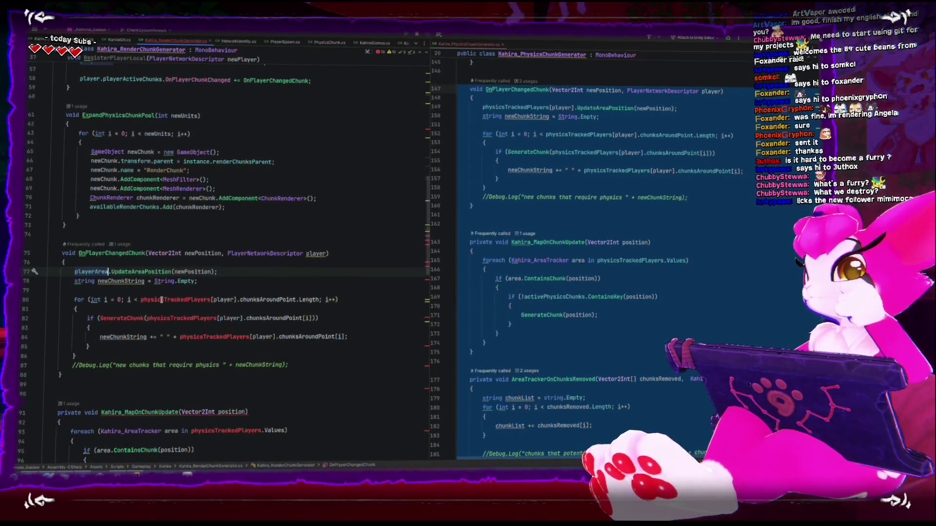
# Step: Switch the loop, GenerateChunk call and chunk string (lines 80–84) to use playerArea
pyautogui.click(211, 300)
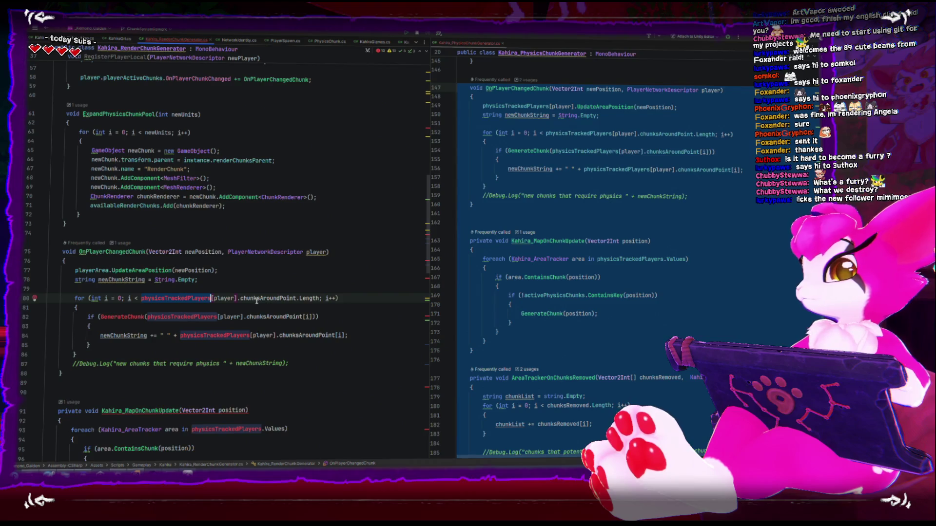
pyautogui.write('pla')
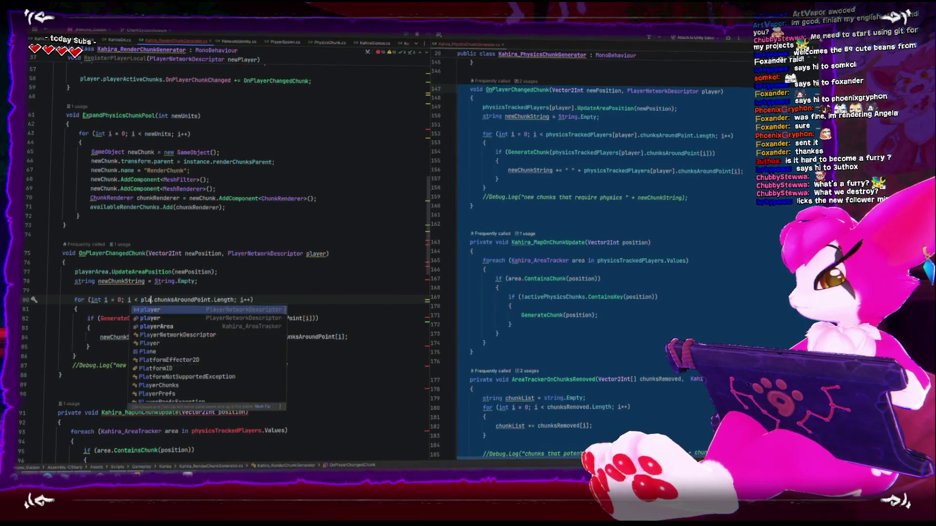
pyautogui.write('ayerAre')
pyautogui.press('Return')
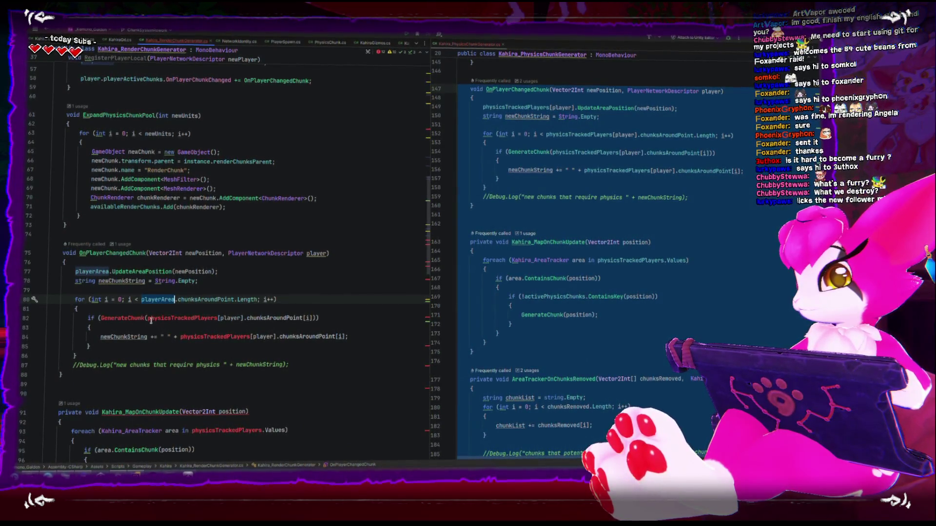
pyautogui.click(182, 318)
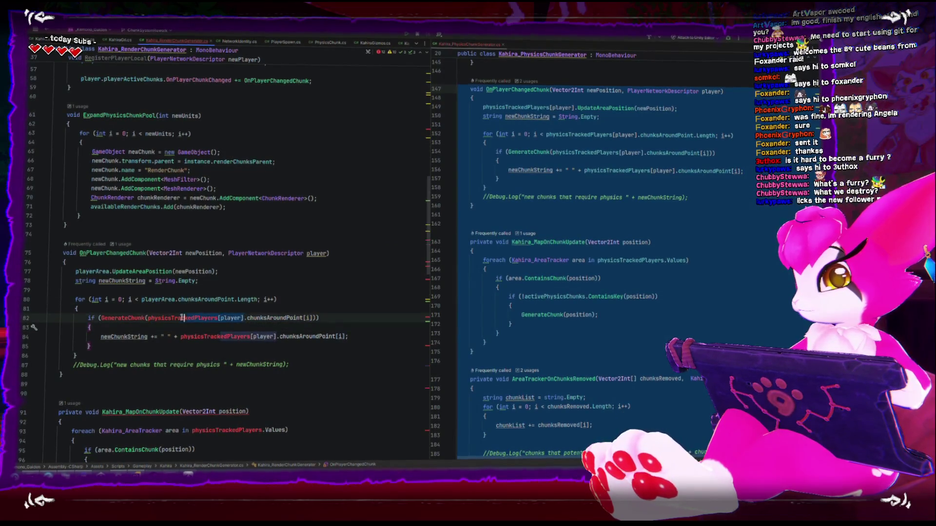
pyautogui.click(149, 318)
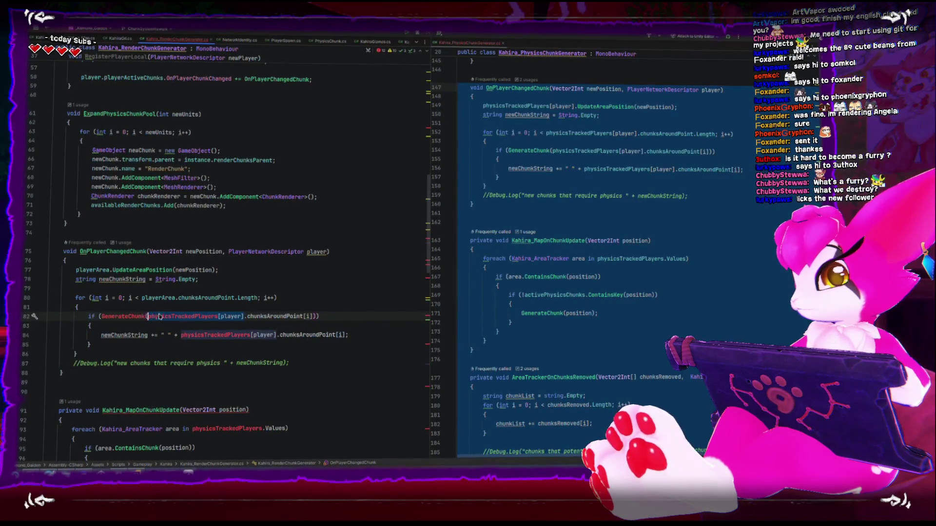
pyautogui.click(314, 381)
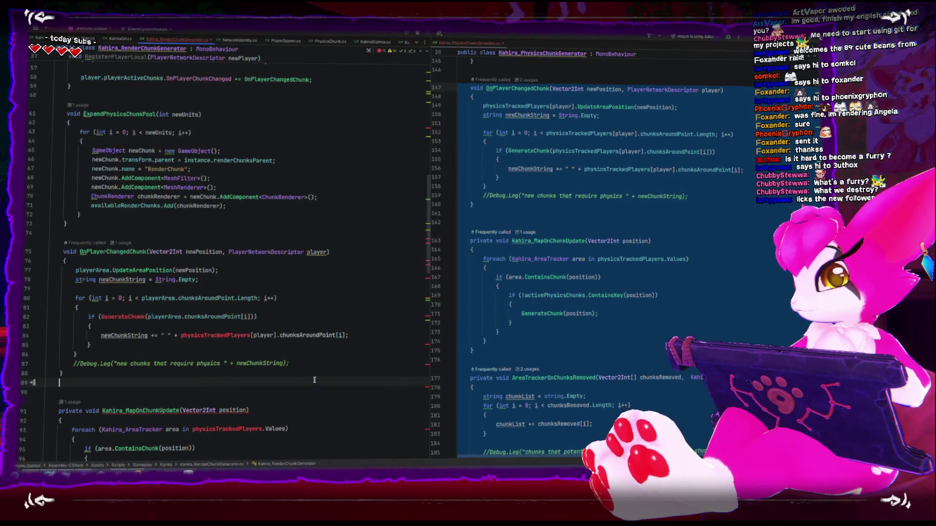
pyautogui.click(185, 337)
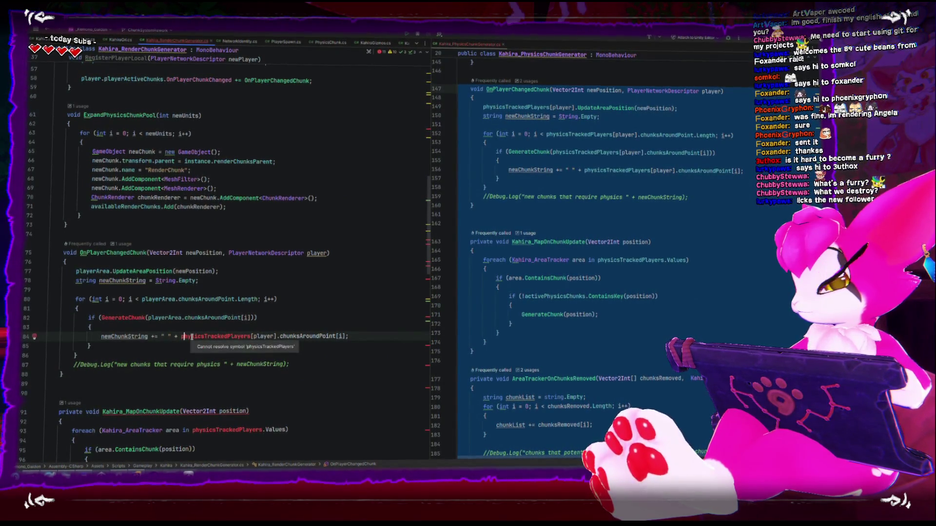
pyautogui.hotkey('ctrl', 'w')
pyautogui.hotkey('ctrl', 'w')
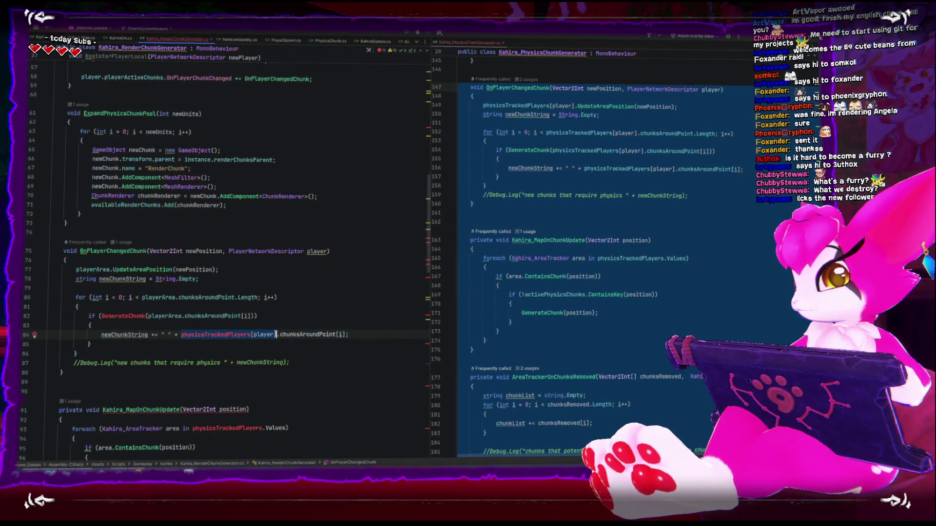
pyautogui.write('playerArea')
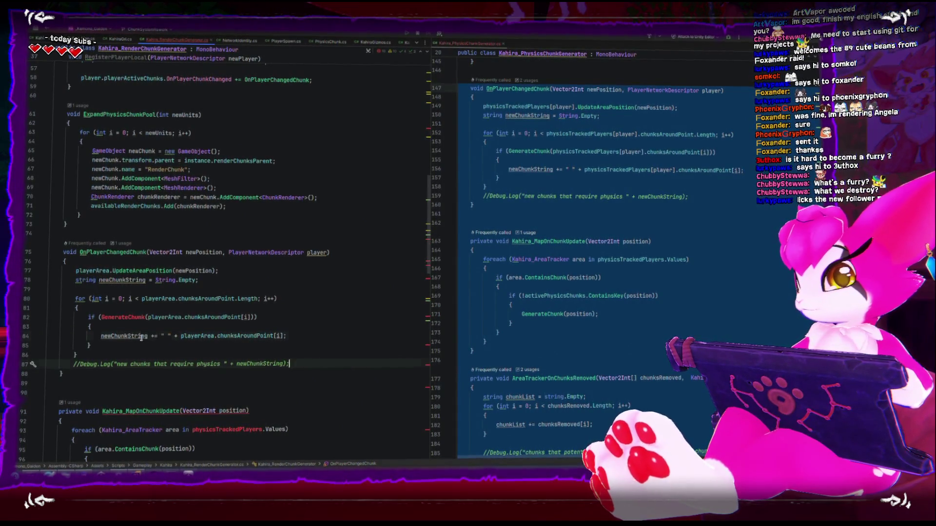
pyautogui.doubleClick(137, 332)
pyautogui.doubleClick(131, 319)
pyautogui.scroll(-4, 137, 324)
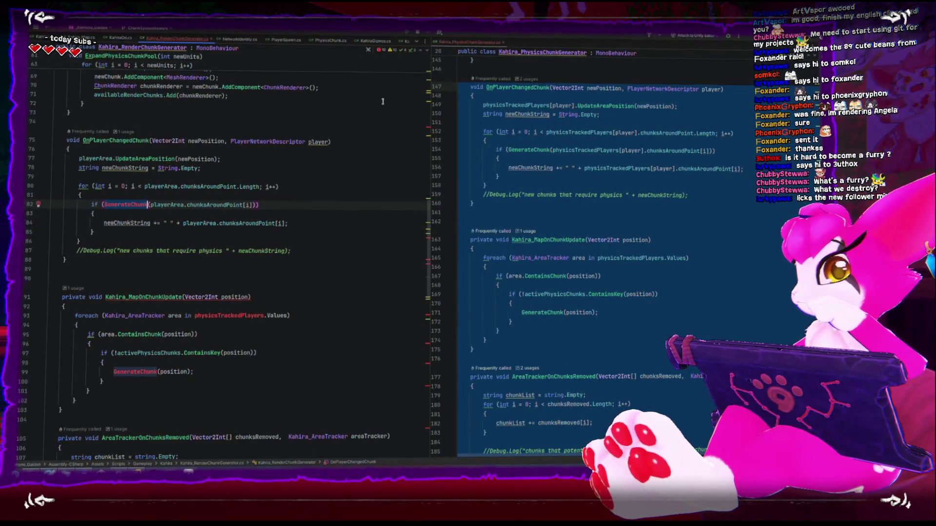
# Step: In the right pane, select the GenerateChunk method of Kahira_PhysicsChunkGenerator (lines 243–261)
pyautogui.click(565, 222)
pyautogui.scroll(-1, 565, 258)
pyautogui.scroll(-7, 567, 261)
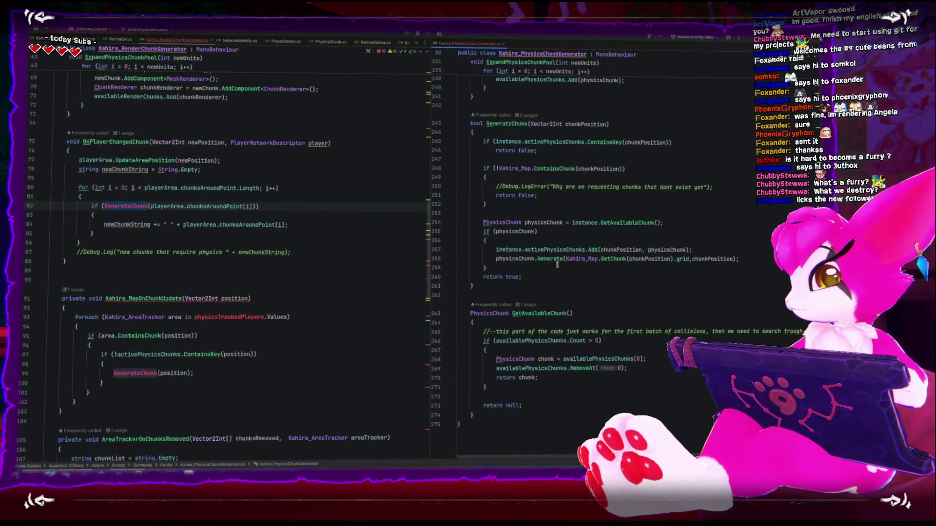
pyautogui.scroll(15, 557, 264)
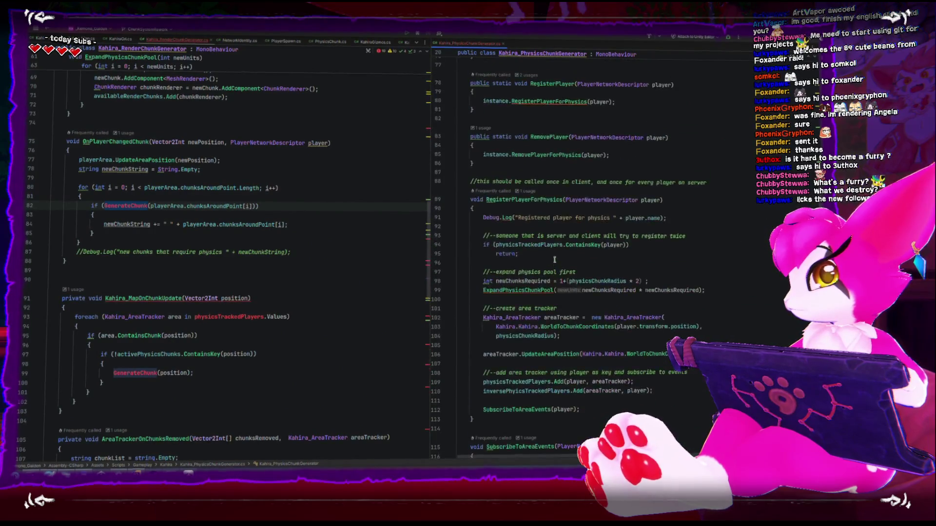
pyautogui.scroll(2, 555, 259)
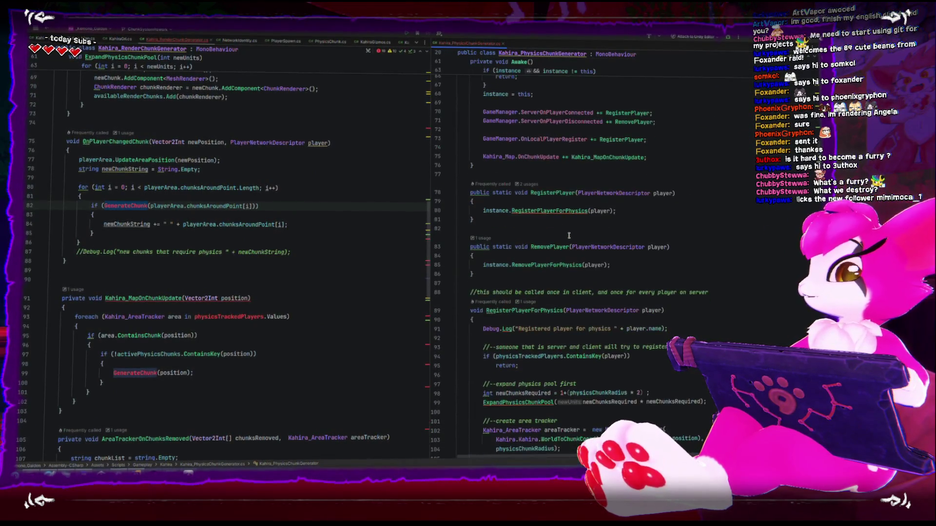
pyautogui.scroll(-3, 572, 236)
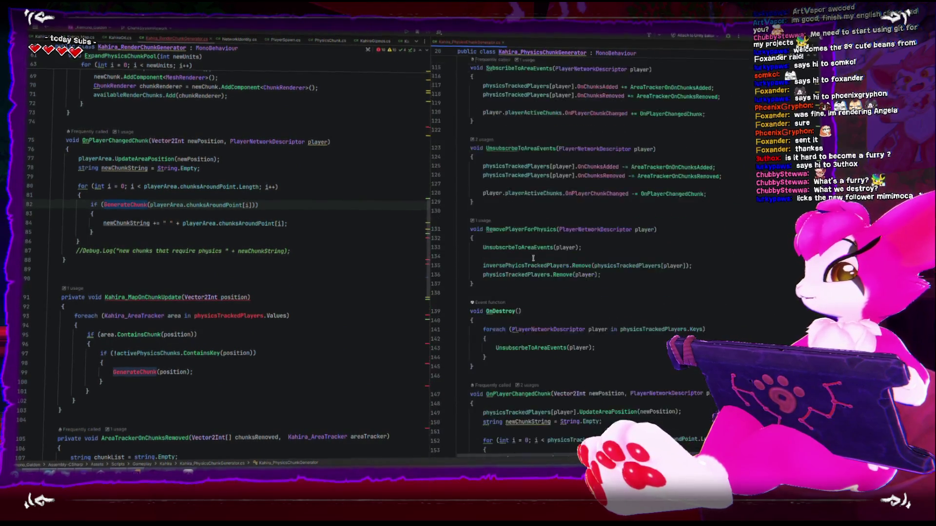
pyautogui.scroll(-7, 534, 258)
pyautogui.scroll(-4, 532, 259)
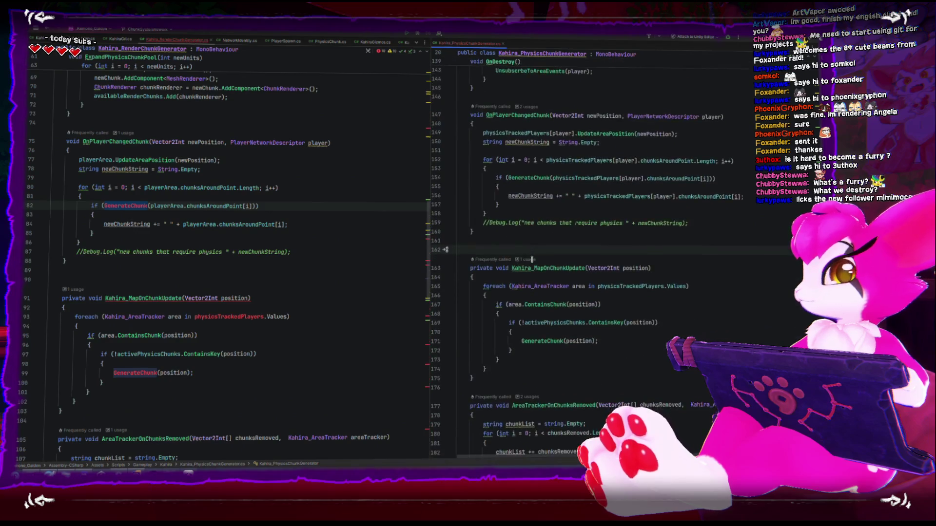
pyautogui.scroll(-2, 532, 259)
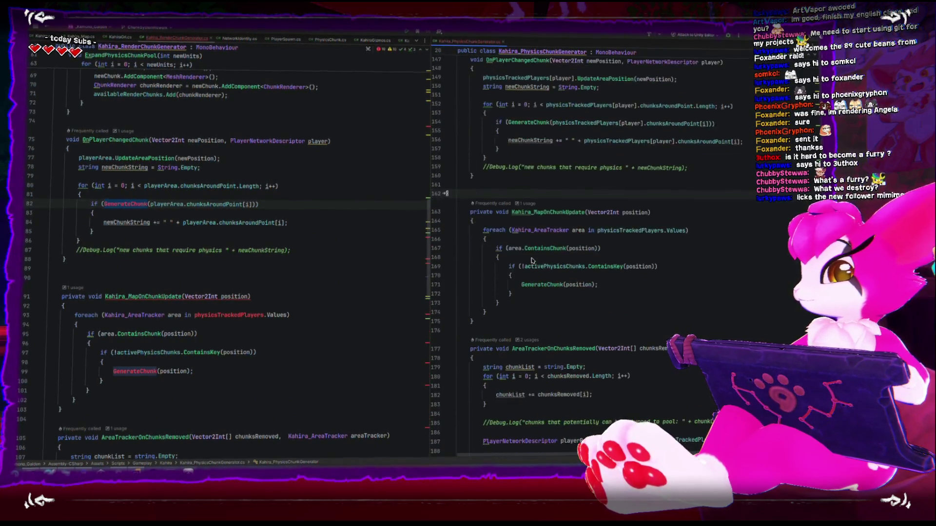
pyautogui.scroll(-12, 532, 260)
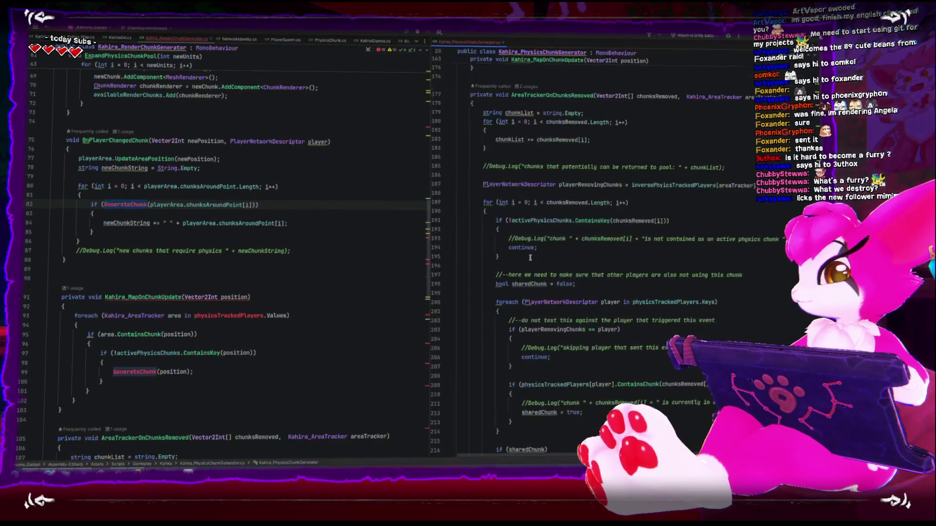
pyautogui.scroll(-11, 530, 259)
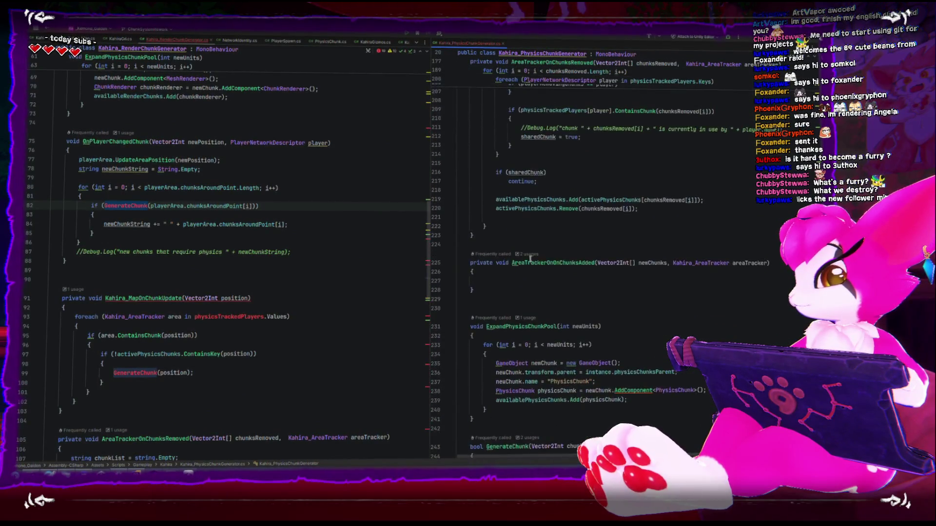
pyautogui.scroll(-6, 531, 258)
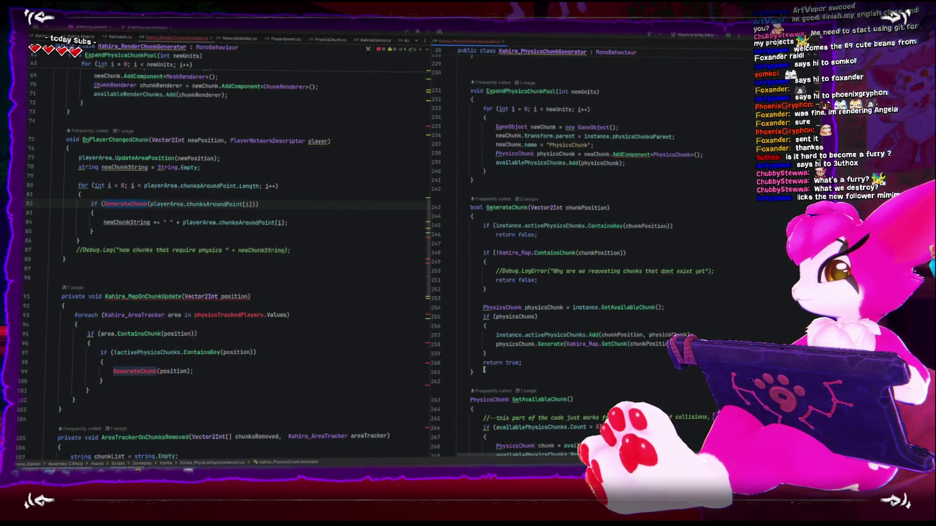
pyautogui.moveTo(473, 268); pyautogui.dragTo(466, 207)
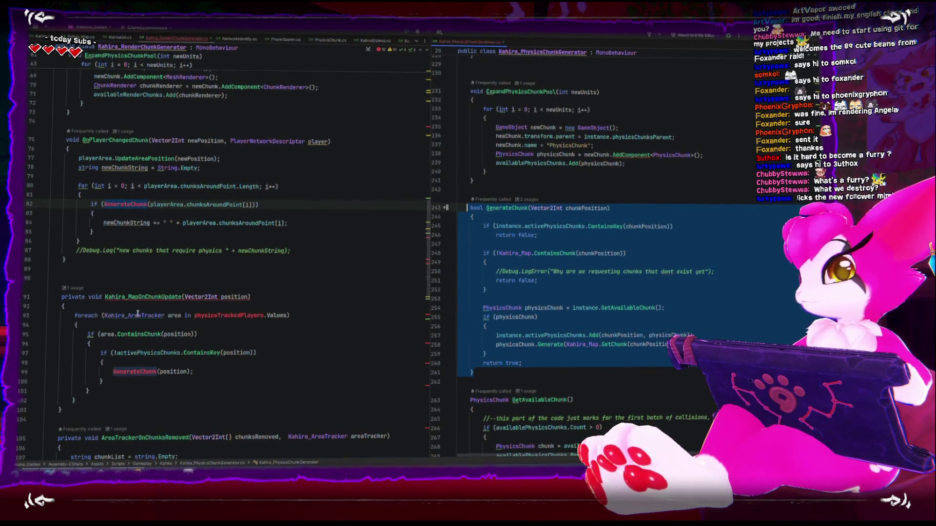
pyautogui.scroll(-14, 138, 314)
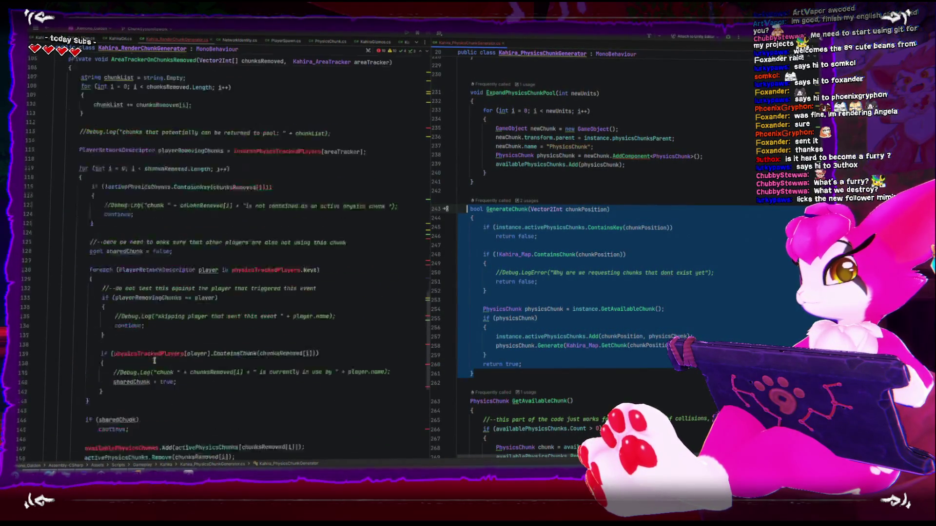
# Step: Paste GenerateChunk below AreaTrackerOnChunksRemoved in the render chunk generator
pyautogui.scroll(-9, 154, 361)
pyautogui.click(145, 251)
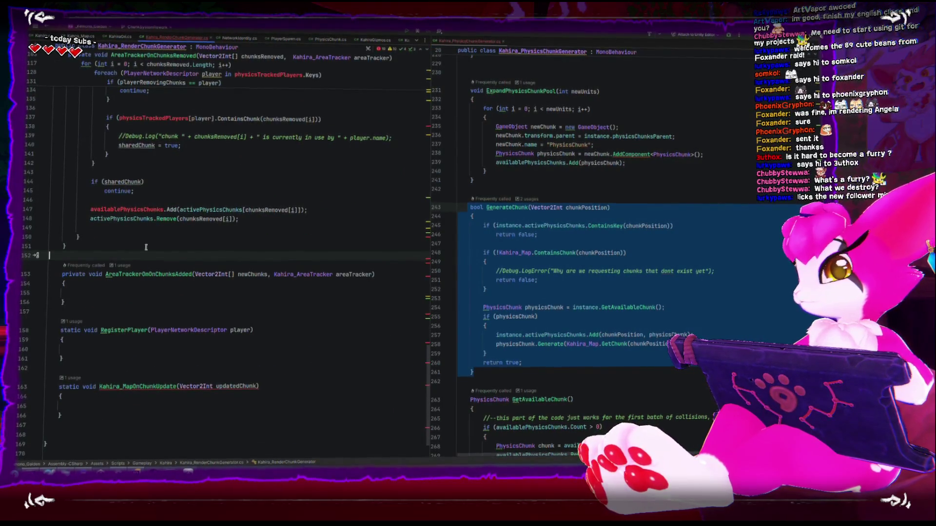
pyautogui.press('Return')
pyautogui.press('Return')
pyautogui.write('bool GenerateChunk(Vector2Int chunkPosition)     {         if (instance.activePhysicsChunks.ContainsKey(chunkPosition))             return false;          if (!Kahira_Map.ContainsChunk(chunkPosition))         {             //Debug.LogError("Why are we requesting chunks that dont exist yet");             return false;         }          PhysicsChunk physicsChunk = instance.GetAvailableChunk();         if (physicsChunk)         {             instance.activePhysicsChunks.Add(chunkPosition, physicsChunk);             physicsChunk.Generate(Kahira_Map.GetChunk(chunkPosition).grid,chunkPosition);         }         return true;     }')
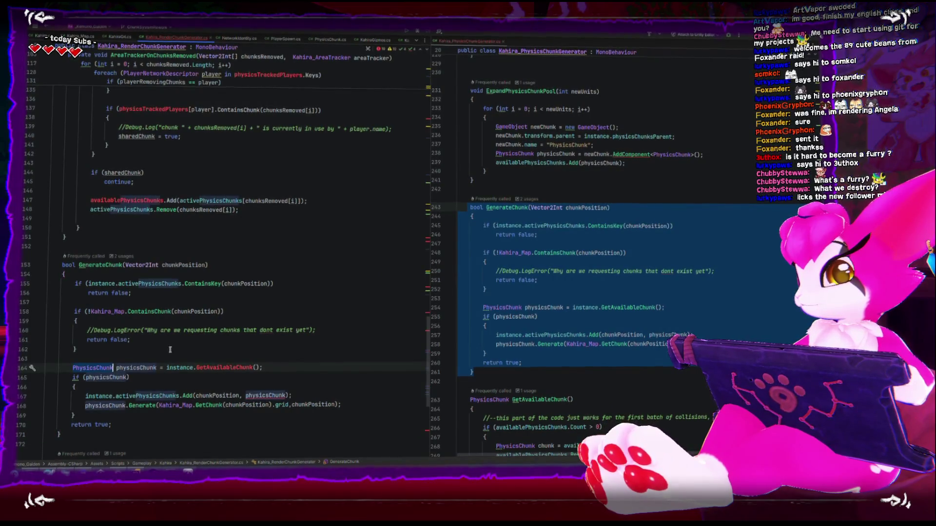
# Step: Copy GetAvailableChunk from the physics generator and paste it after GenerateChunk
pyautogui.click(253, 368)
pyautogui.scroll(-3, 541, 377)
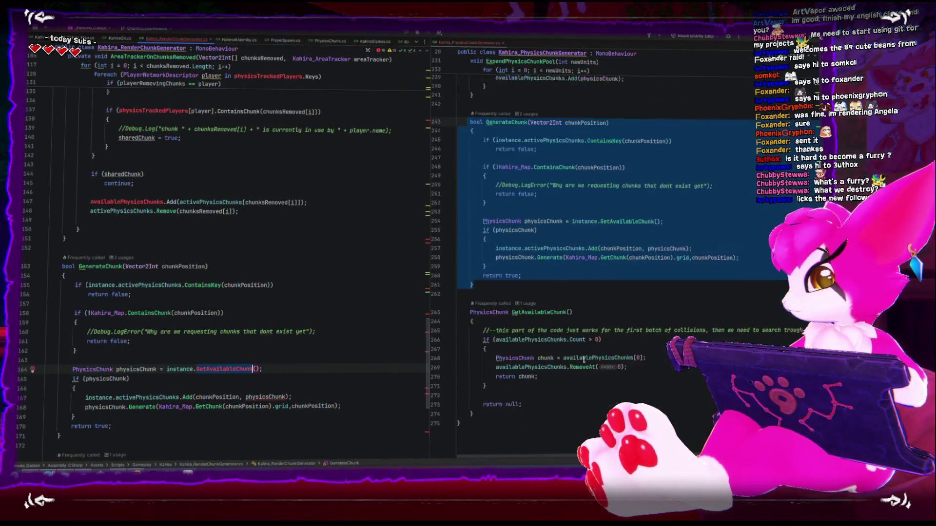
pyautogui.moveTo(477, 305); pyautogui.dragTo(493, 402)
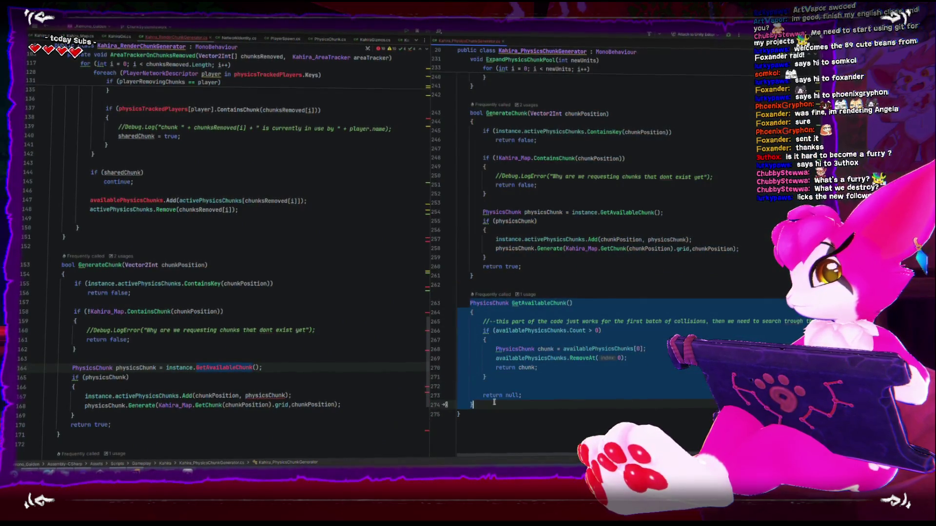
pyautogui.hotkey('ctrl', 'c')
pyautogui.click(146, 444)
pyautogui.hotkey('ctrl', 'v')
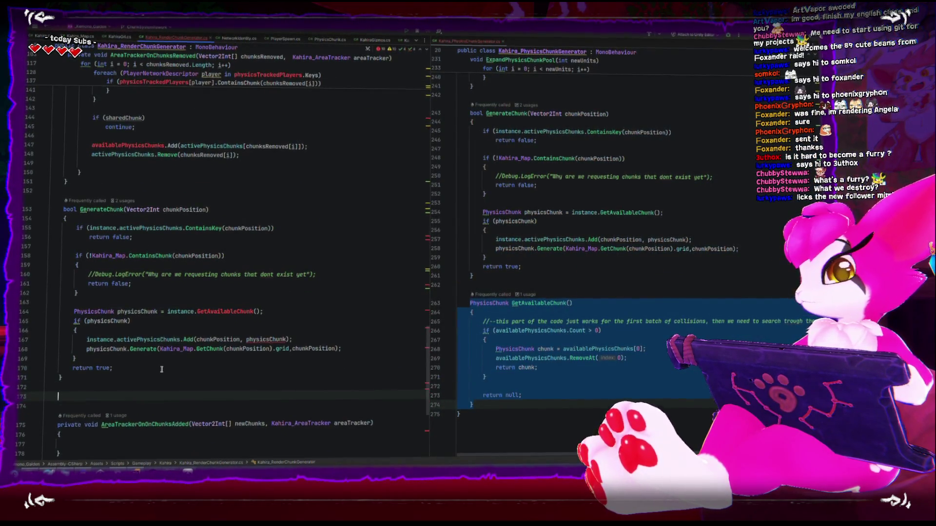
pyautogui.click(100, 343)
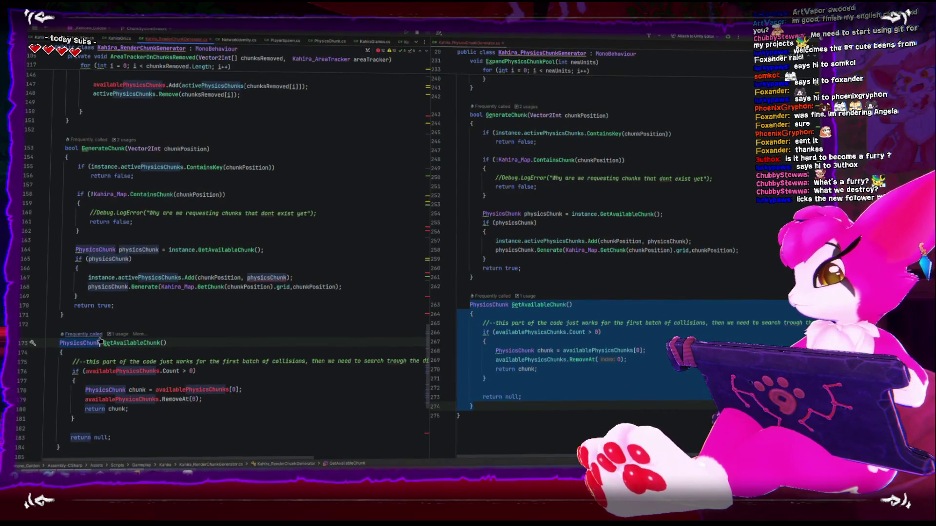
# Step: Make GetAvailableChunk return a ChunkRenderer taken from availableRenderChunks instead of availablePhysicsChunks
pyautogui.doubleClick(99, 343)
pyautogui.write('ChunkRenderer')
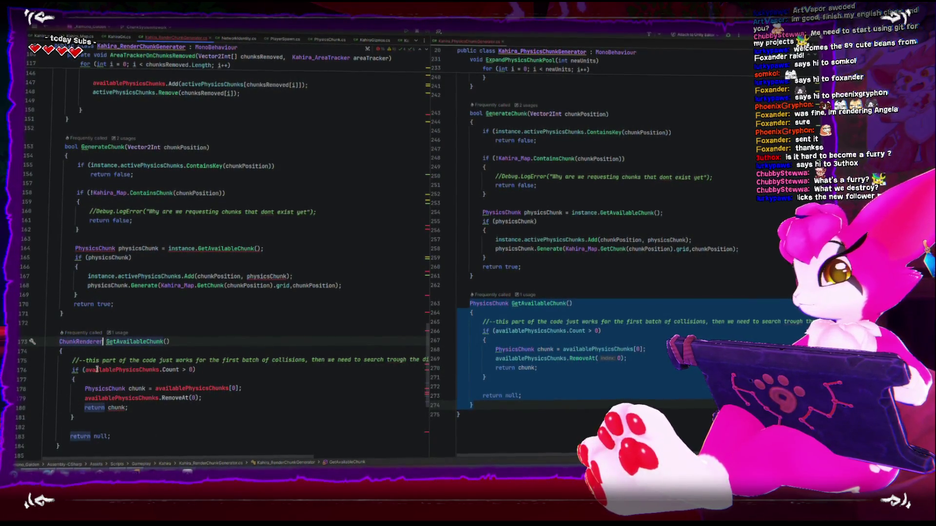
pyautogui.doubleClick(97, 371)
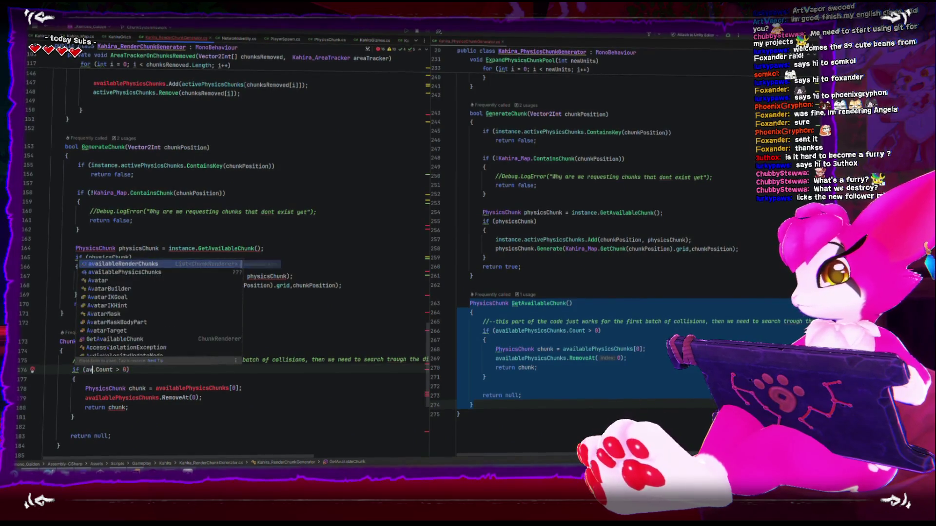
pyautogui.write('ailableR')
pyautogui.press('Return')
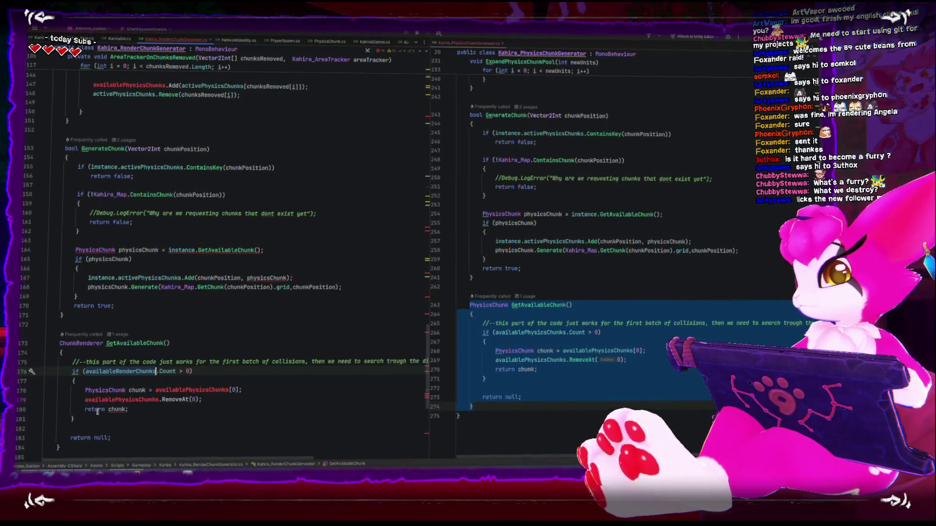
pyautogui.doubleClick(106, 389)
pyautogui.write('C')
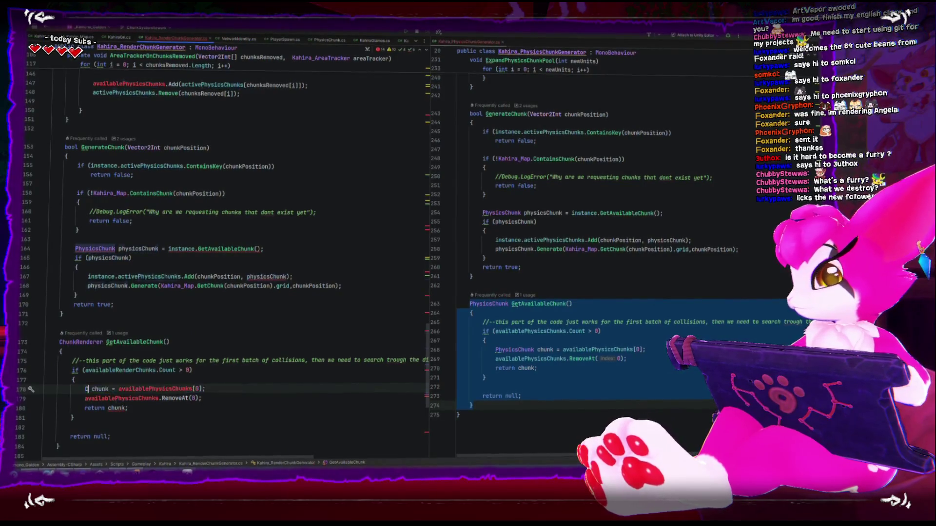
pyautogui.press('Return')
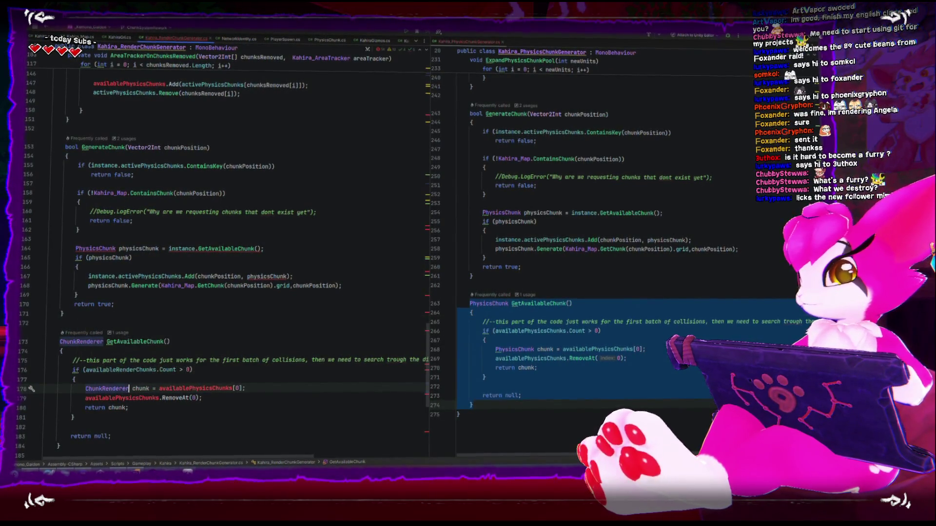
pyautogui.doubleClick(184, 390)
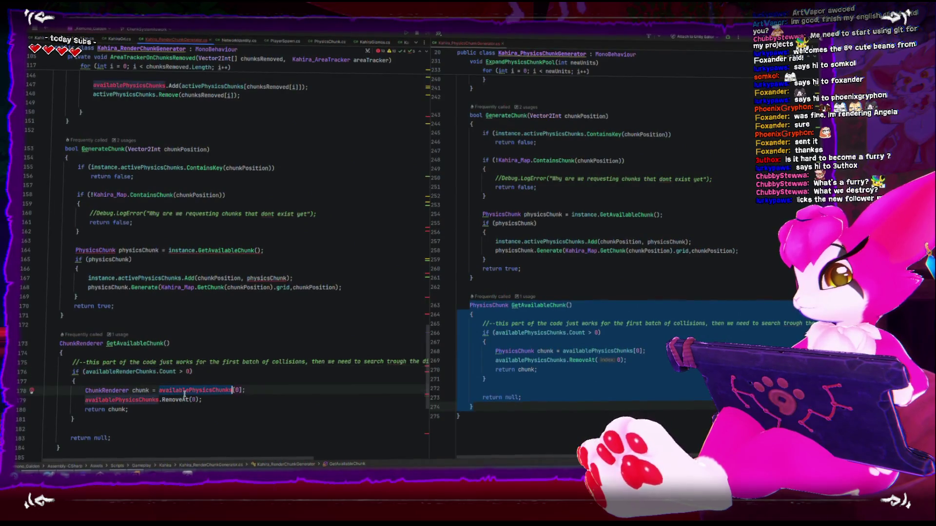
pyautogui.write('Render')
pyautogui.doubleClick(128, 400)
pyautogui.write('availableRenderChunks')
pyautogui.click(184, 428)
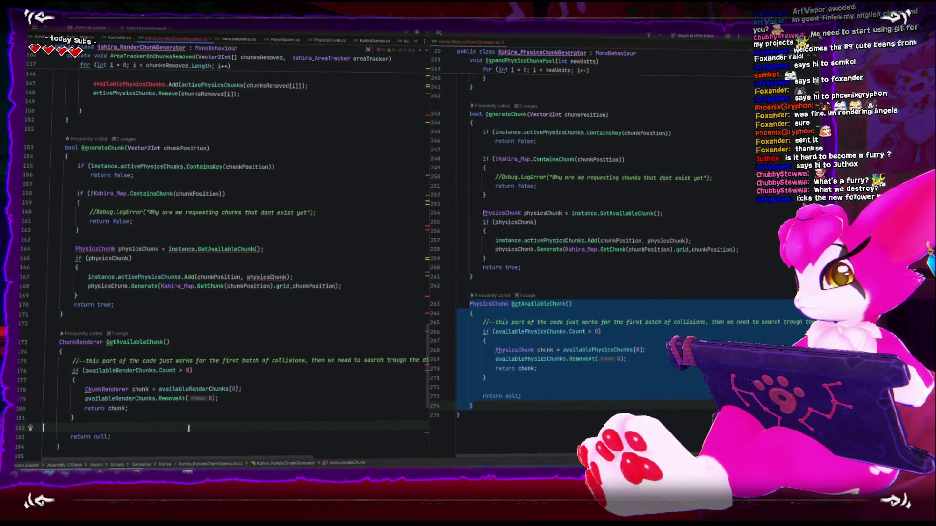
# Step: In GenerateChunk, use ChunkRenderer, rename physicsChunk usages to chunkRenderer, and select the Generate call
pyautogui.scroll(1, 183, 423)
pyautogui.scroll(1, 184, 423)
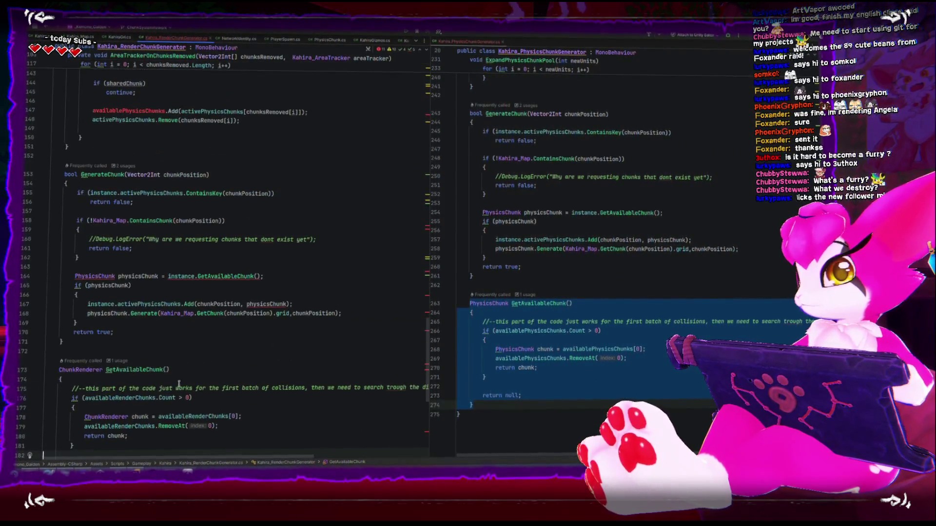
pyautogui.doubleClick(103, 276)
pyautogui.write('C')
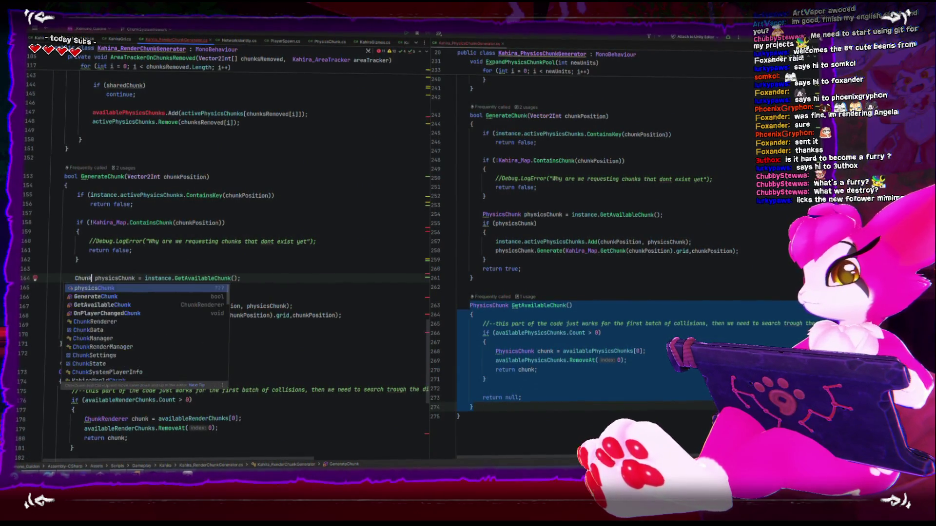
pyautogui.doubleClick(150, 276)
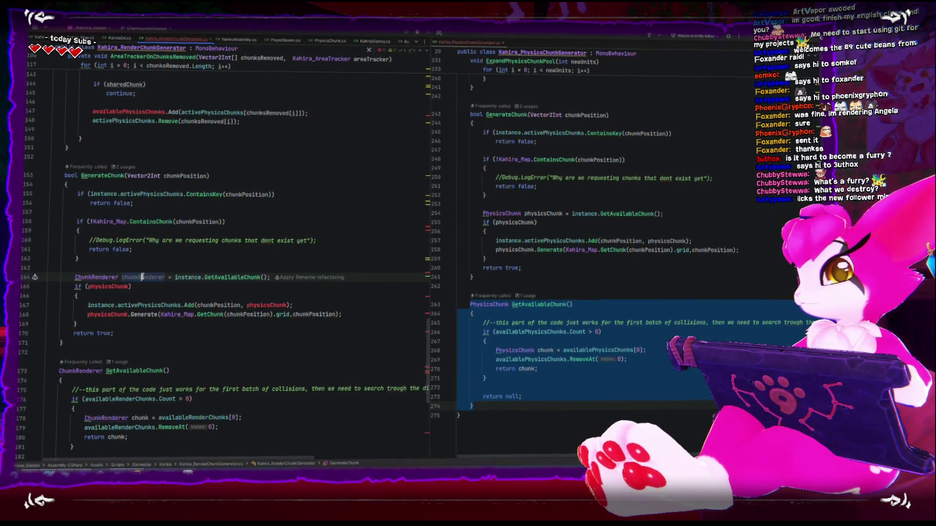
pyautogui.doubleClick(108, 286)
pyautogui.hotkey('ctrl', 'v')
pyautogui.doubleClick(108, 313)
pyautogui.hotkey('ctrl', 'v')
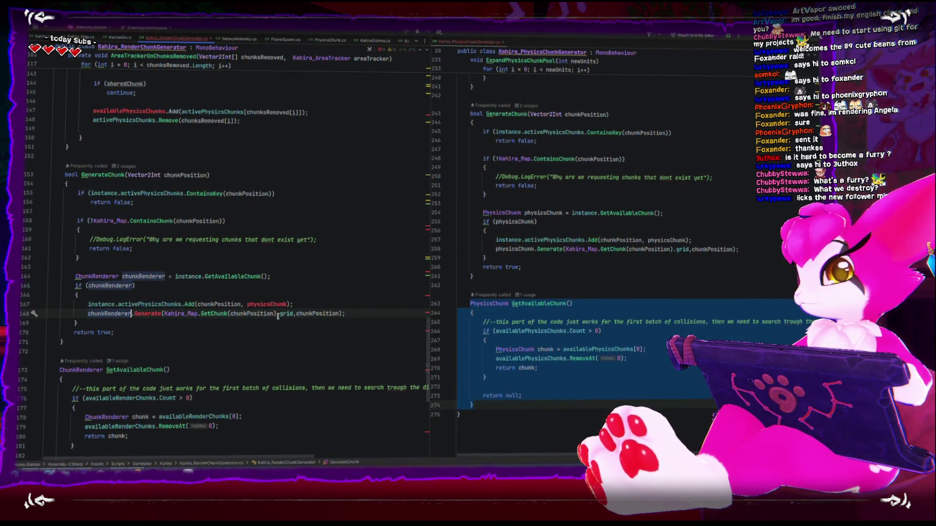
pyautogui.doubleClick(258, 306)
pyautogui.hotkey('ctrl', 'v')
pyautogui.doubleClick(149, 316)
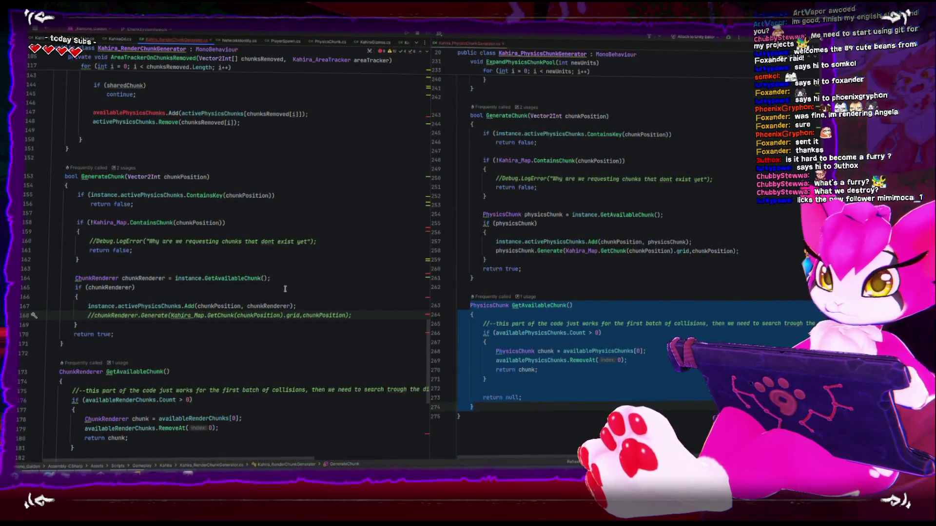
pyautogui.scroll(10, 324, 298)
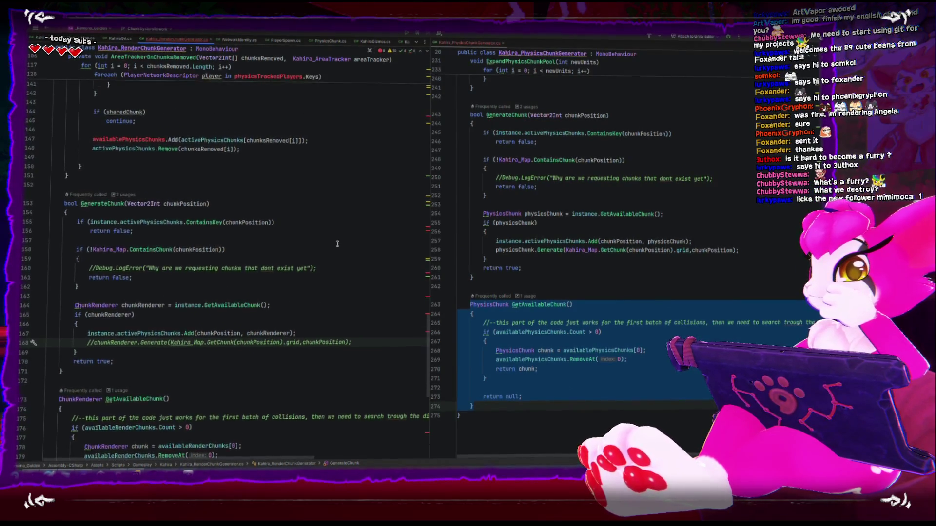
pyautogui.scroll(3, 255, 252)
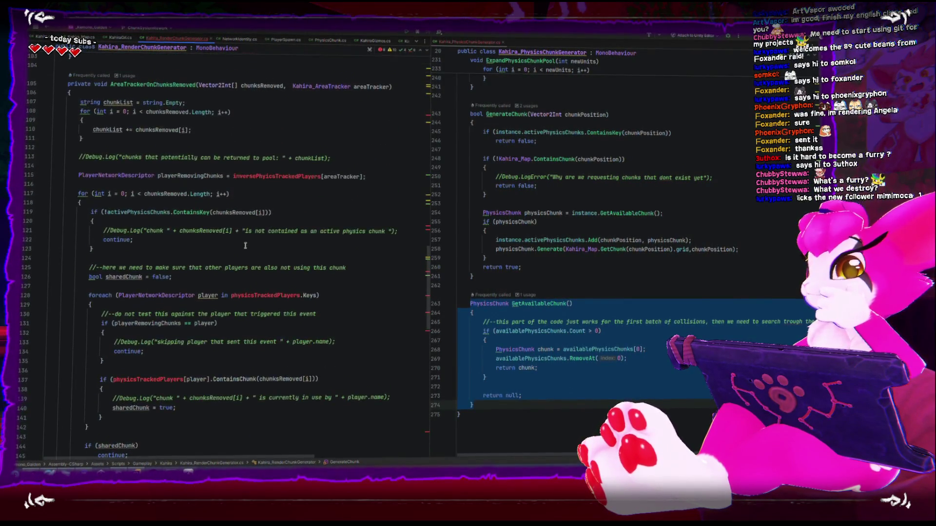
pyautogui.scroll(2, 220, 261)
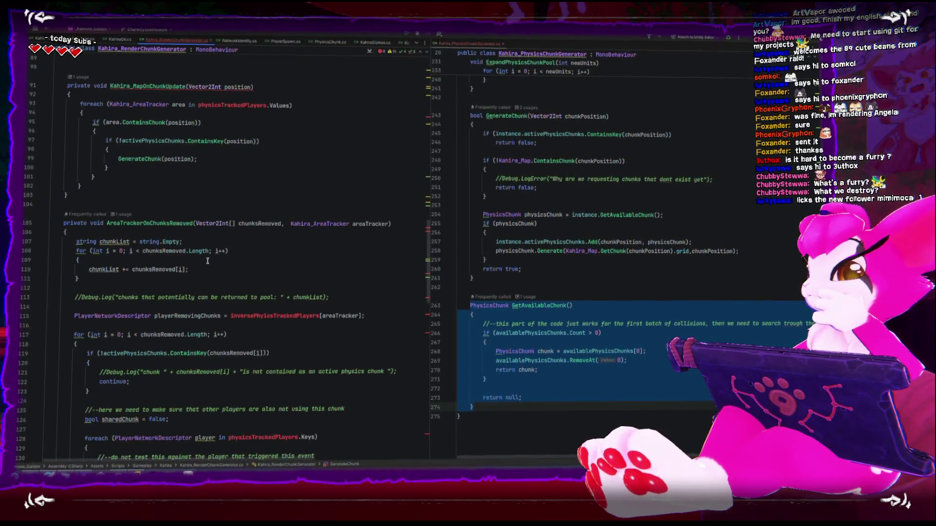
pyautogui.scroll(1, 163, 224)
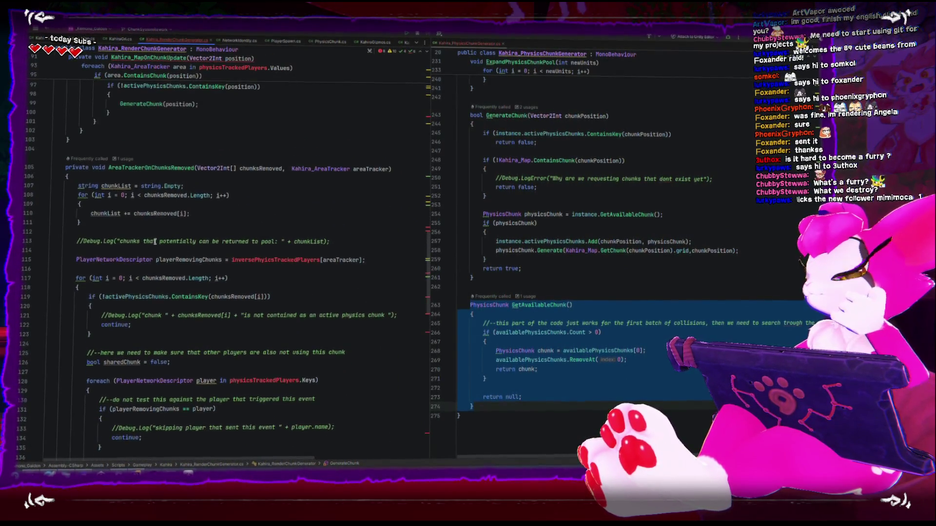
pyautogui.scroll(8, 203, 236)
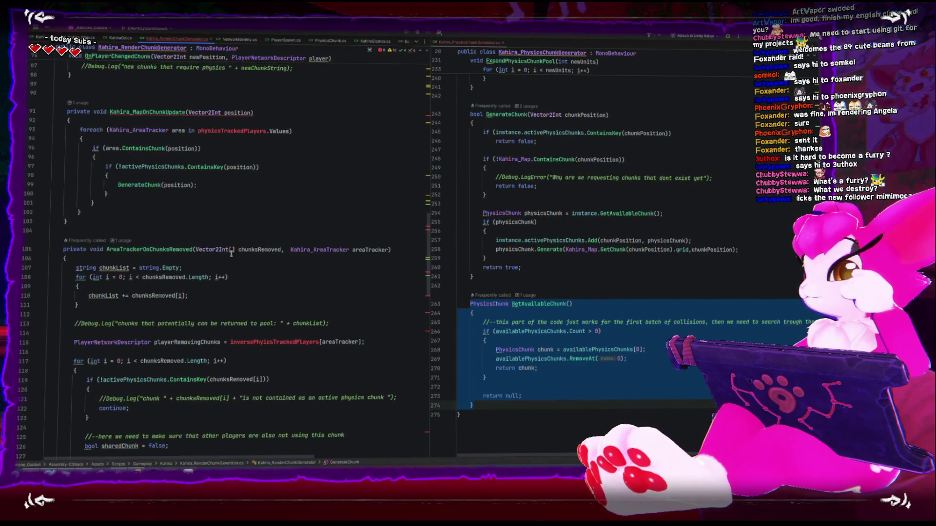
pyautogui.scroll(-7, 239, 262)
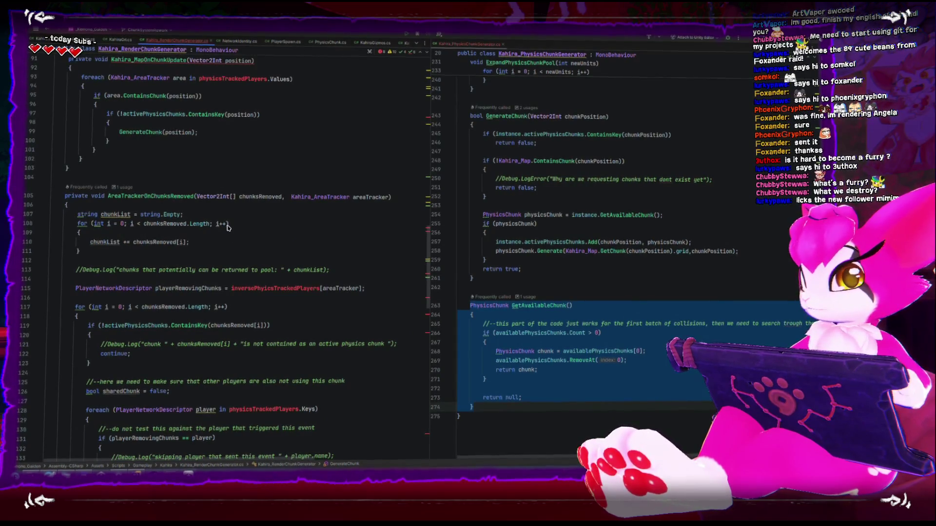
pyautogui.scroll(9, 224, 247)
pyautogui.scroll(10, 233, 234)
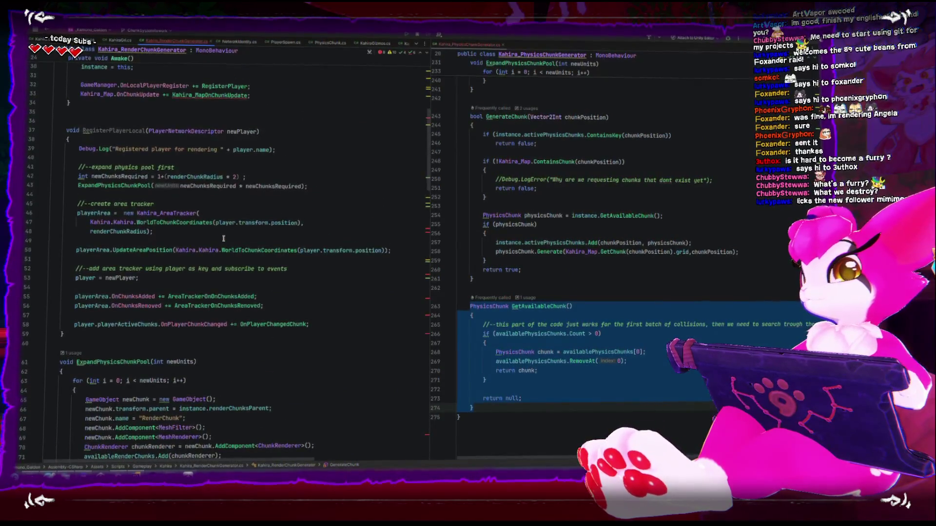
pyautogui.scroll(7, 222, 241)
pyautogui.scroll(-11, 219, 246)
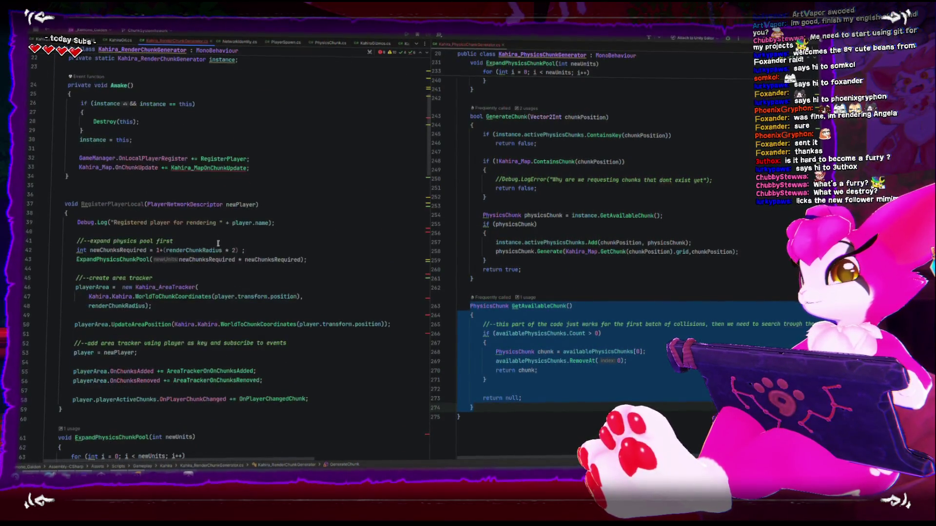
pyautogui.scroll(-5, 218, 242)
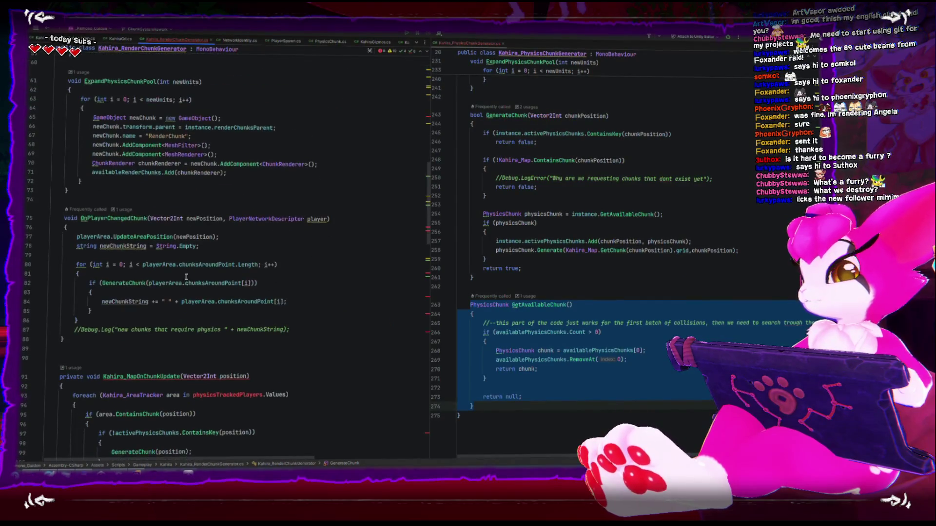
pyautogui.scroll(-3, 196, 258)
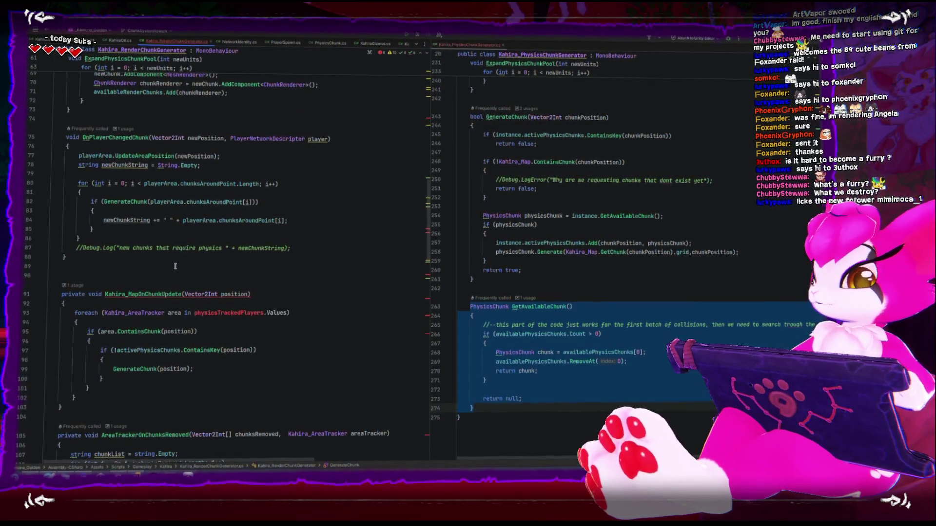
# Step: Remove the foreach over physicsTrackedPlayers and its braces from Kahira_MapOnChunkUpdate
pyautogui.click(301, 251)
pyautogui.hotkey('shift', 'Home')
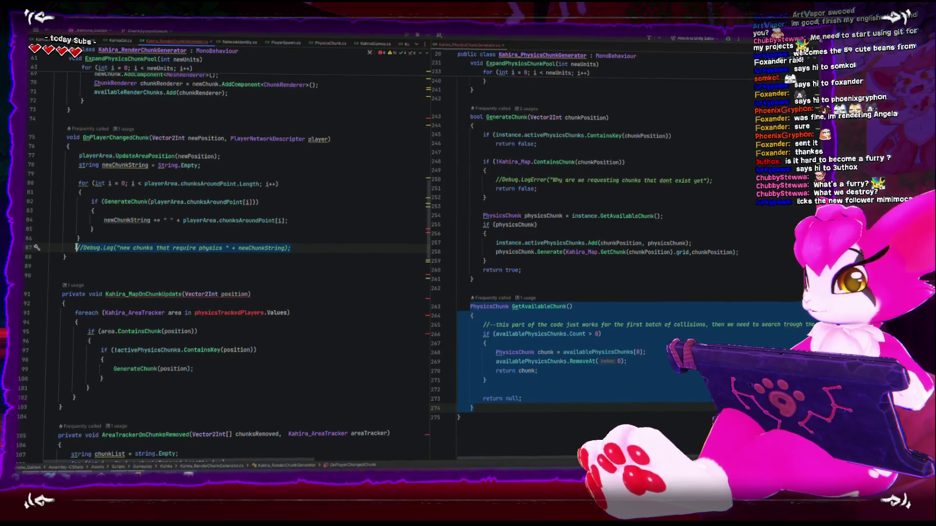
pyautogui.scroll(-2, 219, 276)
pyautogui.click(239, 299)
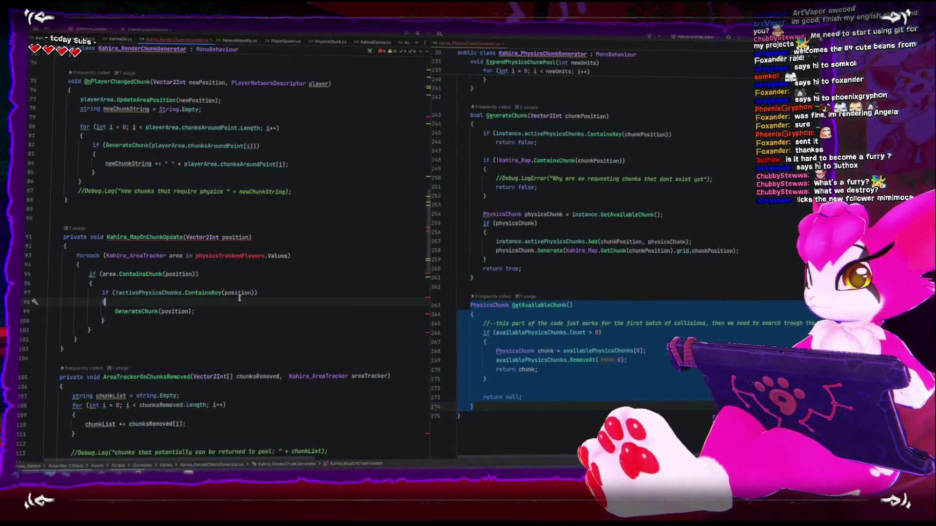
pyautogui.click(220, 238)
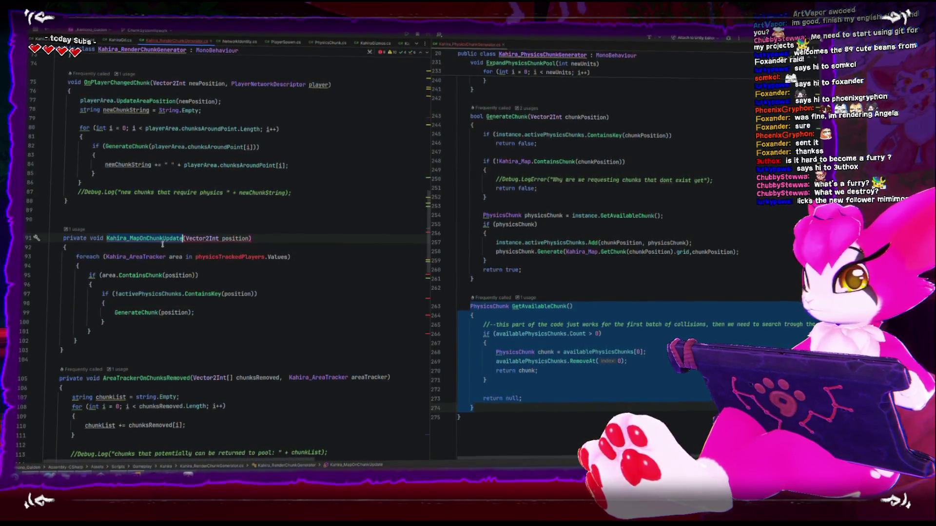
pyautogui.doubleClick(208, 258)
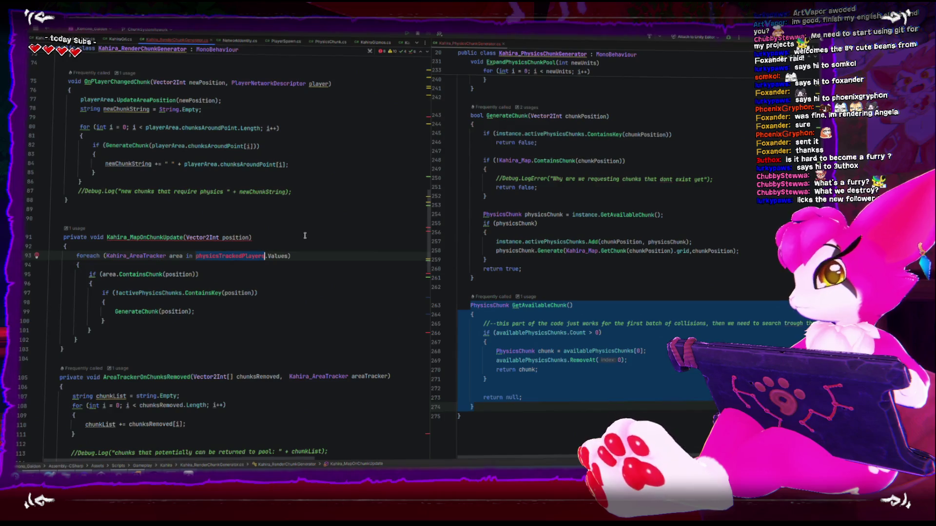
pyautogui.click(98, 275)
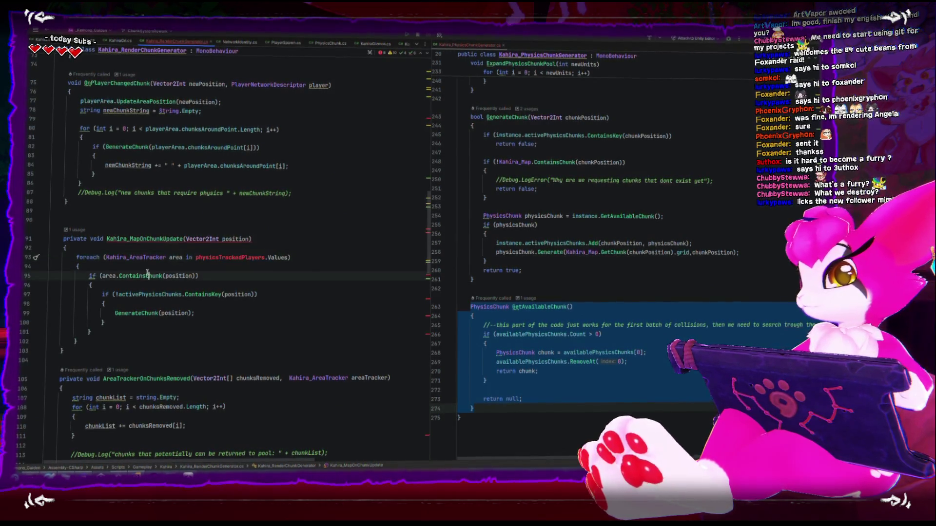
pyautogui.click(93, 266)
pyautogui.hotkey('shift', 'Up')
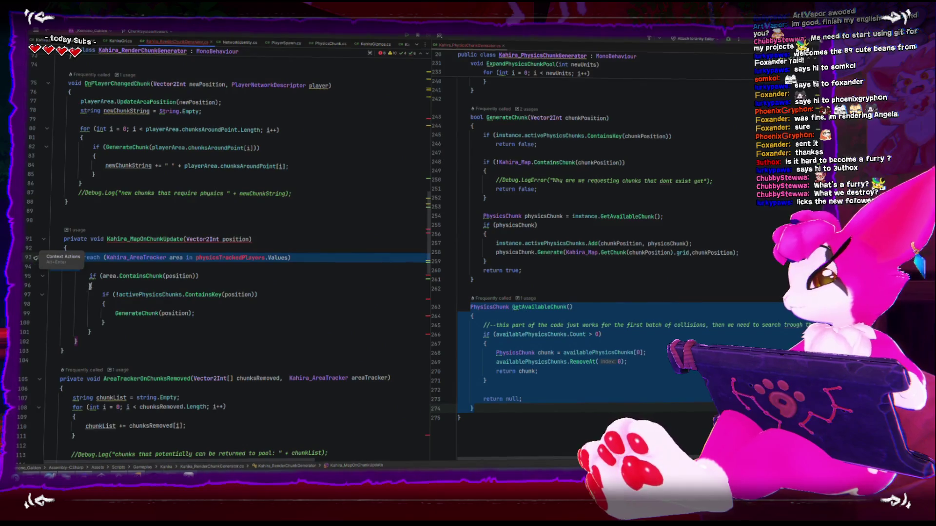
pyautogui.press('BackSpace')
pyautogui.click(89, 321)
pyautogui.press('Down')
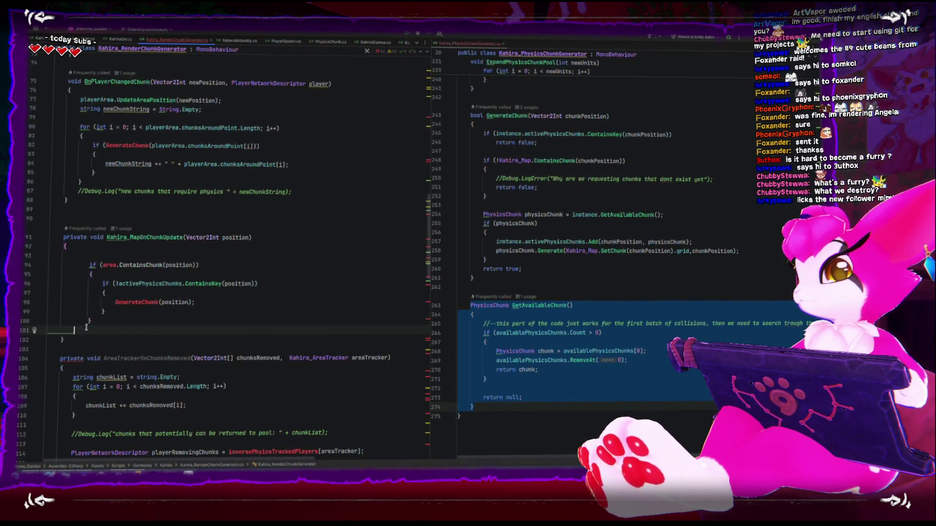
pyautogui.press('BackSpace')
# Step: Outdent the former loop body one level and delete the empty lines 93 and 100
pyautogui.click(88, 332)
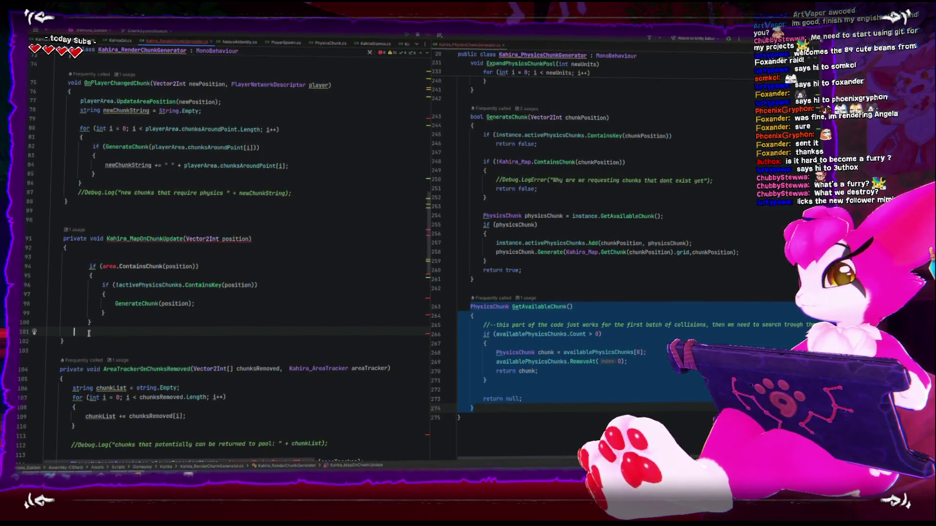
pyautogui.moveTo(88, 332)
pyautogui.mouseDown()
pyautogui.moveTo(68, 305)
pyautogui.moveTo(76, 265)
pyautogui.mouseUp()
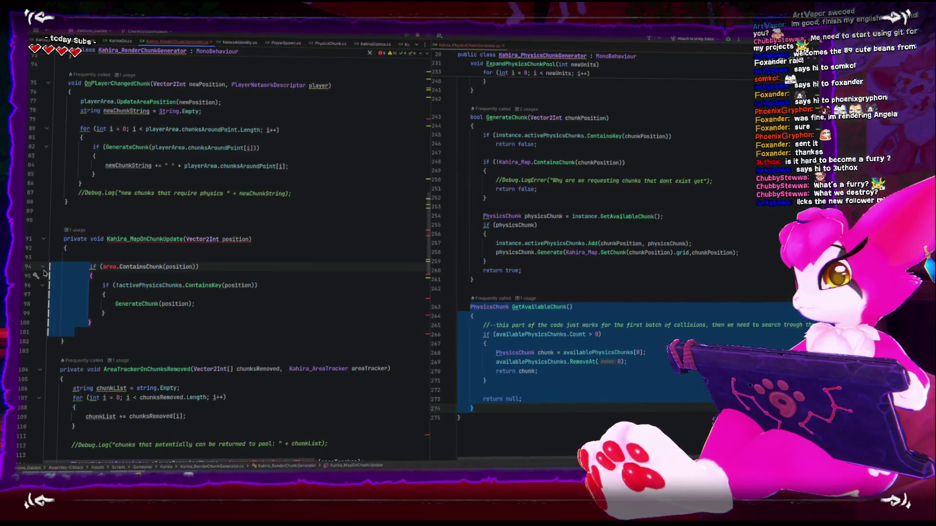
pyautogui.press('BackSpace')
pyautogui.click(104, 253)
pyautogui.press('BackSpace')
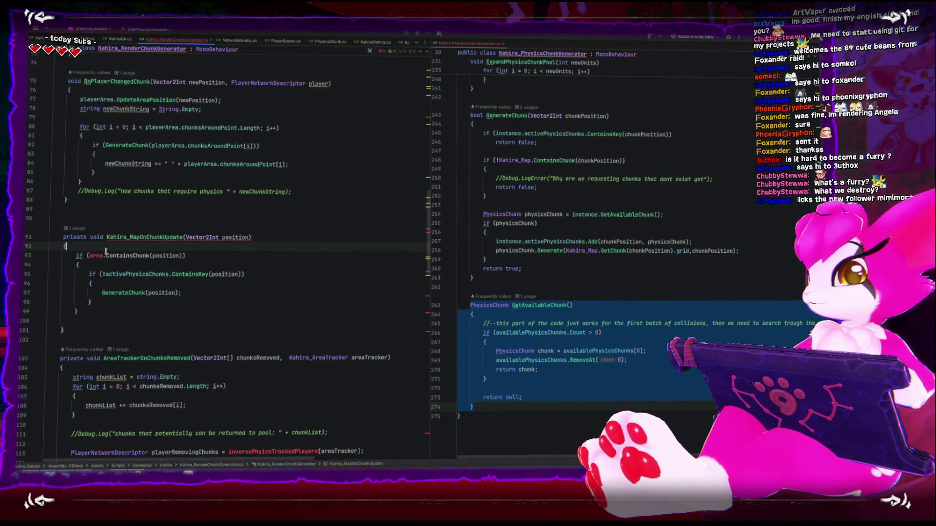
pyautogui.click(108, 321)
pyautogui.press('BackSpace')
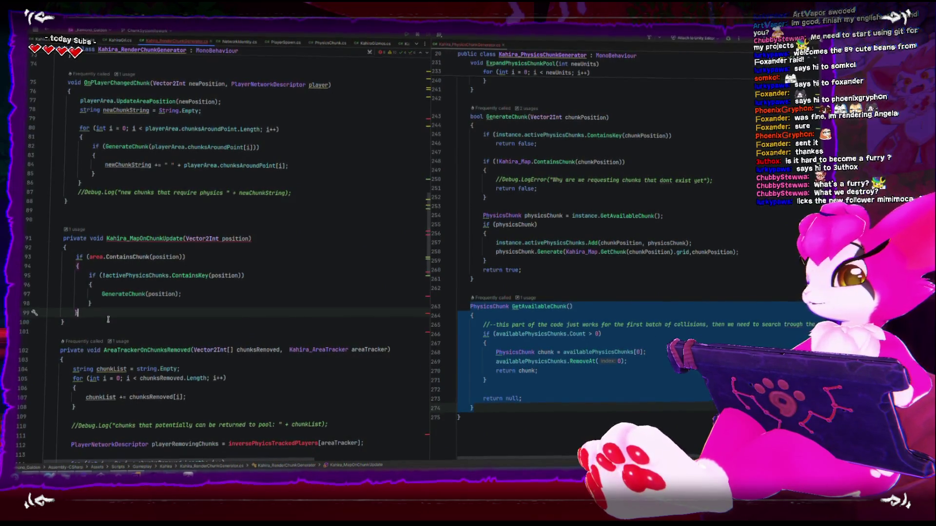
# Step: Replace the word 'area' on line 93 with 'playera'
pyautogui.doubleClick(96, 257)
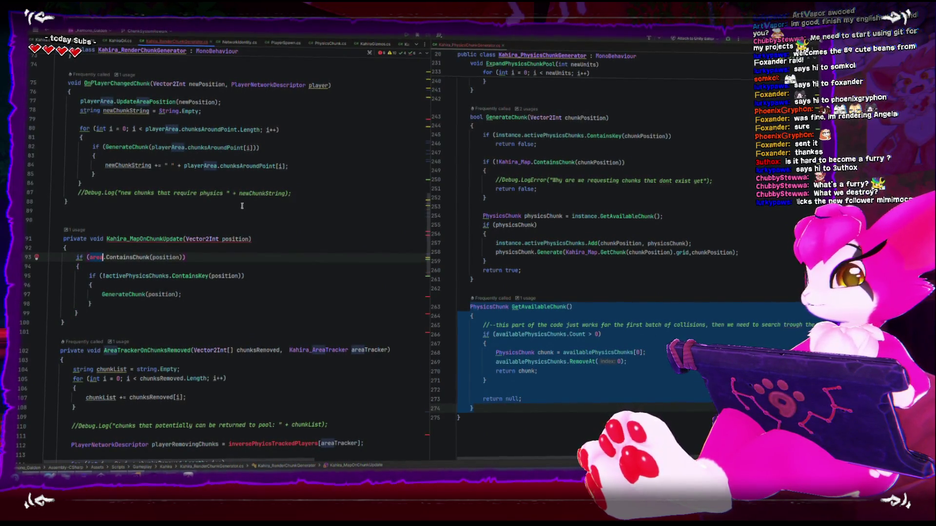
pyautogui.write('playera')
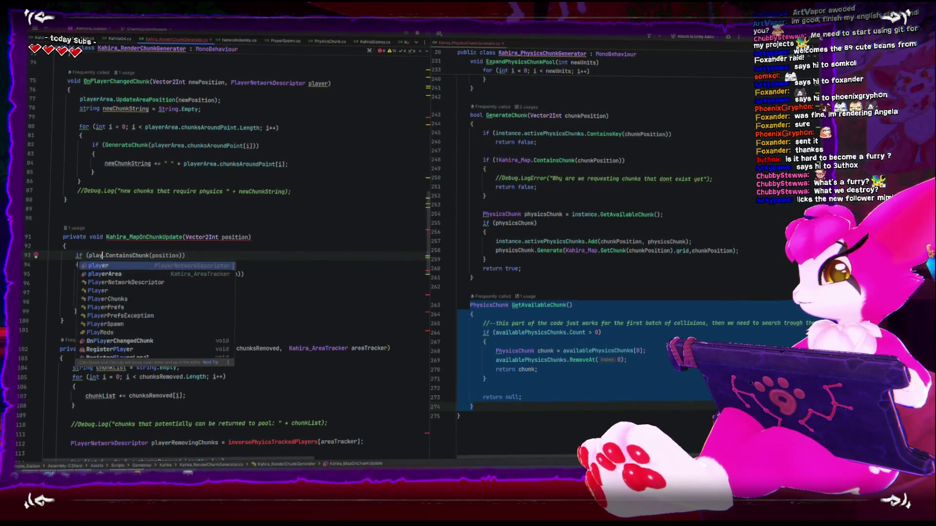
pyautogui.click(268, 280)
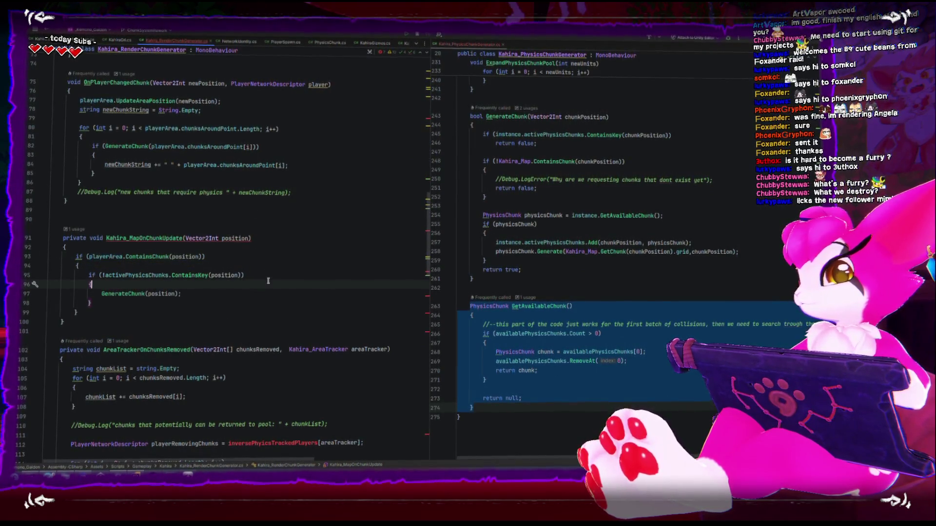
pyautogui.click(255, 301)
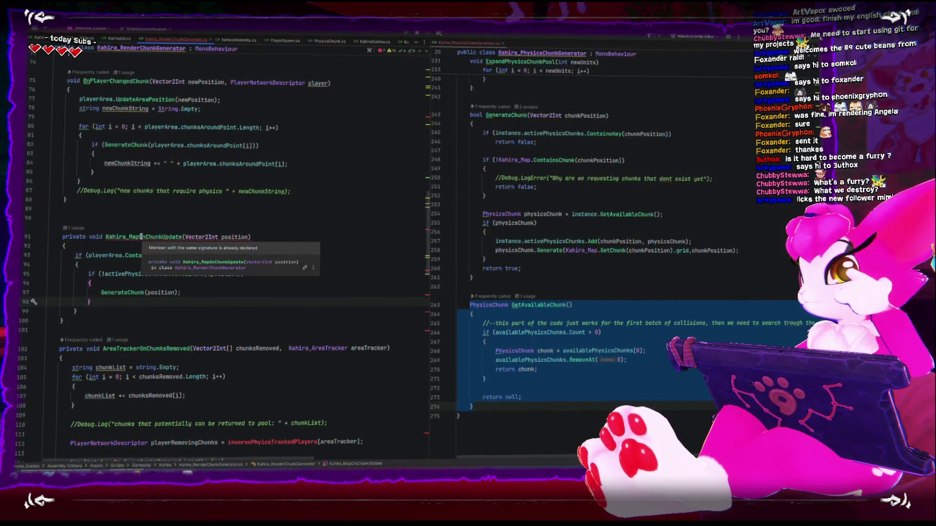
# Step: Delete the leftover duplicate Kahira_MapOnChunkUpdate stub at lines 193–196
pyautogui.click(141, 237)
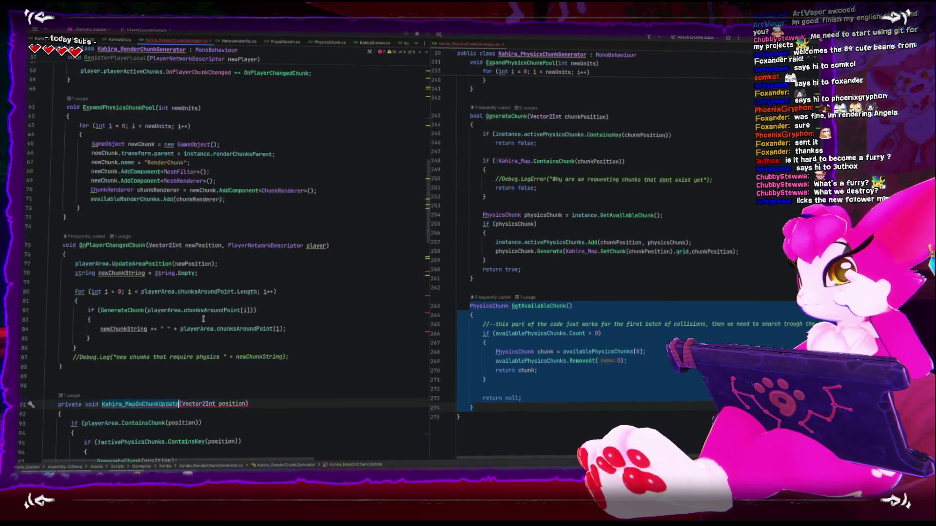
pyautogui.scroll(8, 204, 320)
pyautogui.scroll(-14, 204, 320)
pyautogui.scroll(-20, 203, 318)
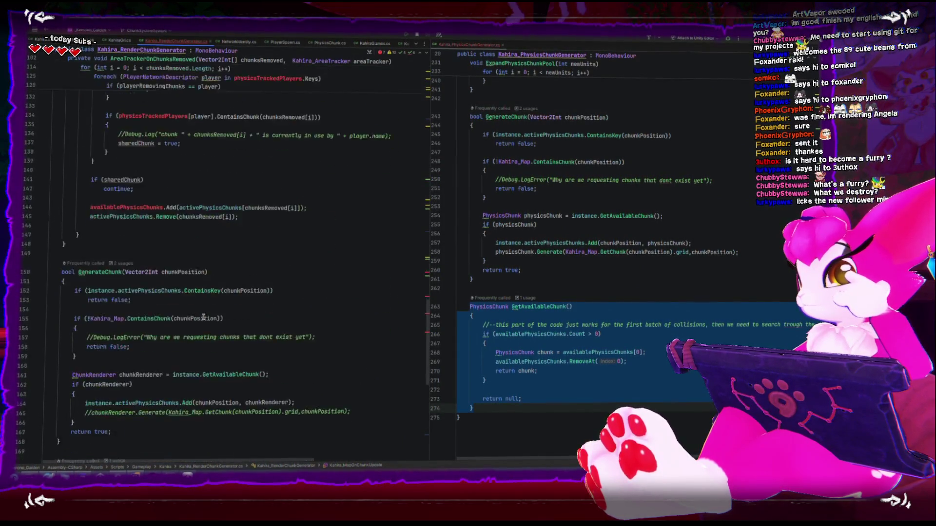
pyautogui.moveTo(282, 369)
pyautogui.mouseDown()
pyautogui.moveTo(29, 349)
pyautogui.moveTo(20, 335)
pyautogui.mouseUp()
pyautogui.press('BackSpace')
pyautogui.press('BackSpace')
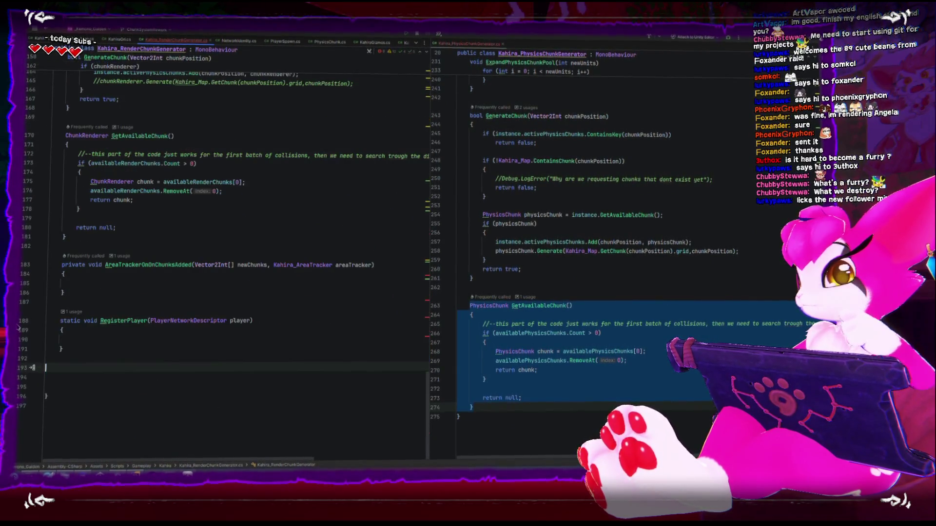
pyautogui.scroll(15, 146, 305)
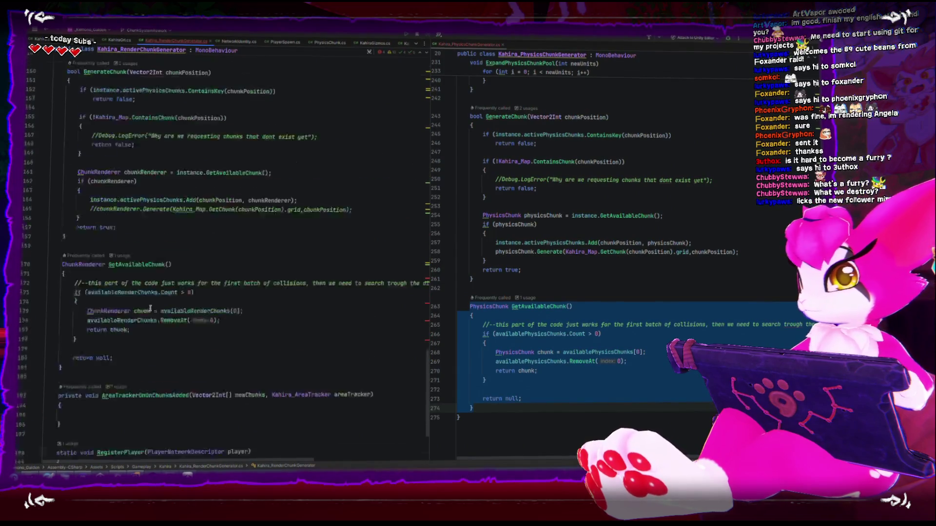
pyautogui.scroll(10, 146, 304)
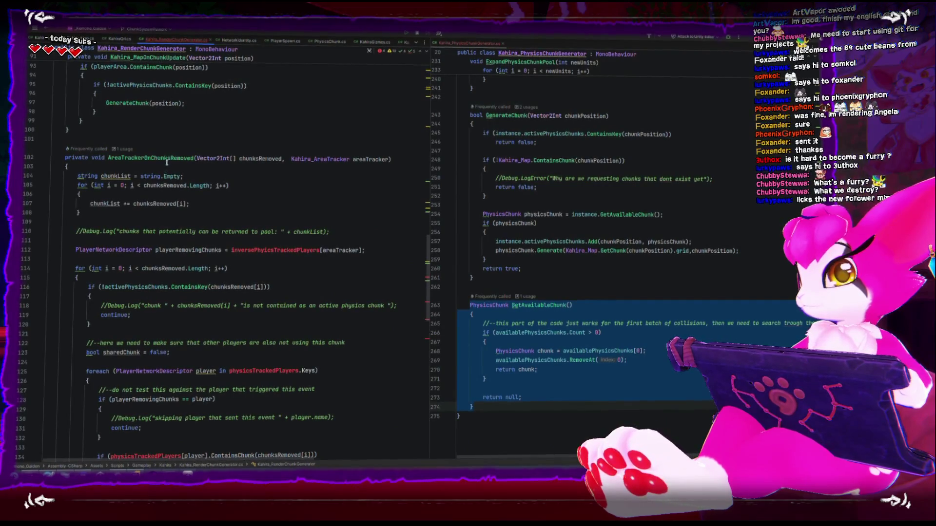
# Step: Delete the playerRemovingChunks declaration and the extra blank lines in AreaTrackerOnChunksRemoved
pyautogui.click(165, 158)
pyautogui.click(151, 197)
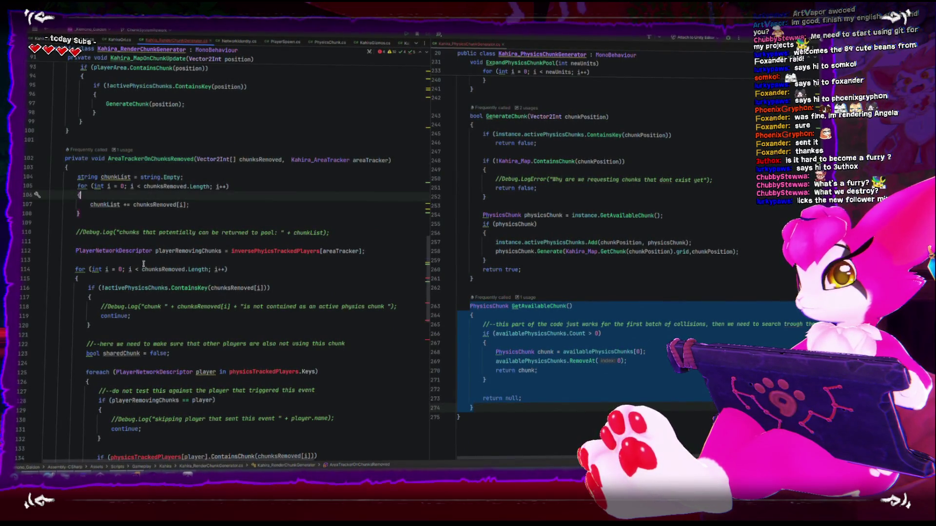
pyautogui.moveTo(366, 250); pyautogui.dragTo(55, 249)
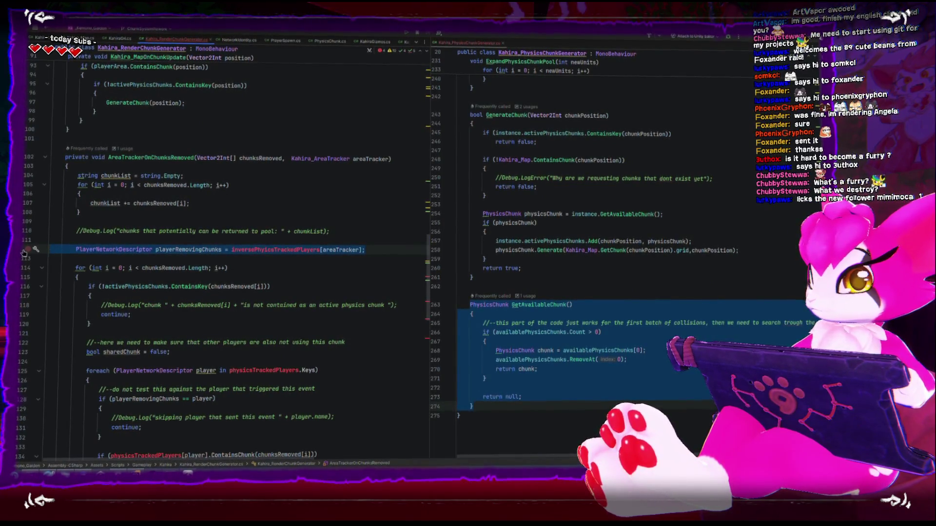
pyautogui.press('Delete')
pyautogui.press('Up')
pyautogui.press('Up')
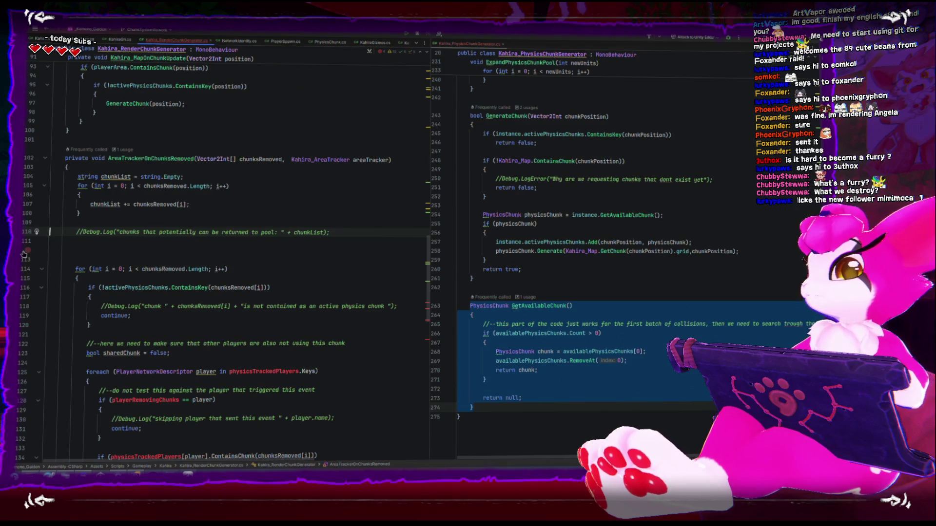
pyautogui.press('Delete')
pyautogui.press('Delete')
pyautogui.press('Delete')
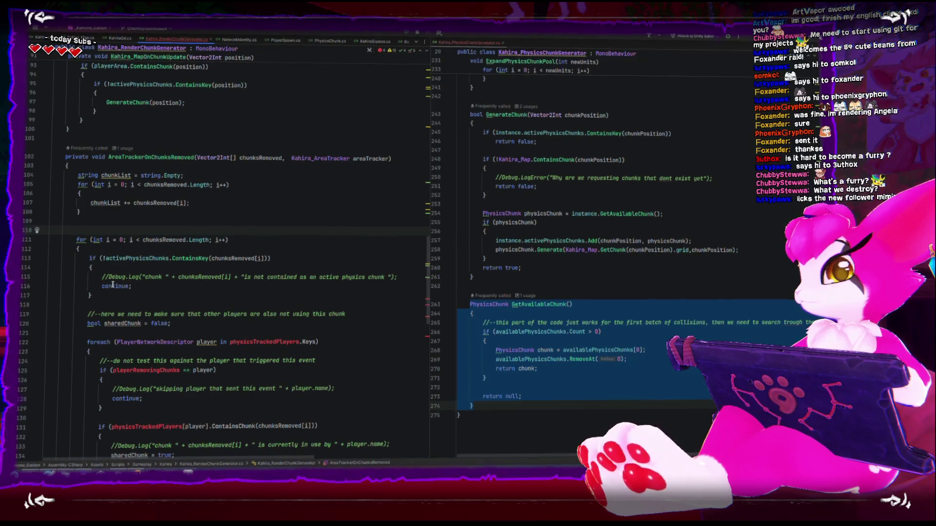
# Step: Delete the shared-chunk check over tracked players, through its continue statement
pyautogui.scroll(-2, 117, 287)
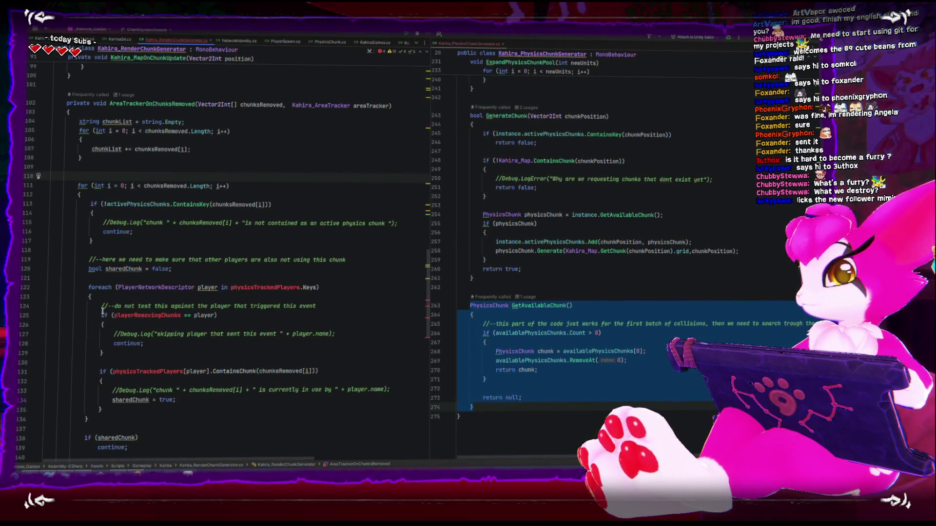
pyautogui.moveTo(102, 308); pyautogui.dragTo(103, 352)
pyautogui.click(103, 351)
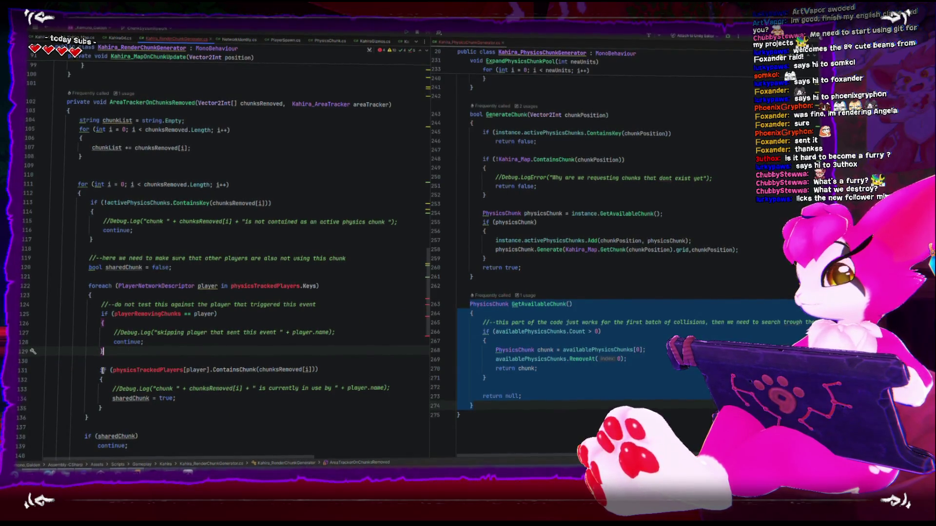
pyautogui.scroll(-1, 122, 401)
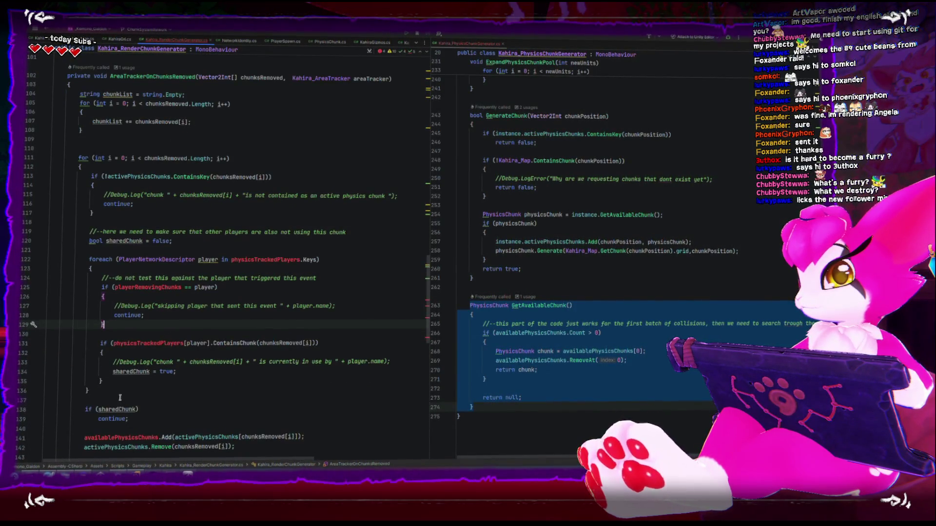
pyautogui.moveTo(119, 398)
pyautogui.mouseDown()
pyautogui.moveTo(23, 268)
pyautogui.moveTo(41, 249)
pyautogui.mouseUp()
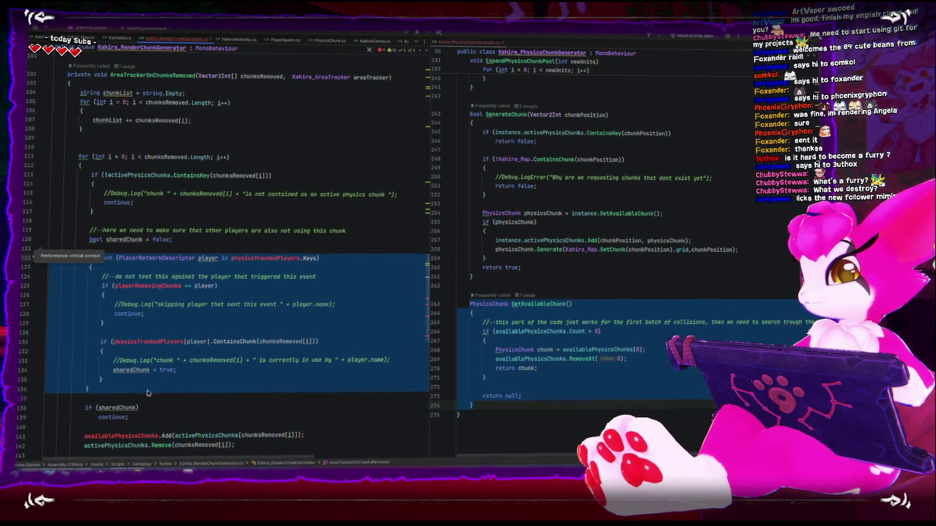
pyautogui.moveTo(129, 418); pyautogui.dragTo(51, 231)
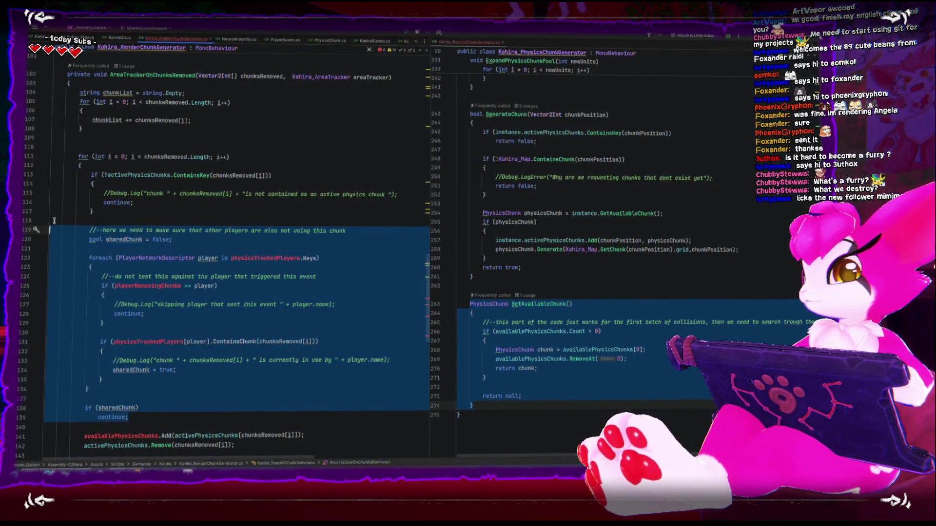
pyautogui.press('BackSpace')
pyautogui.press('BackSpace')
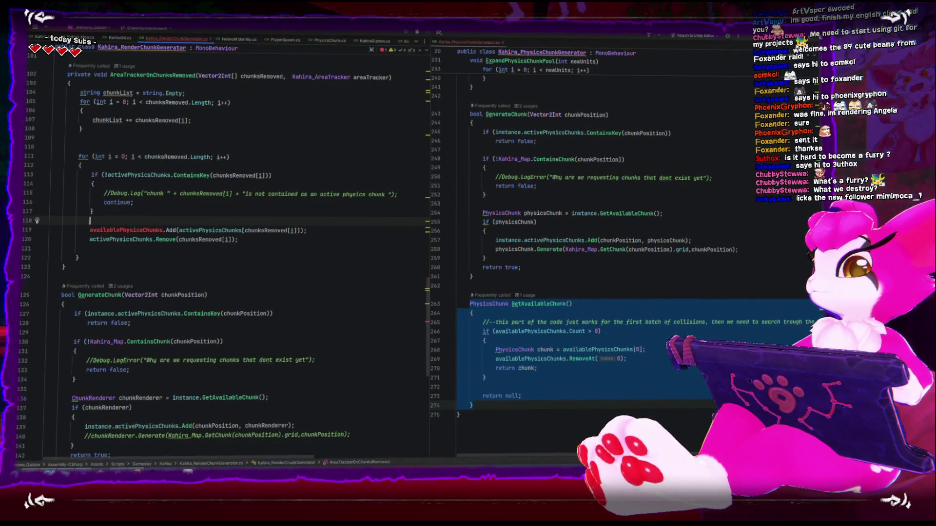
# Step: Change availablePhysicsChunks.Add to availableRenderChunks.Add, then switch to Unity
pyautogui.press('Down')
pyautogui.hotkey('ctrl', 'Right')
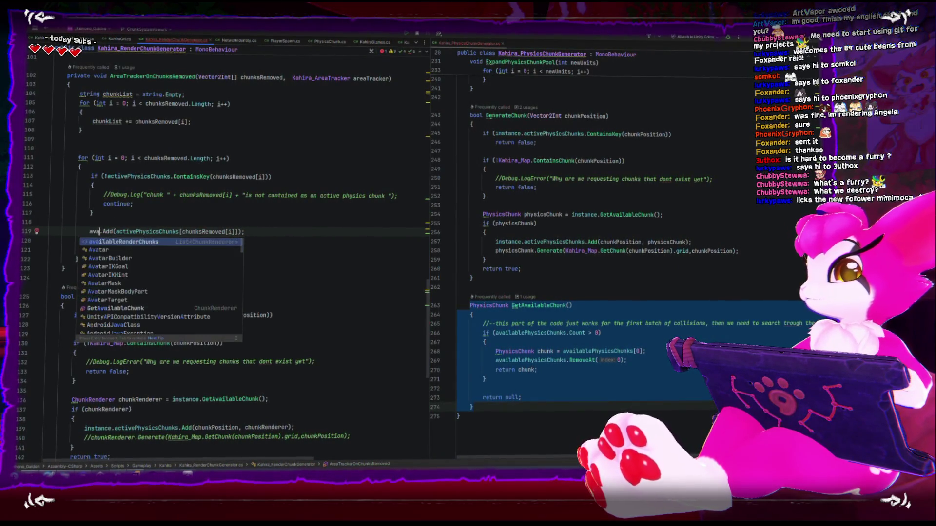
pyautogui.press('Return')
pyautogui.scroll(4, 247, 316)
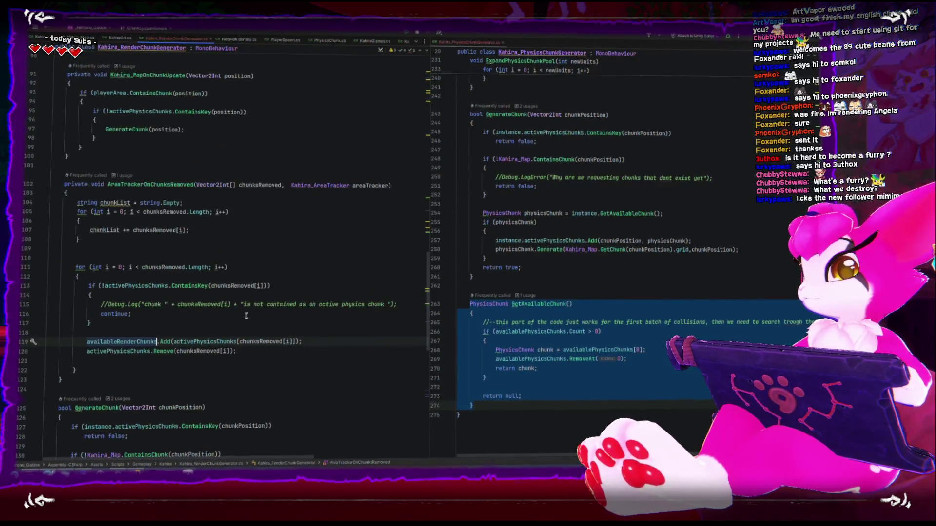
pyautogui.scroll(-6, 214, 311)
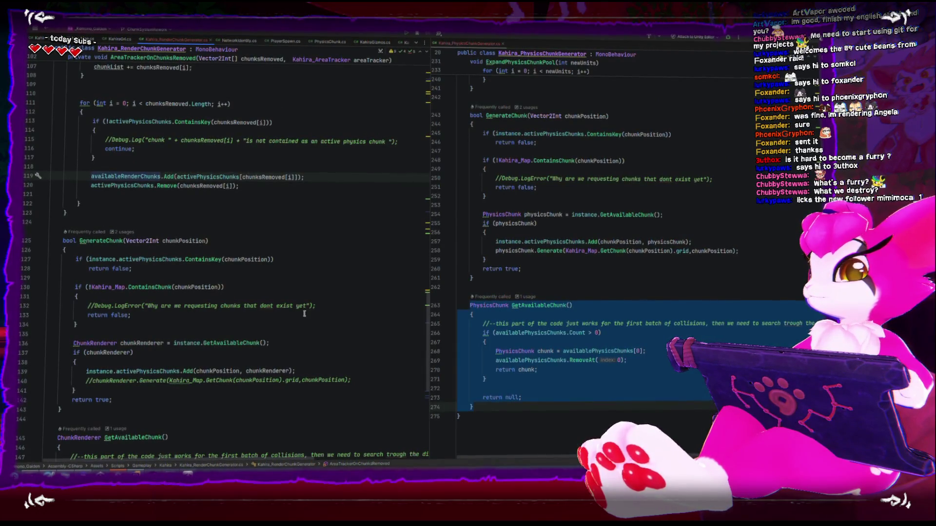
pyautogui.scroll(-7, 303, 313)
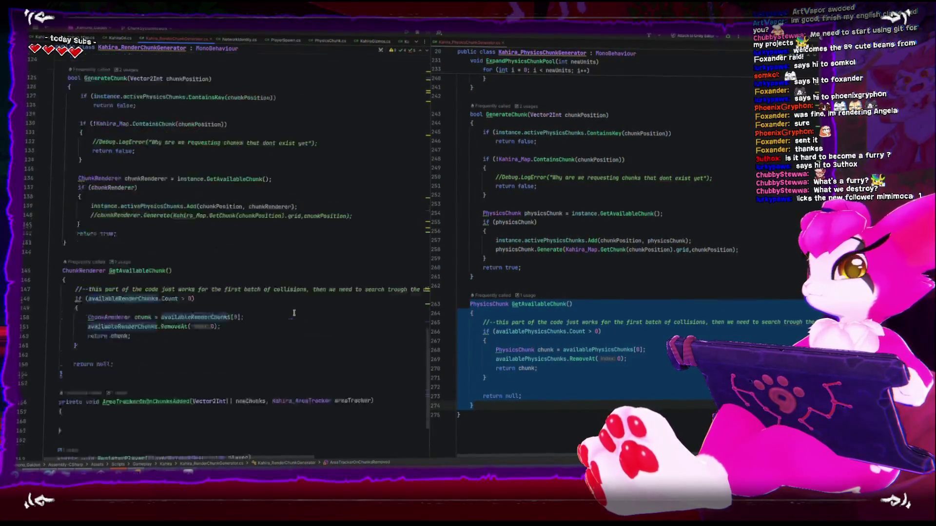
pyautogui.scroll(9, 293, 312)
pyautogui.scroll(20, 294, 312)
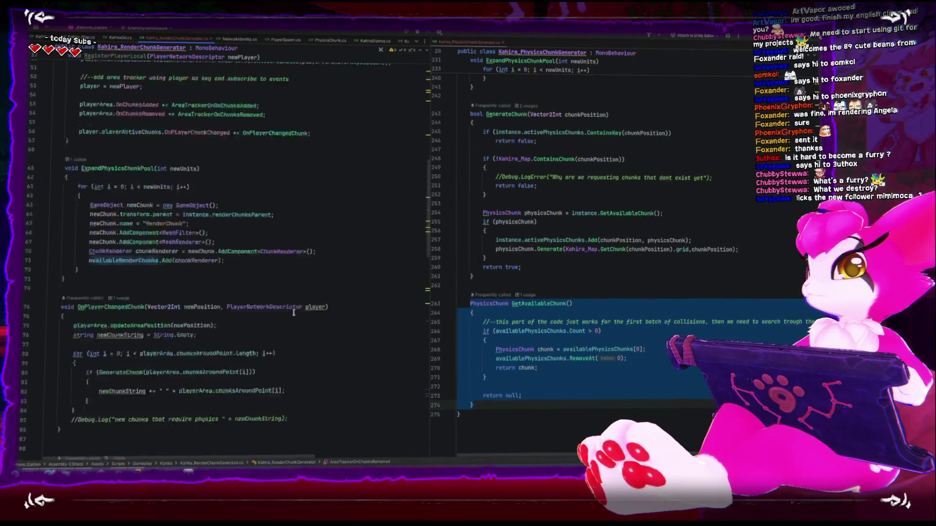
pyautogui.scroll(12, 293, 312)
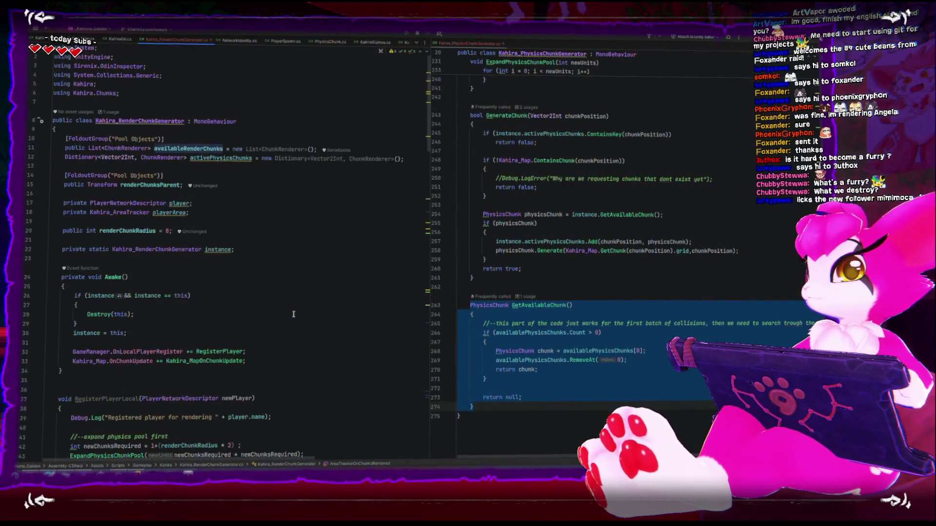
pyautogui.hotkey('alt', 'Tab')
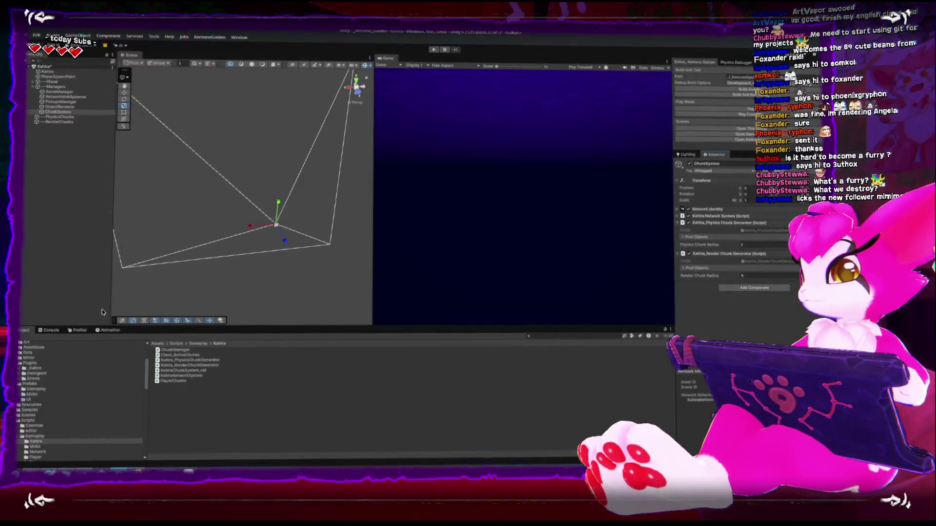
# Step: Check the Unity Console for errors, then return to the Rider code editor
pyautogui.click(43, 331)
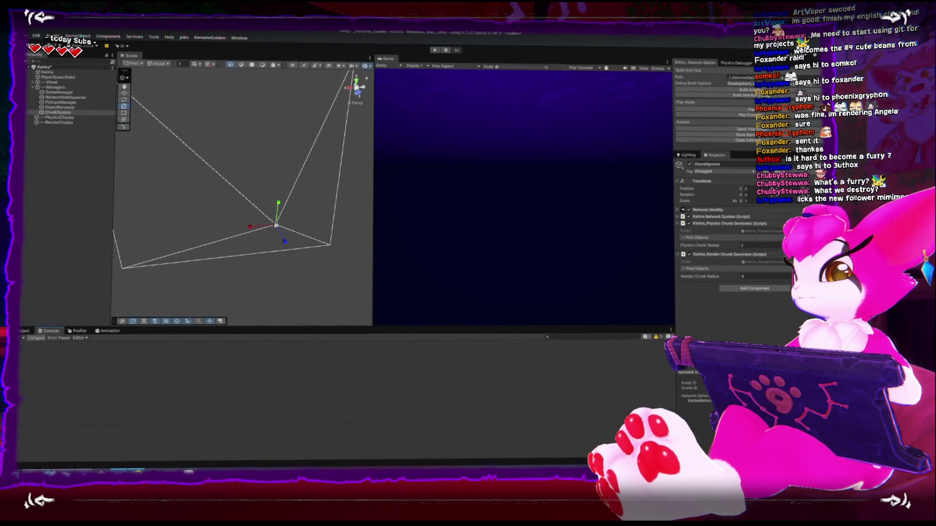
pyautogui.hotkey('alt', 'Tab')
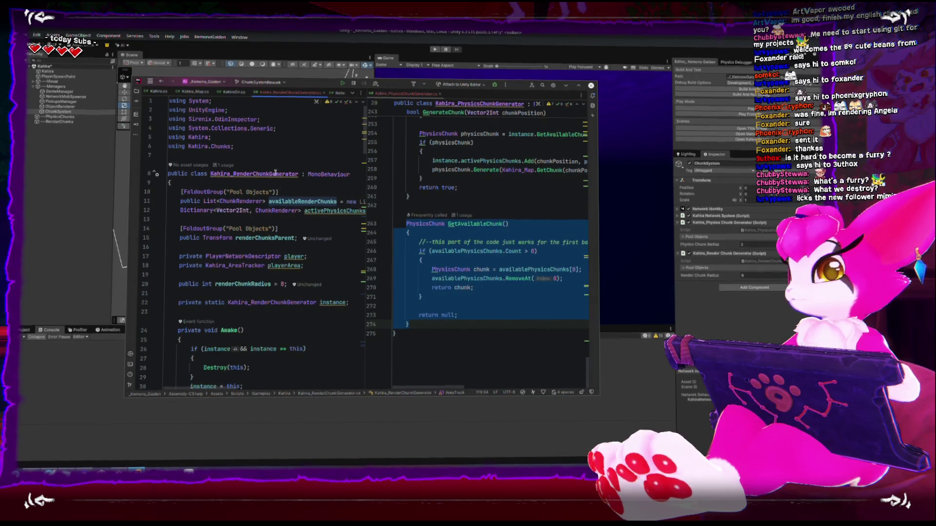
pyautogui.click(303, 78)
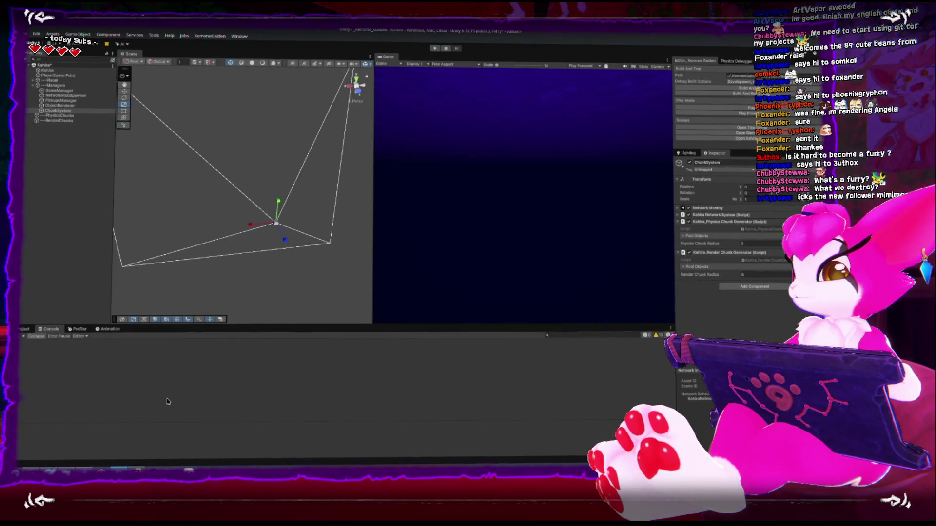
pyautogui.hotkey('alt', 'Tab')
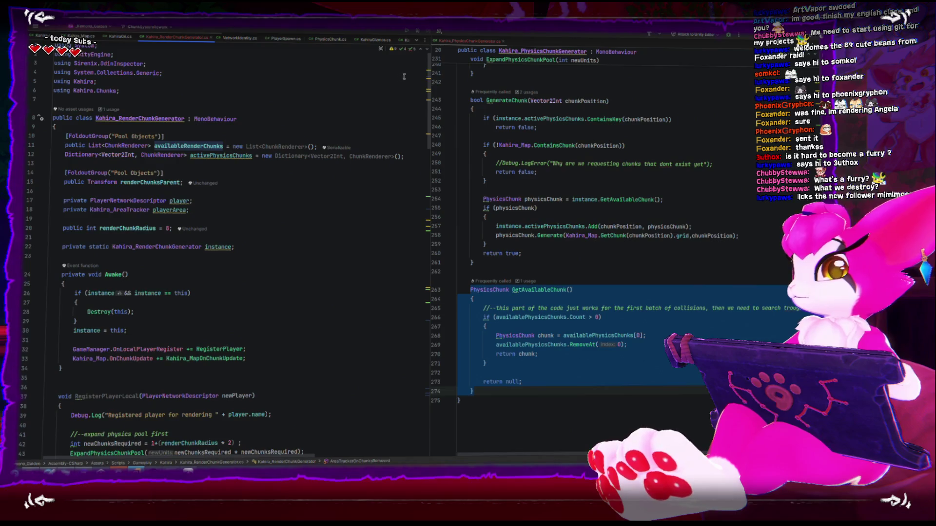
# Step: Widen the left code pane and open GameManager.cs in the split pane beside the chunk generator
pyautogui.moveTo(431, 85); pyautogui.dragTo(474, 86)
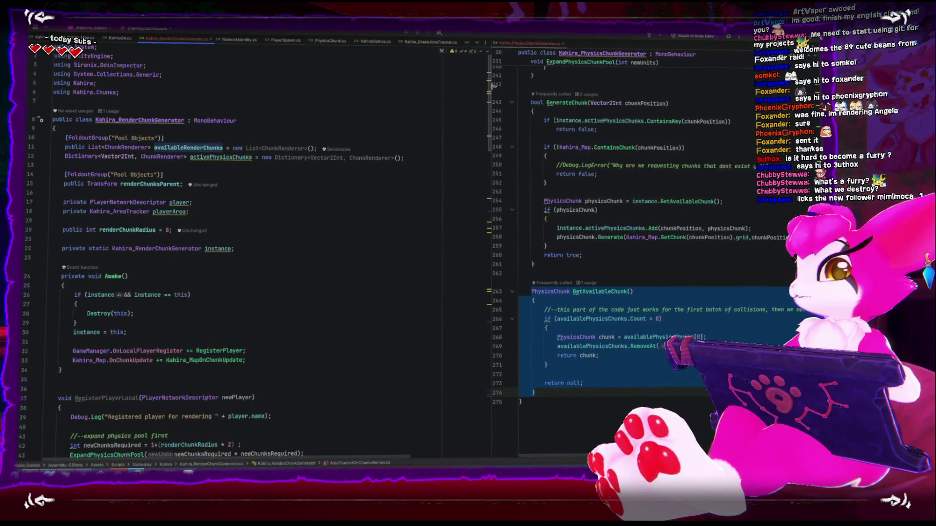
pyautogui.scroll(-3, 281, 43)
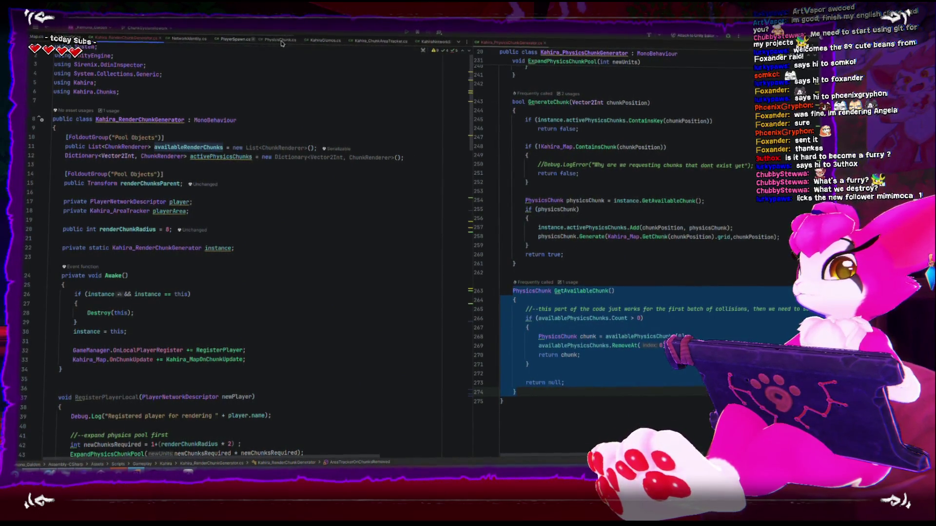
pyautogui.scroll(3, 281, 42)
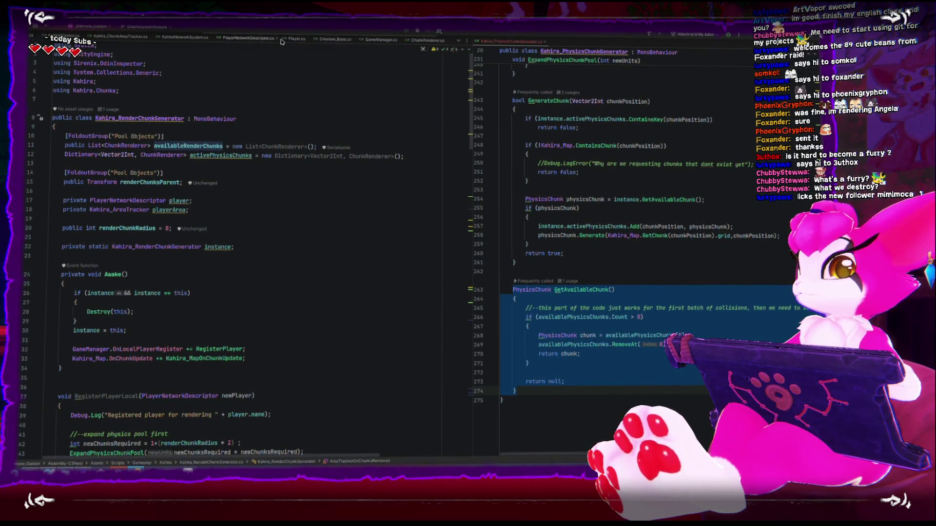
pyautogui.moveTo(565, 51); pyautogui.dragTo(565, 52)
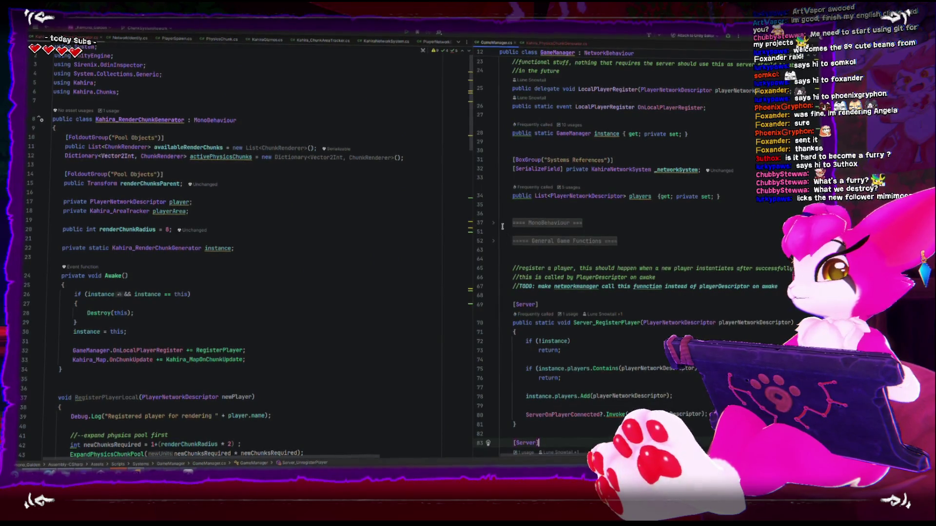
# Step: Select the comment and isServer if/else block in Client_RegisterLocalPlayer
pyautogui.click(494, 224)
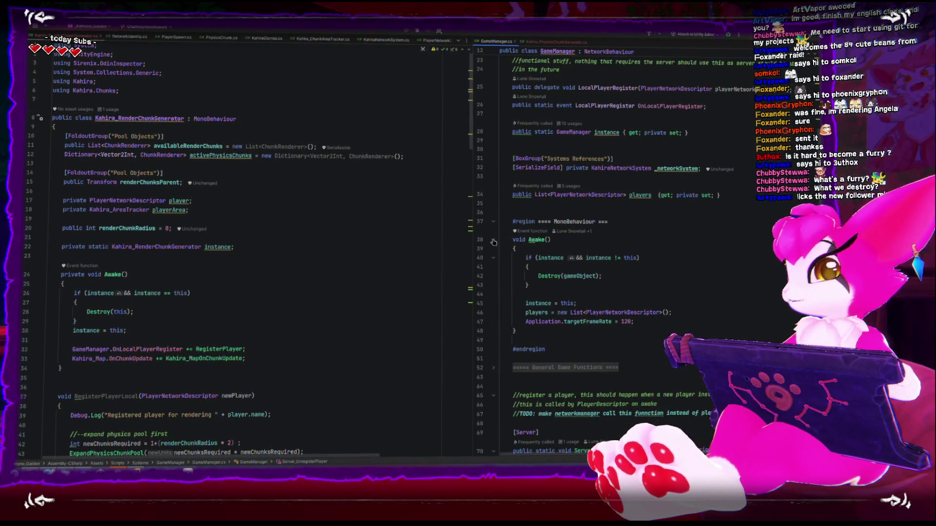
pyautogui.click(492, 224)
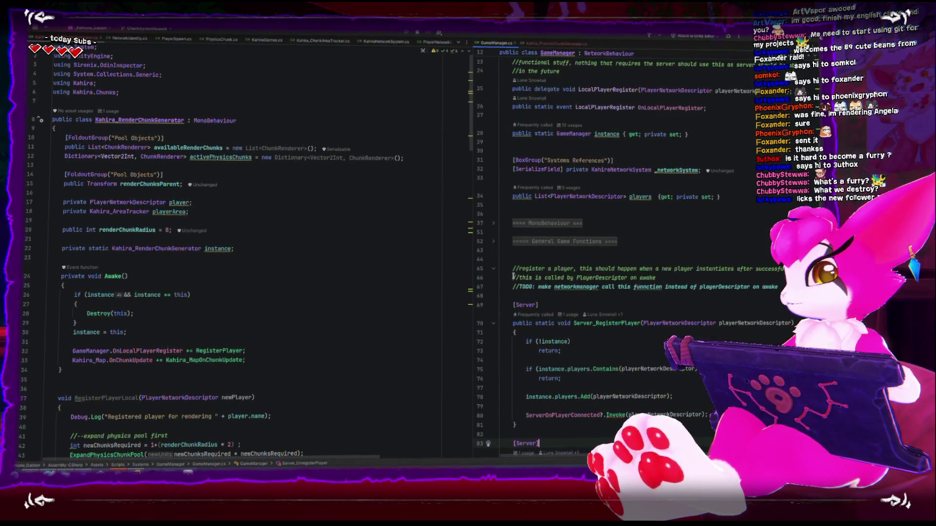
pyautogui.scroll(-10, 577, 319)
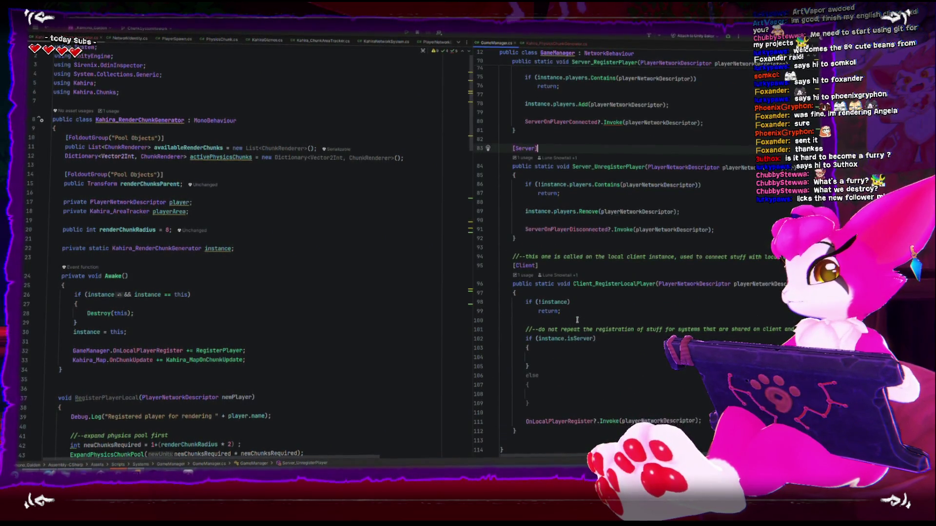
pyautogui.scroll(-1, 577, 320)
pyautogui.click(568, 364)
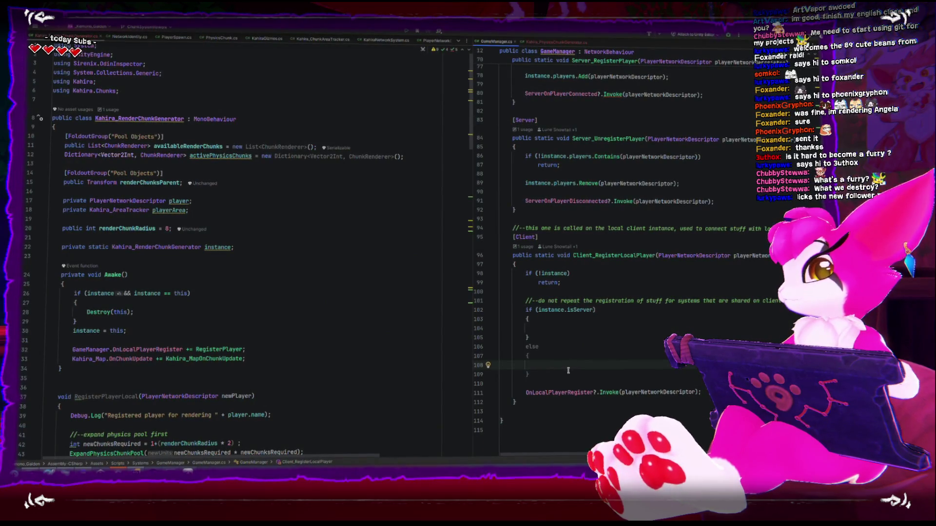
pyautogui.moveTo(557, 373)
pyautogui.mouseDown()
pyautogui.moveTo(504, 368)
pyautogui.moveTo(516, 312)
pyautogui.mouseUp()
pyautogui.click(538, 340)
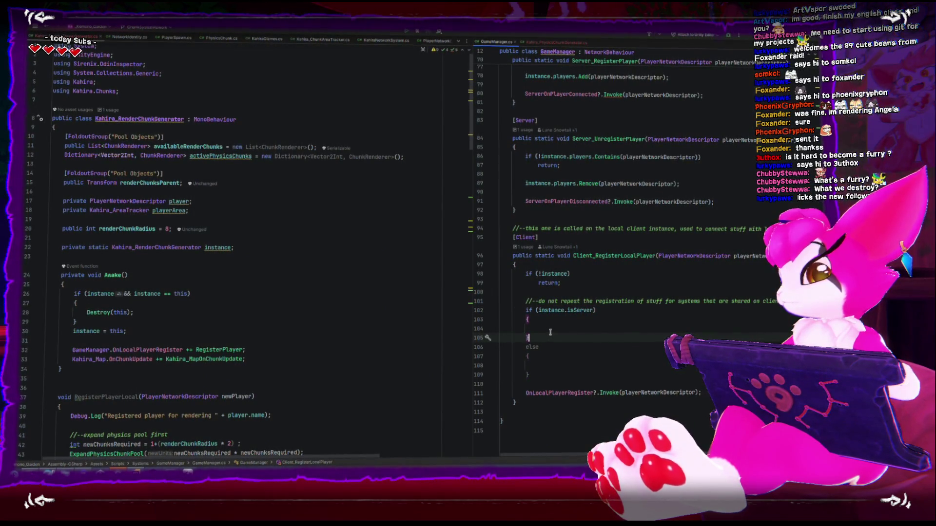
pyautogui.moveTo(525, 385); pyautogui.dragTo(509, 303)
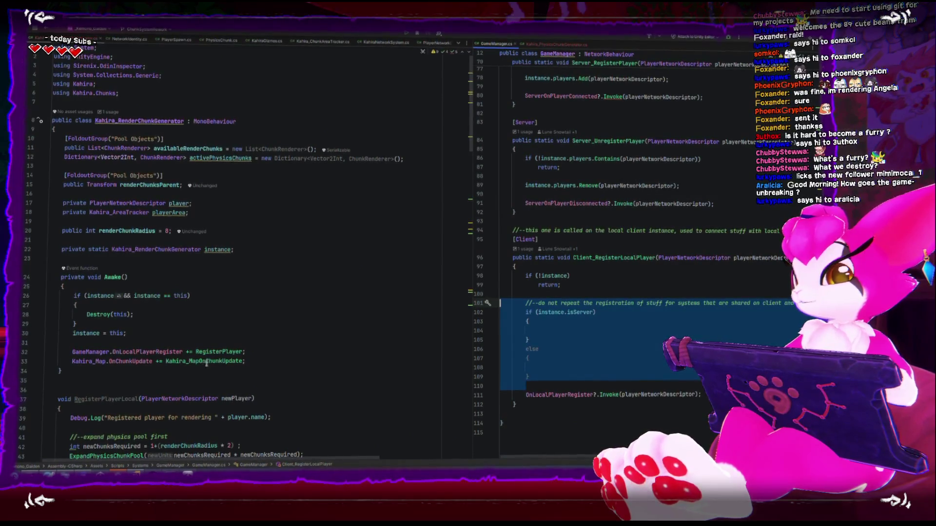
# Step: Check RegisterPlayer's usages, then delete the empty static RegisterPlayer method at the class's end
pyautogui.scroll(-6, 207, 363)
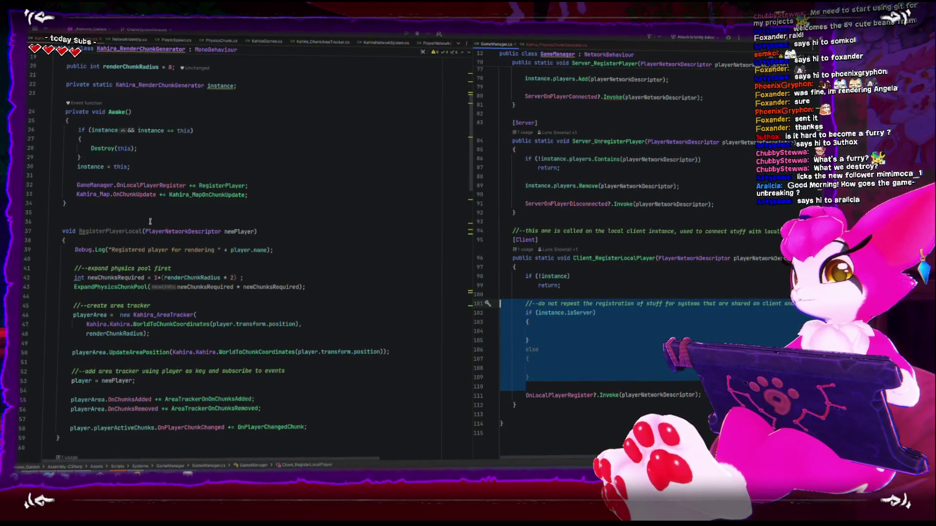
pyautogui.click(246, 184)
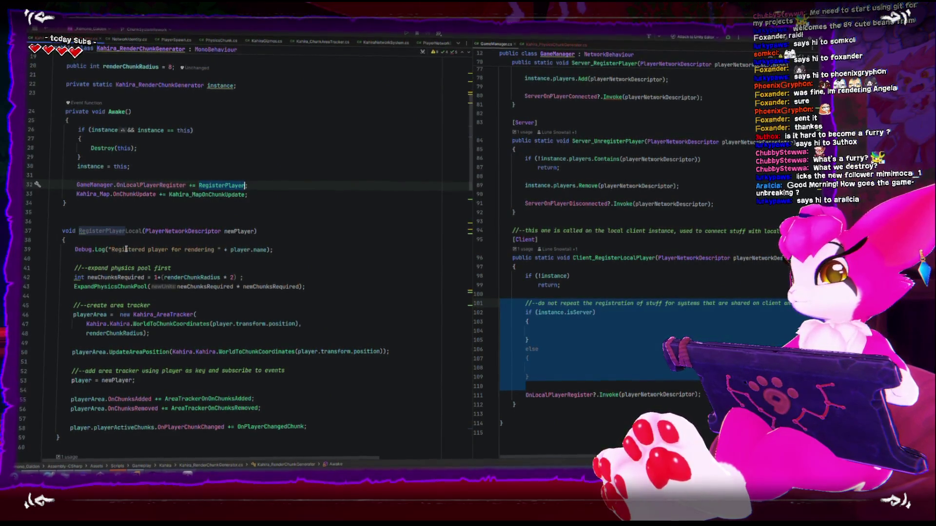
pyautogui.scroll(-15, 158, 248)
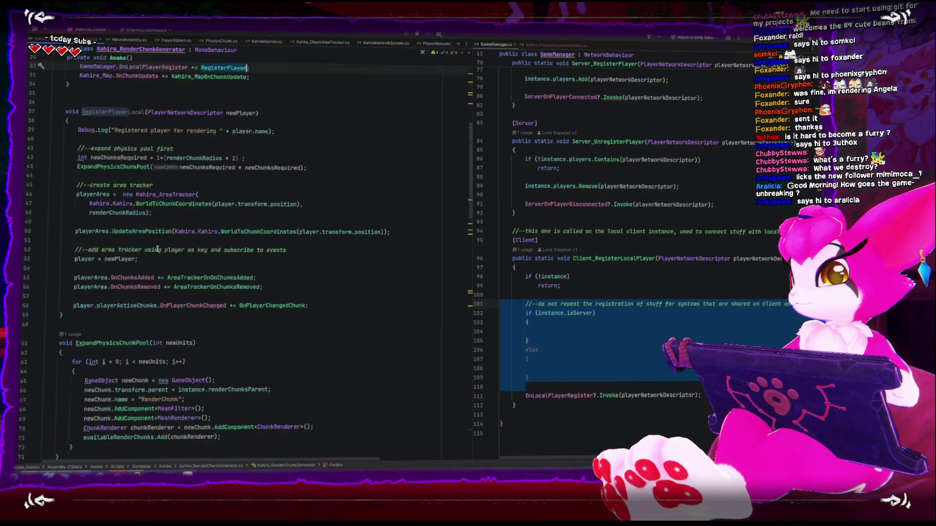
pyautogui.scroll(-15, 156, 248)
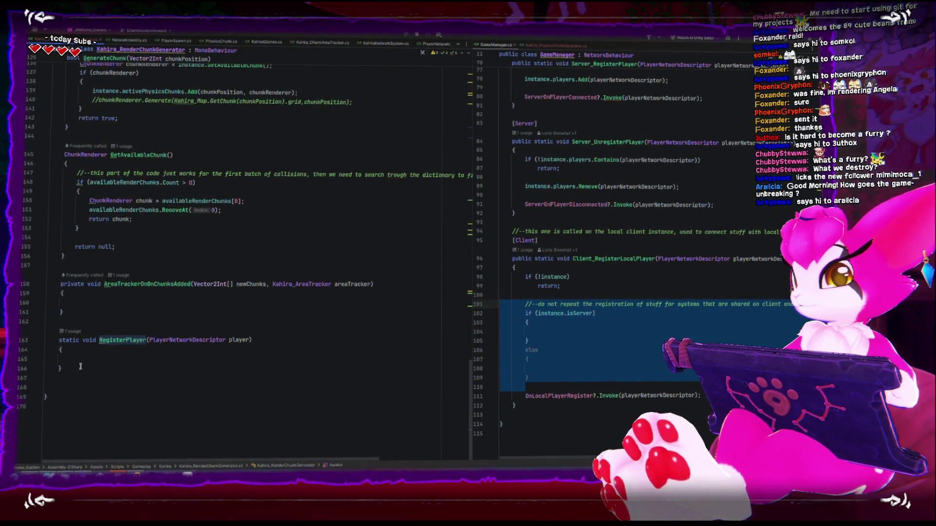
pyautogui.moveTo(80, 367)
pyautogui.mouseDown()
pyautogui.moveTo(37, 267)
pyautogui.moveTo(28, 319)
pyautogui.mouseUp()
pyautogui.press('BackSpace')
pyautogui.scroll(3, 34, 313)
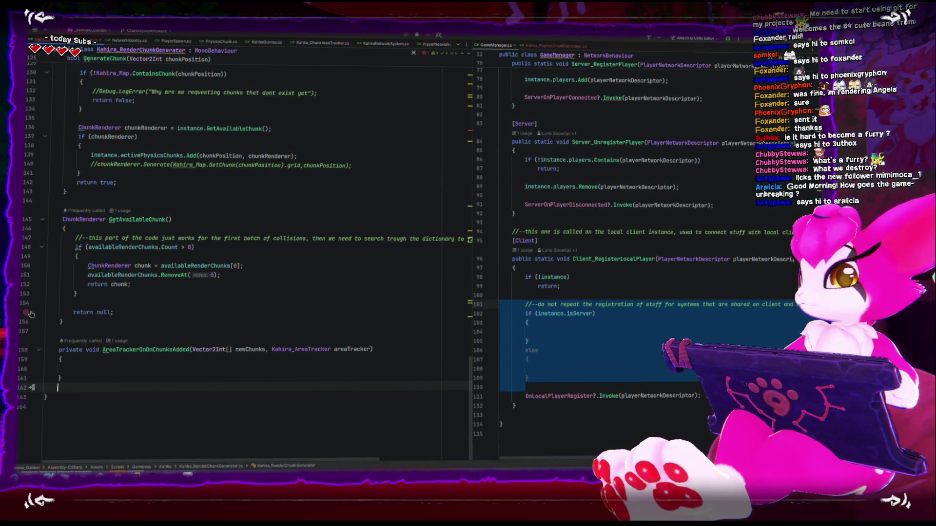
# Step: Delete the commented Debug.Log and blank lines inside and between AreaTrackerOnChunksRemoved's loops
pyautogui.scroll(5, 30, 314)
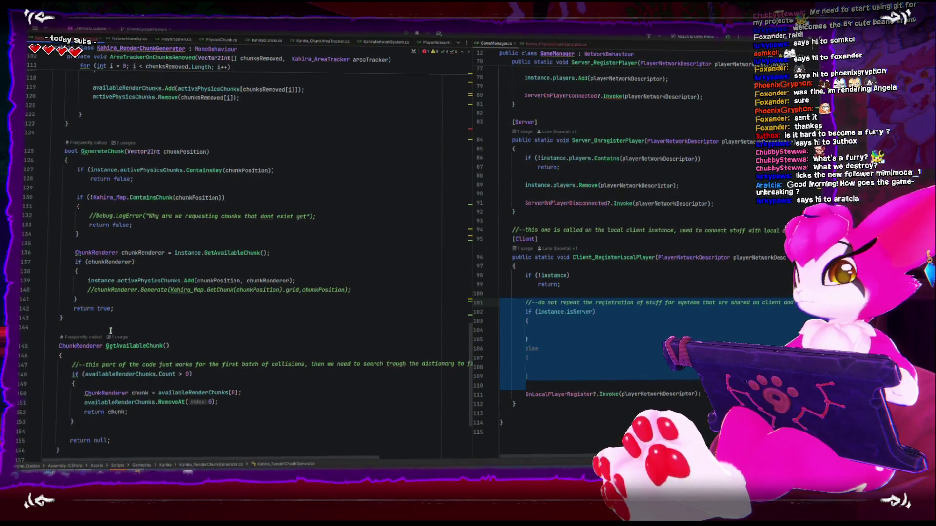
pyautogui.scroll(7, 110, 331)
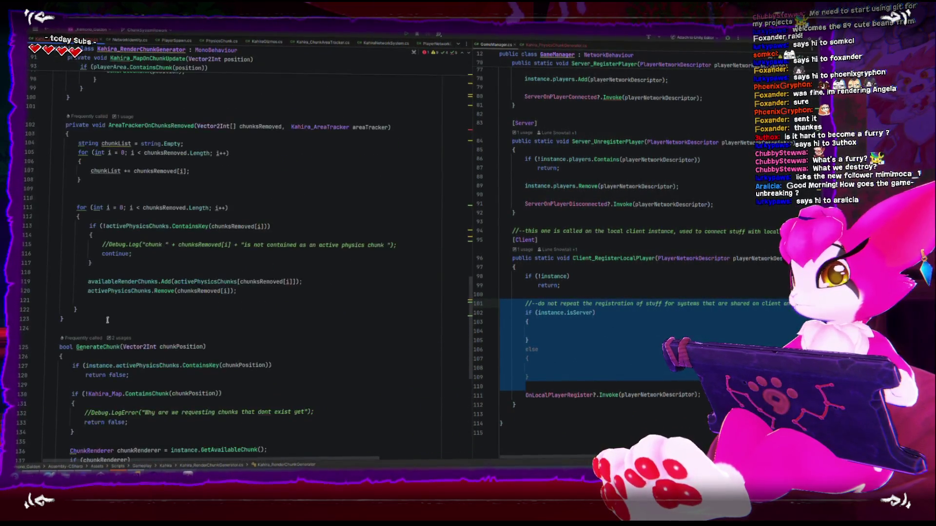
pyautogui.click(102, 246)
pyautogui.hotkey('shift', 'End')
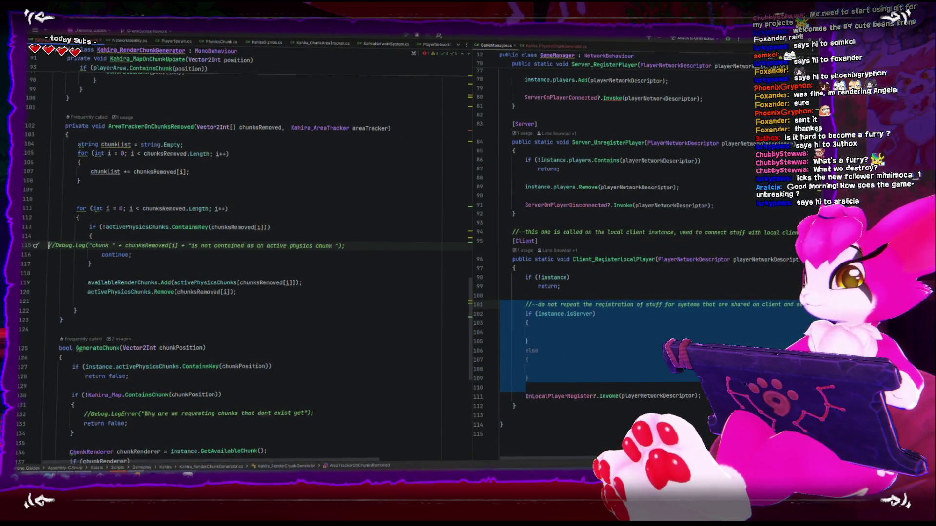
pyautogui.press('Delete')
pyautogui.press('BackSpace')
pyautogui.press('Down')
pyautogui.press('Down')
pyautogui.press('Down')
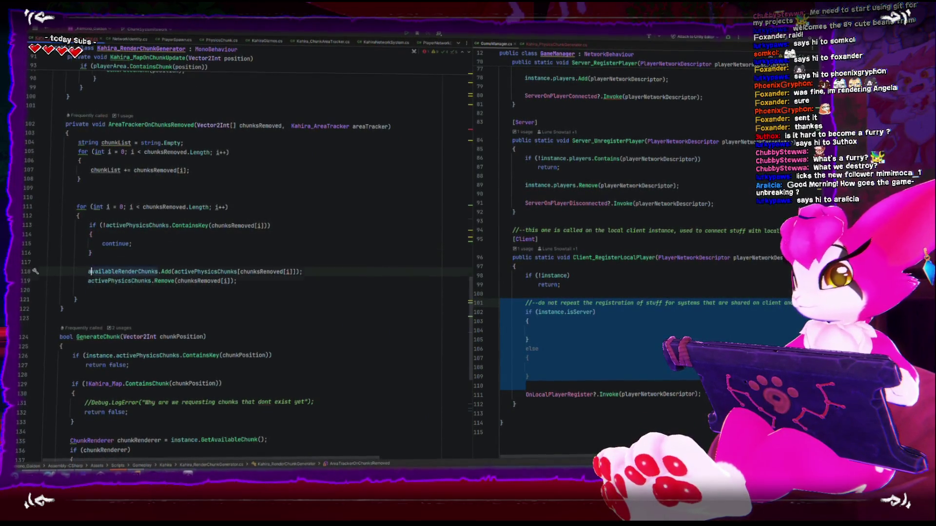
pyautogui.press('BackSpace')
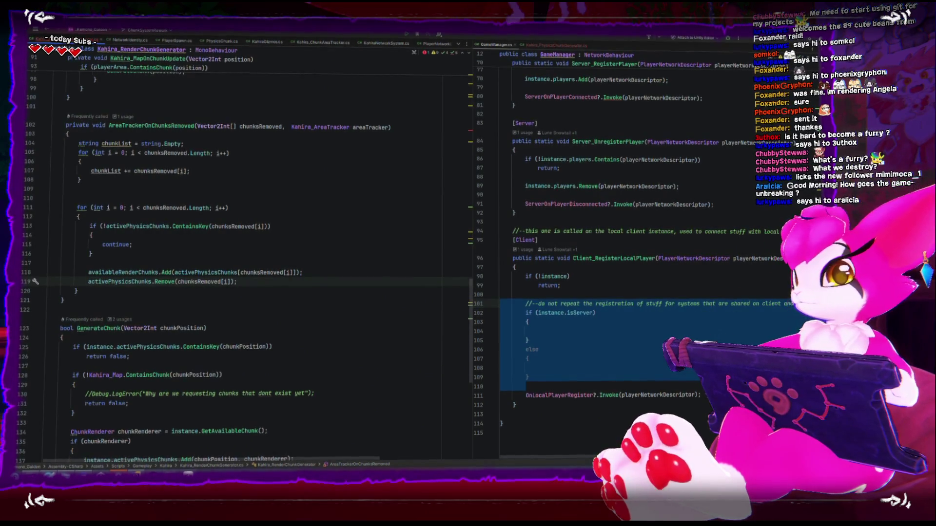
pyautogui.click(172, 205)
pyautogui.press('Home')
pyautogui.press('BackSpace')
pyautogui.press('Up')
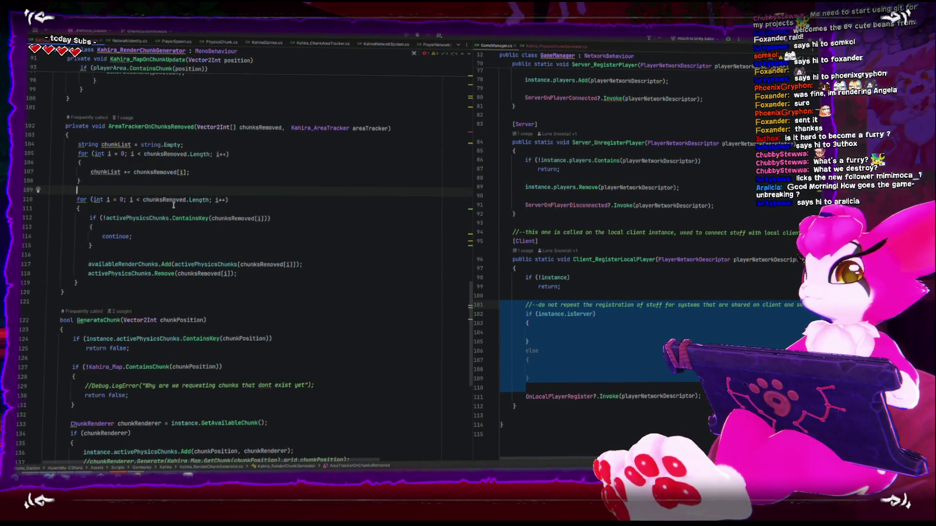
# Step: Rename the RegisterPlayerLocal method declaration to RegisterPlayer
pyautogui.scroll(2, 157, 222)
pyautogui.scroll(10, 156, 222)
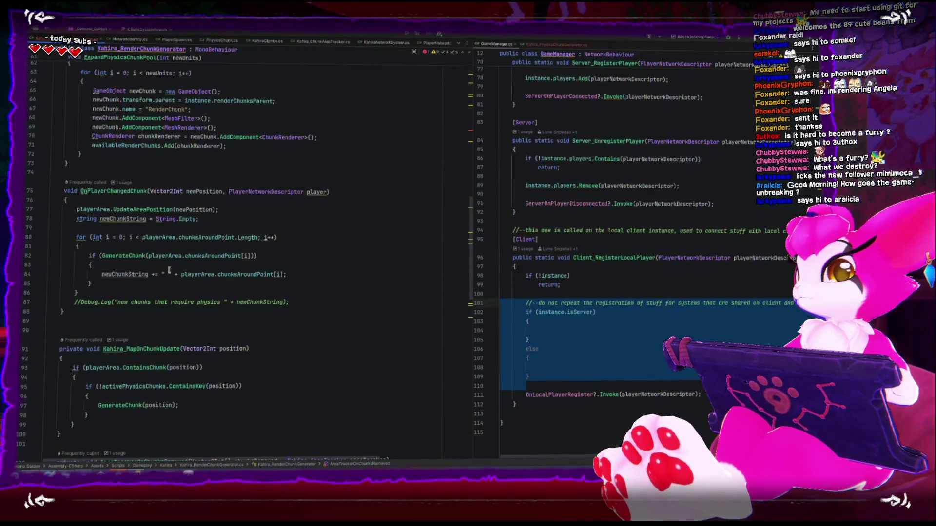
pyautogui.scroll(3, 169, 270)
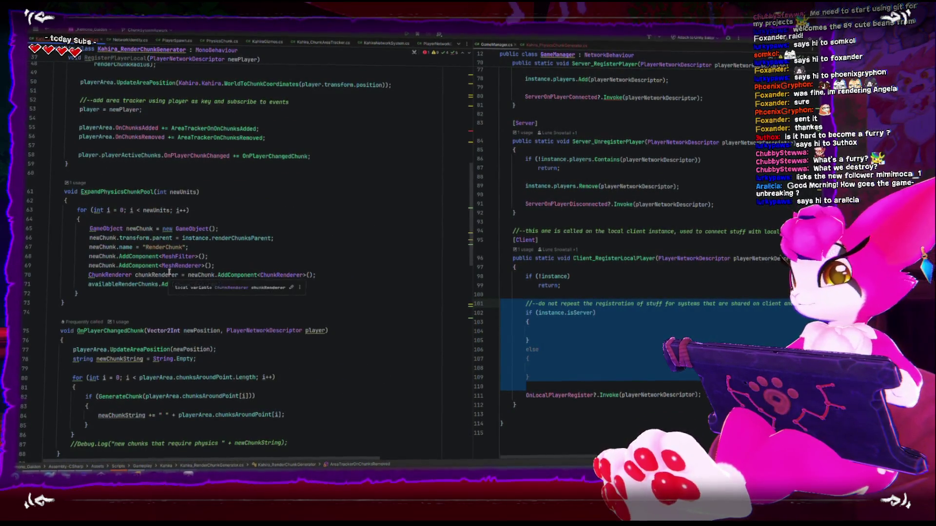
pyautogui.scroll(8, 169, 272)
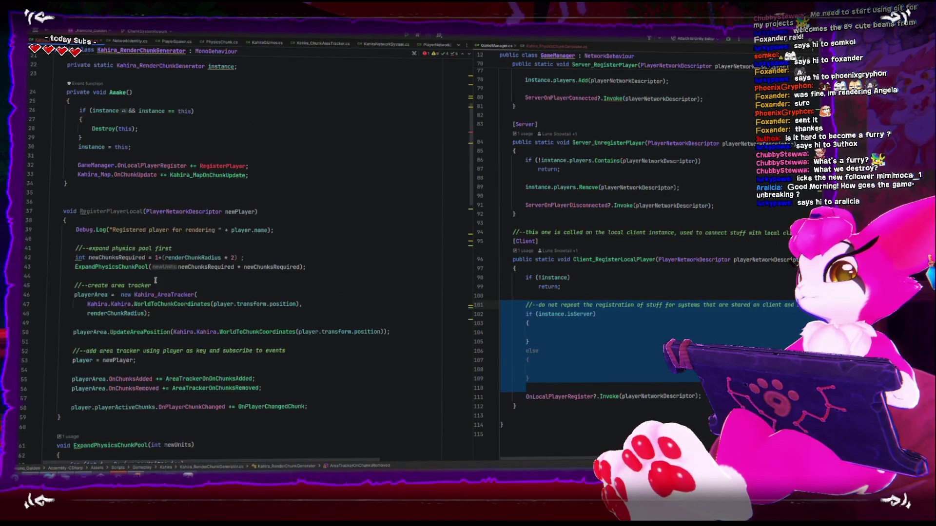
pyautogui.click(132, 212)
pyautogui.press('BackSpace')
pyautogui.press('BackSpace')
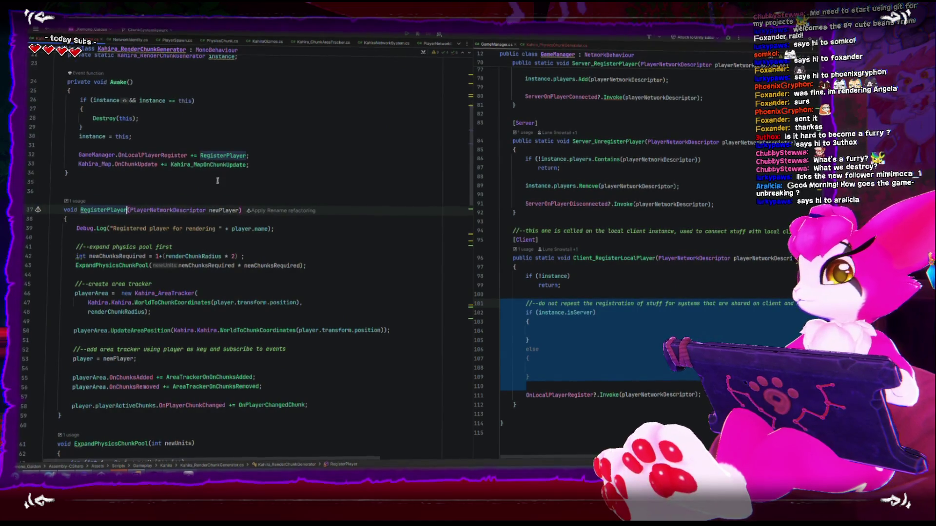
pyautogui.click(547, 47)
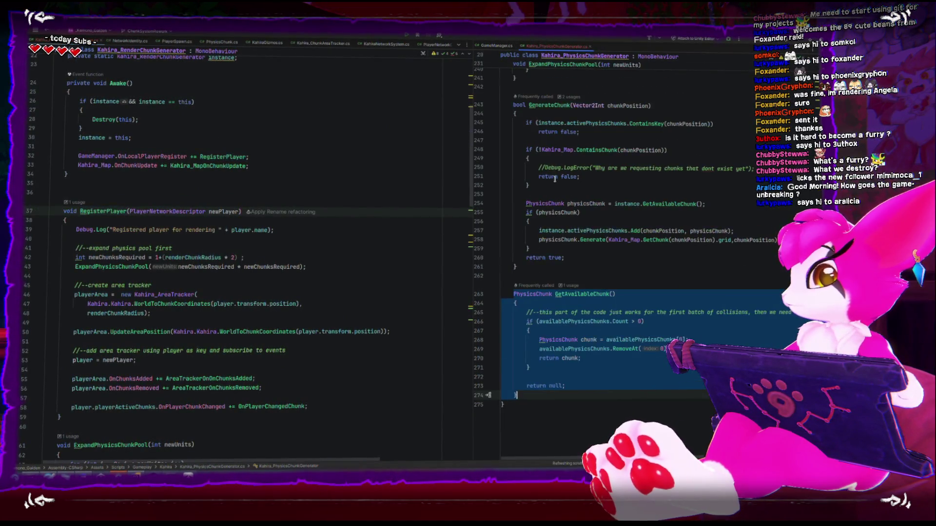
pyautogui.scroll(-10, 552, 188)
pyautogui.scroll(15, 552, 188)
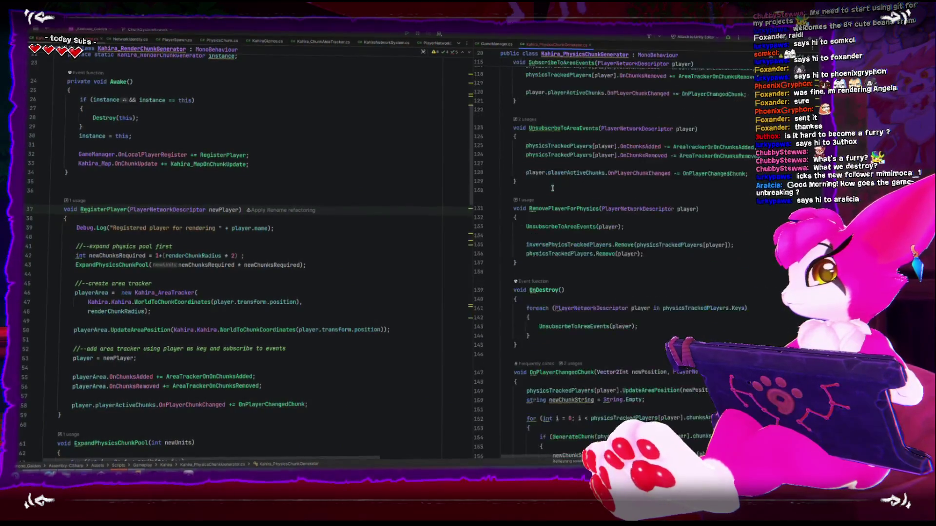
pyautogui.scroll(5, 550, 189)
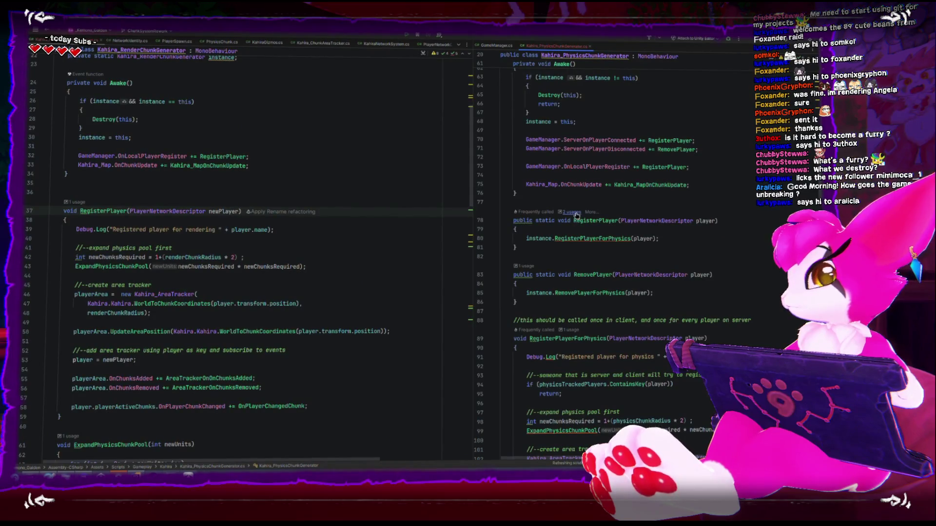
pyautogui.click(573, 213)
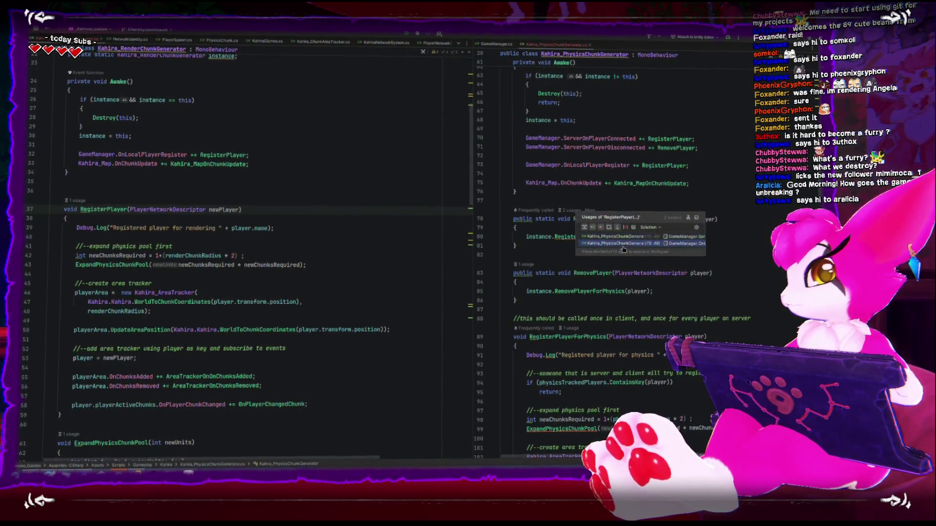
pyautogui.click(624, 237)
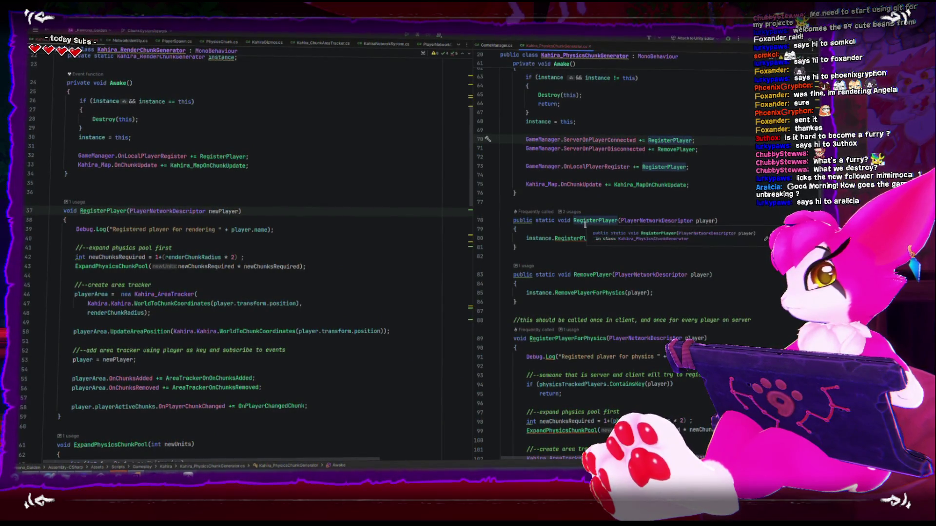
pyautogui.click(531, 220)
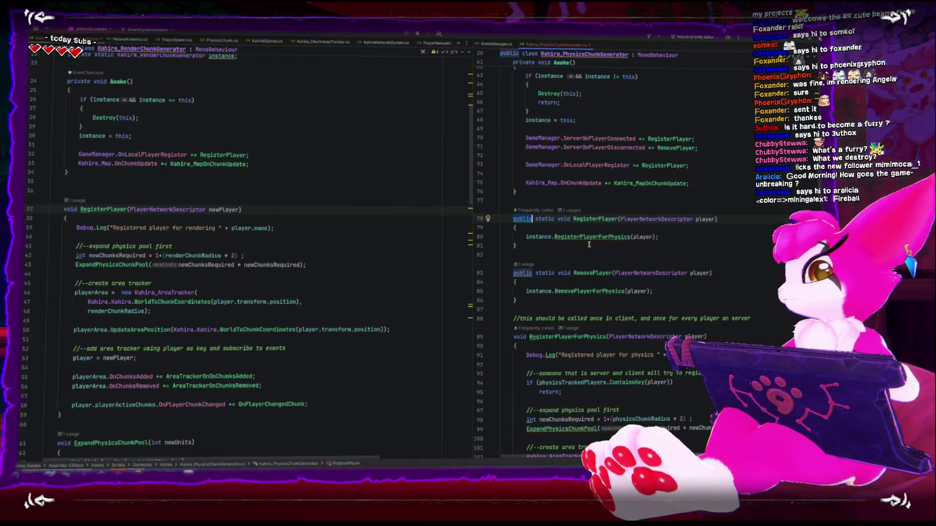
pyautogui.hotkey('ctrl', 'BackSpace')
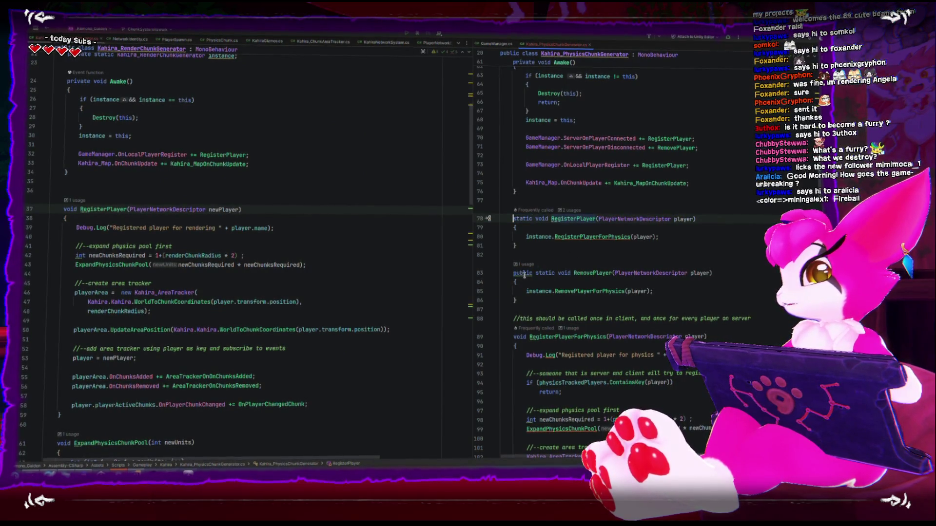
pyautogui.click(524, 275)
pyautogui.hotkey('ctrl', 'BackSpace')
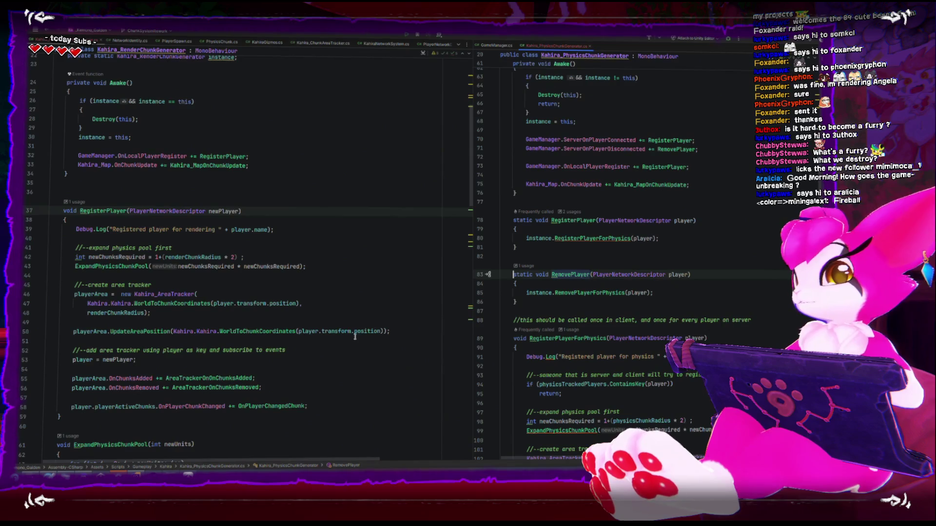
pyautogui.moveTo(119, 473)
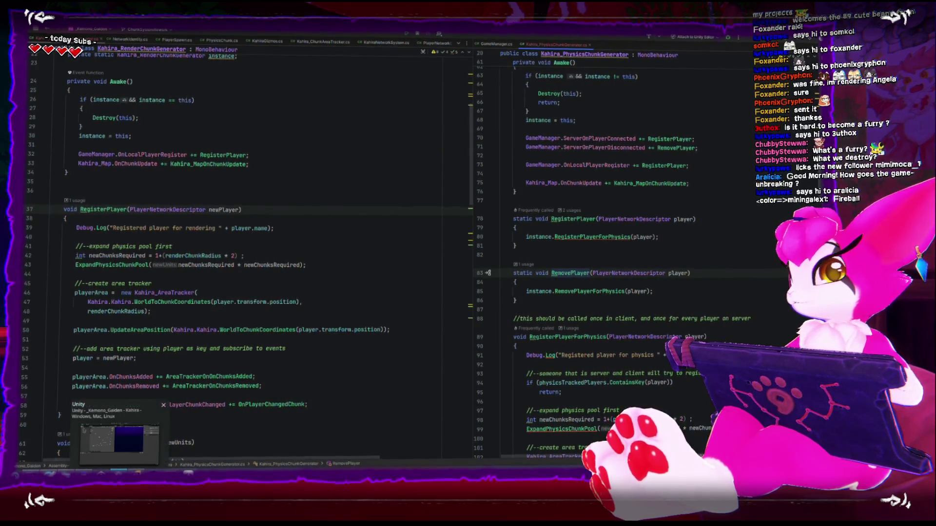
pyautogui.click(119, 441)
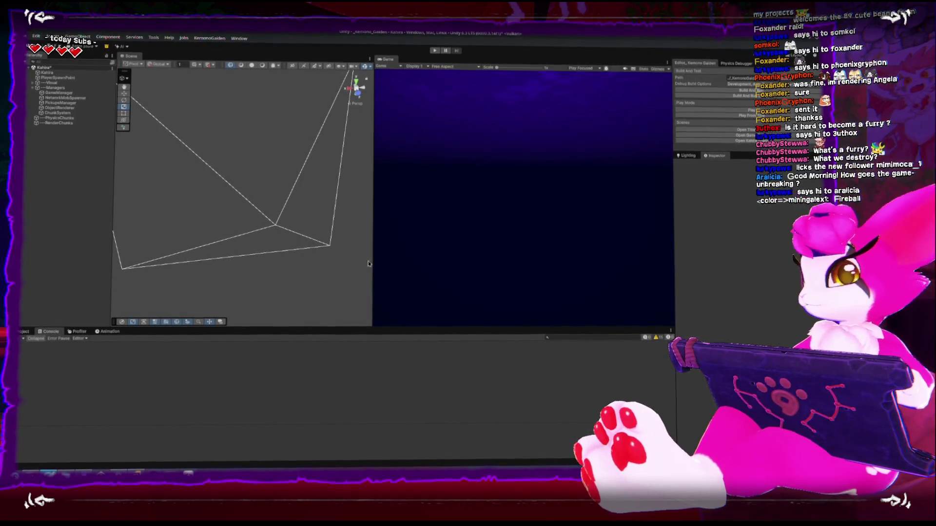
# Step: Enter Play mode, save the scene, and open the NullReferenceException's source from the console stack trace
pyautogui.click(716, 115)
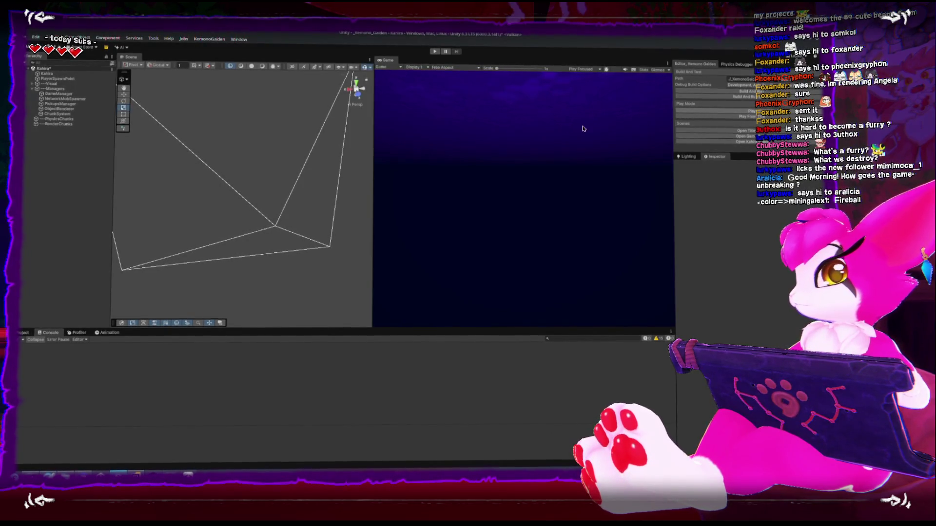
pyautogui.click(432, 254)
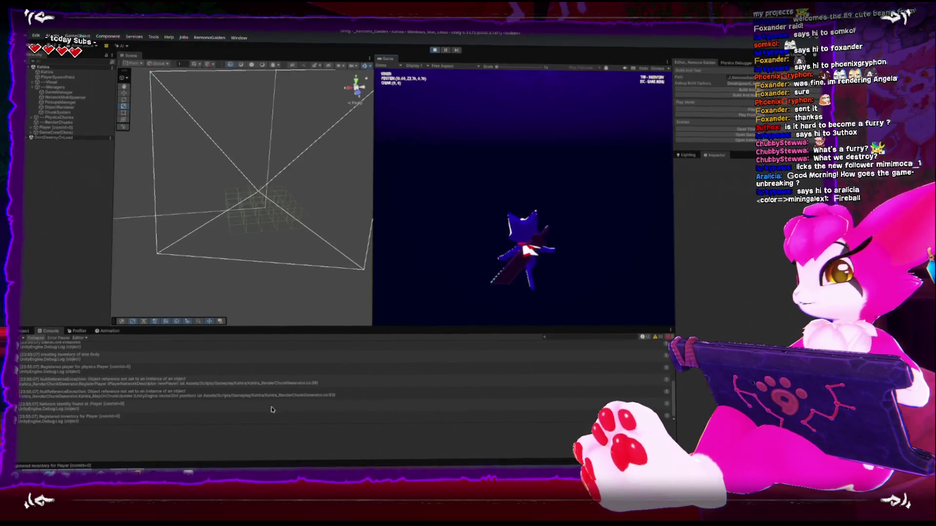
pyautogui.click(233, 384)
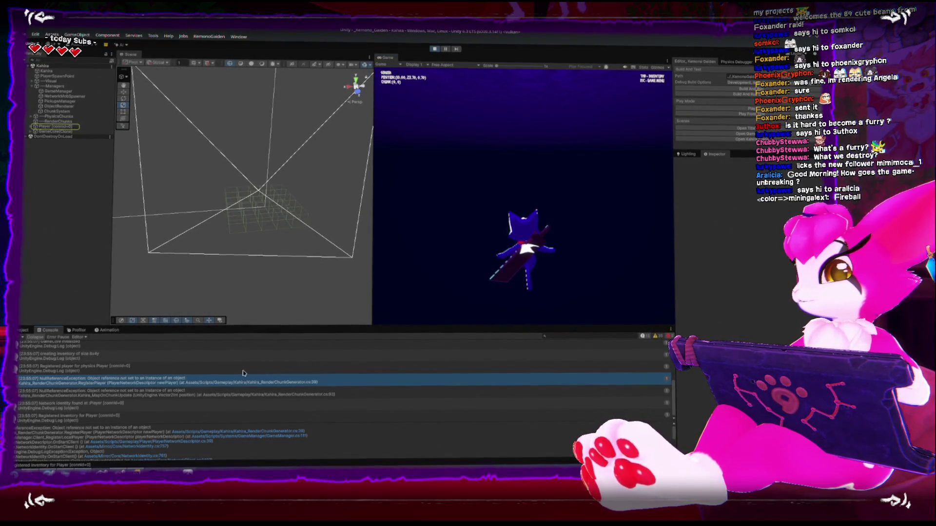
pyautogui.press('Escape')
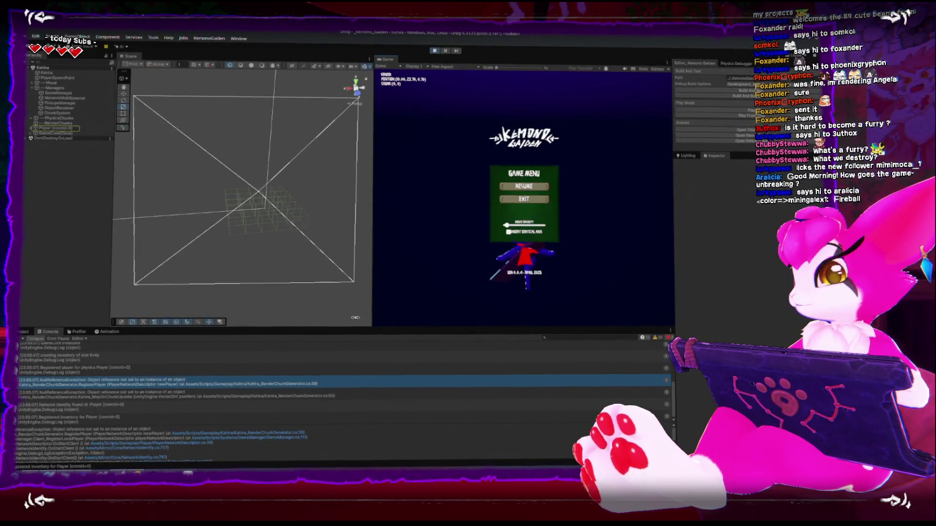
pyautogui.click(142, 458)
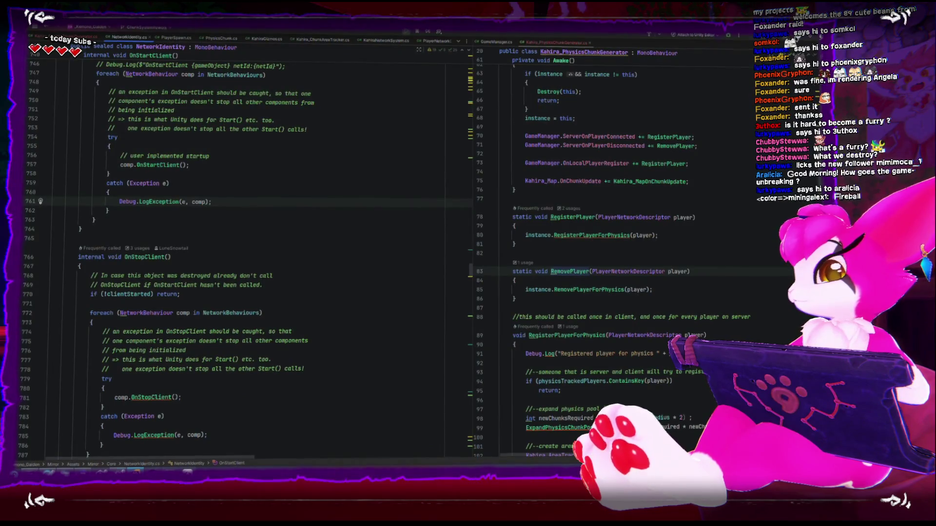
# Step: In Kahira_RenderChunkGenerator, change RegisterPlayer's Debug.Log to use newPlayer
pyautogui.hotkey('alt', 'Tab')
pyautogui.click(242, 437)
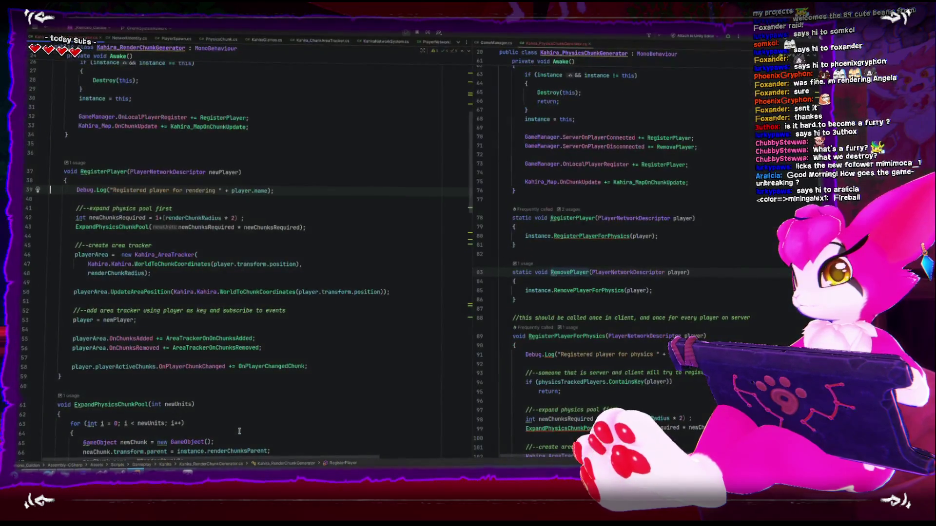
pyautogui.scroll(2, 231, 354)
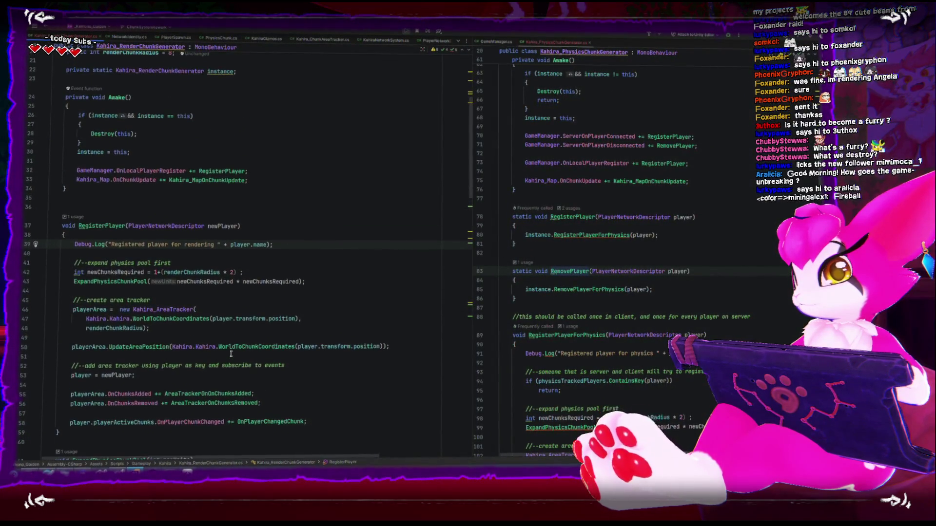
pyautogui.click(235, 228)
pyautogui.doubleClick(240, 247)
pyautogui.write('newPlayer')
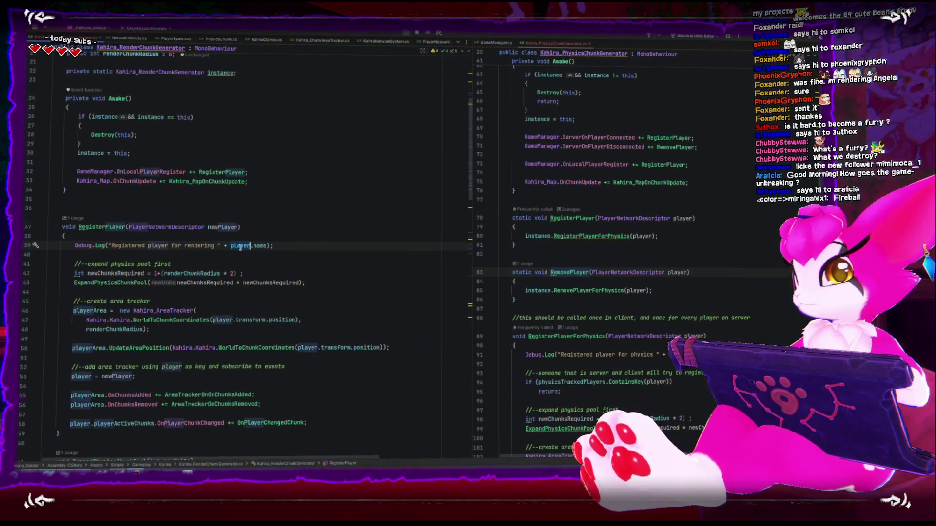
pyautogui.click(285, 278)
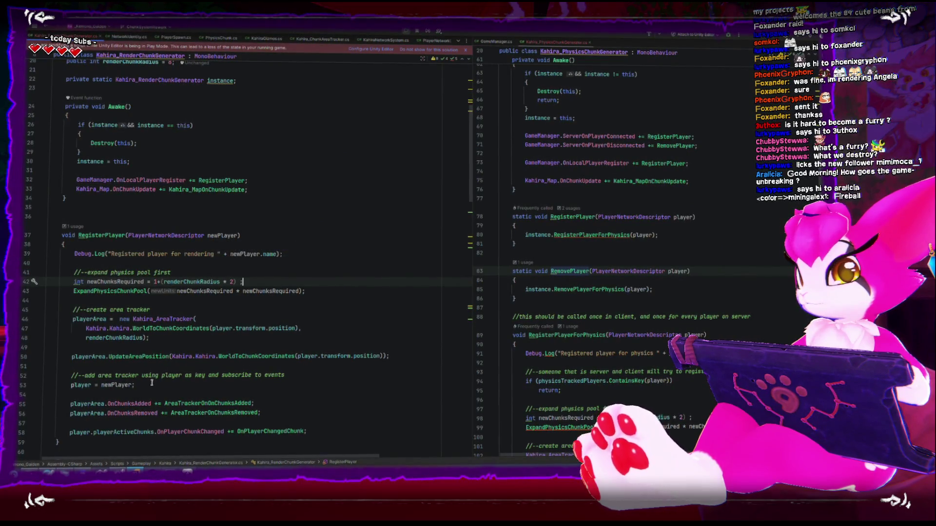
# Step: Move the 'player = newPlayer;' assignment to the top of RegisterPlayer and log player again
pyautogui.moveTo(157, 386); pyautogui.dragTo(35, 378)
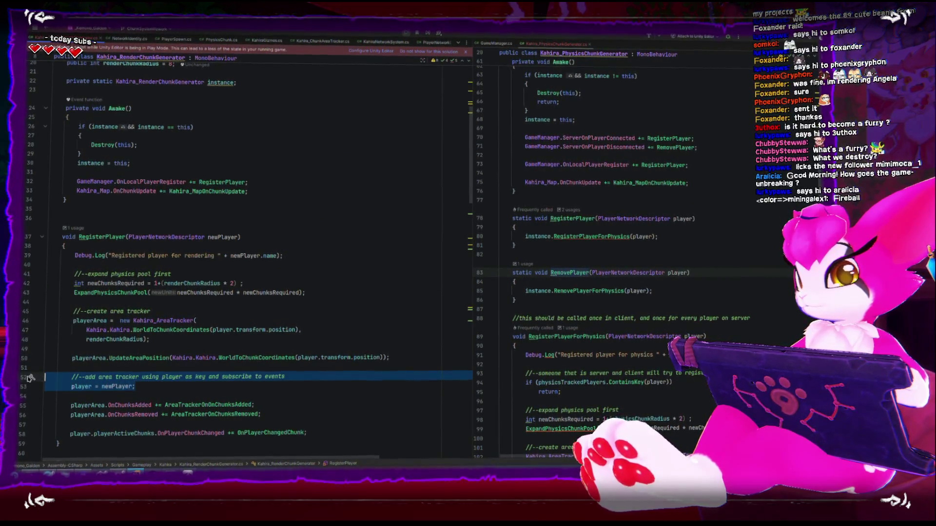
pyautogui.hotkey('ctrl', 'x')
pyautogui.click(112, 240)
pyautogui.hotkey('ctrl', 'v')
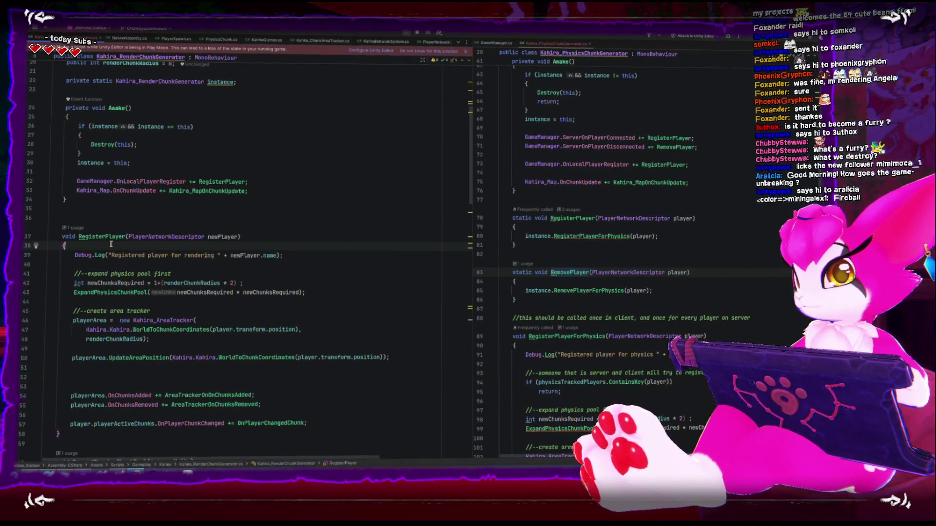
pyautogui.press('Return')
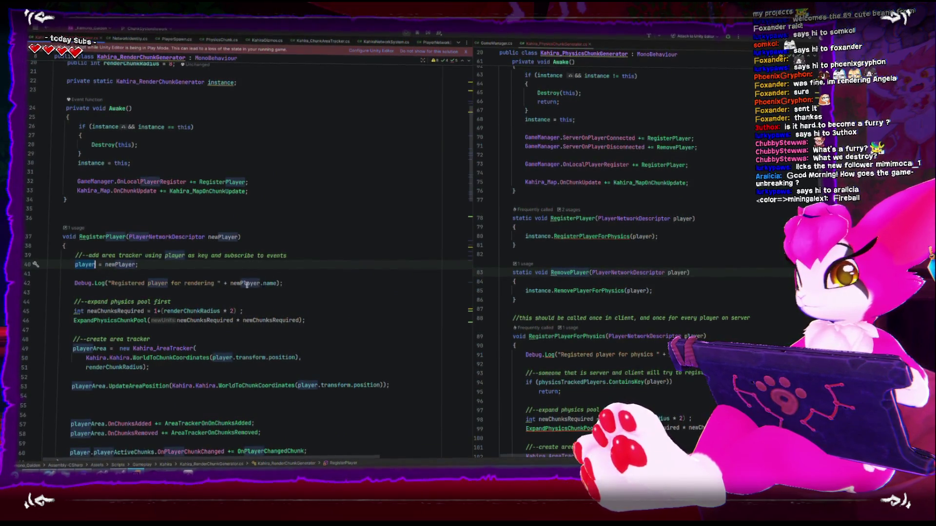
pyautogui.doubleClick(239, 282)
pyautogui.write('player')
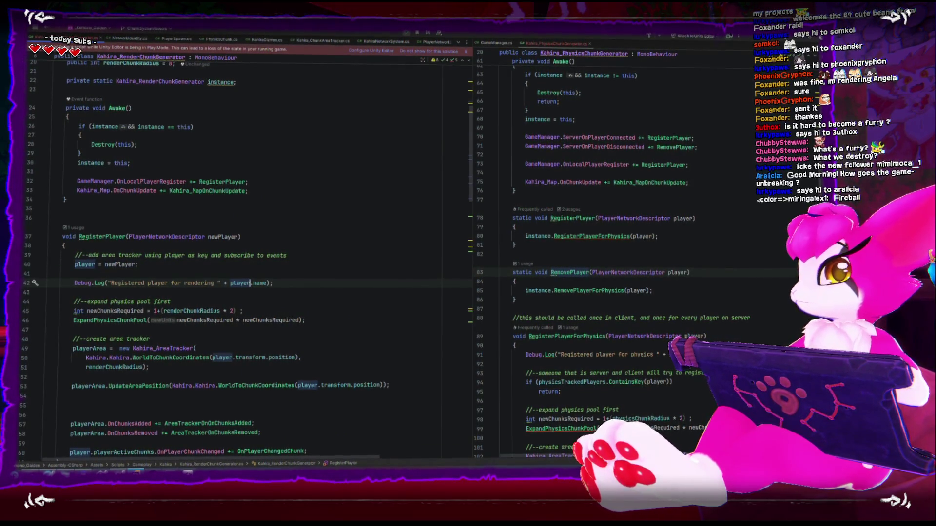
pyautogui.hotkey('alt', 'Tab')
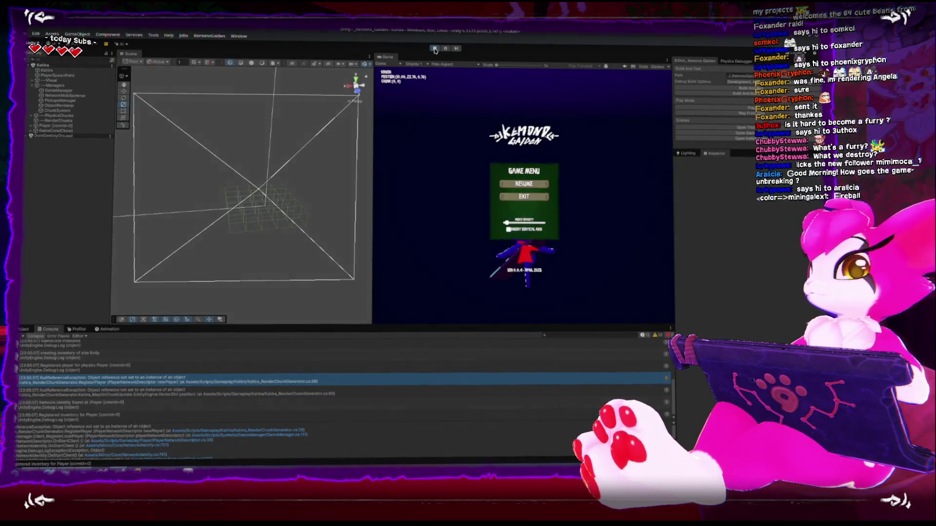
# Step: Restart Play mode after the script reload and view the green render-chunk terrain around the player
pyautogui.click(434, 48)
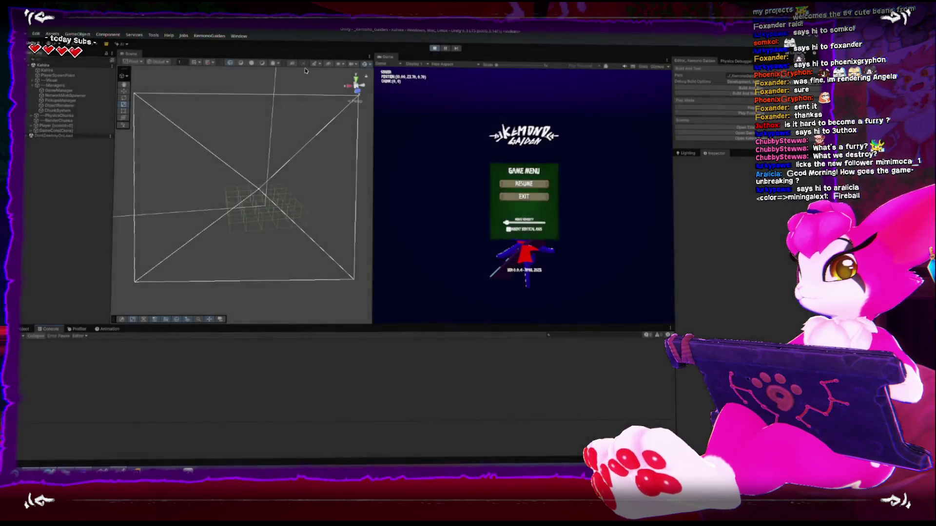
pyautogui.click(434, 49)
pyautogui.click(436, 50)
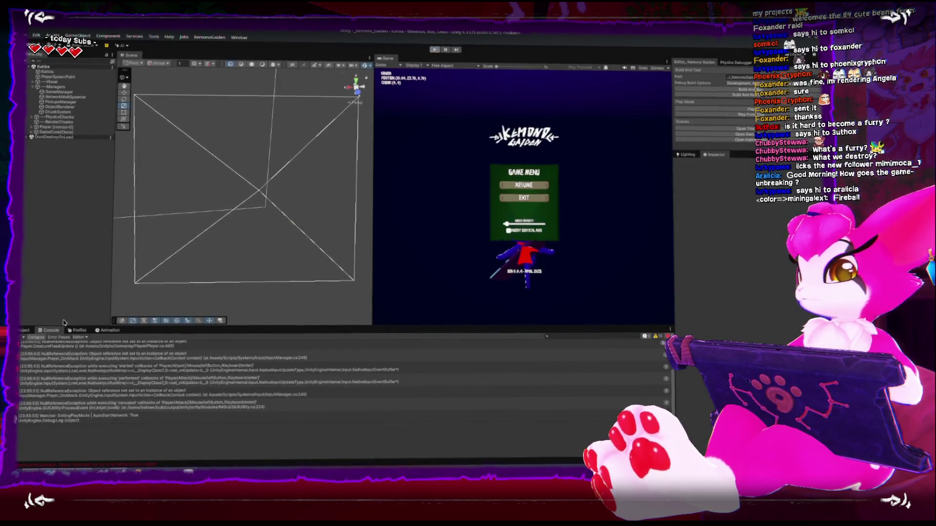
pyautogui.click(716, 110)
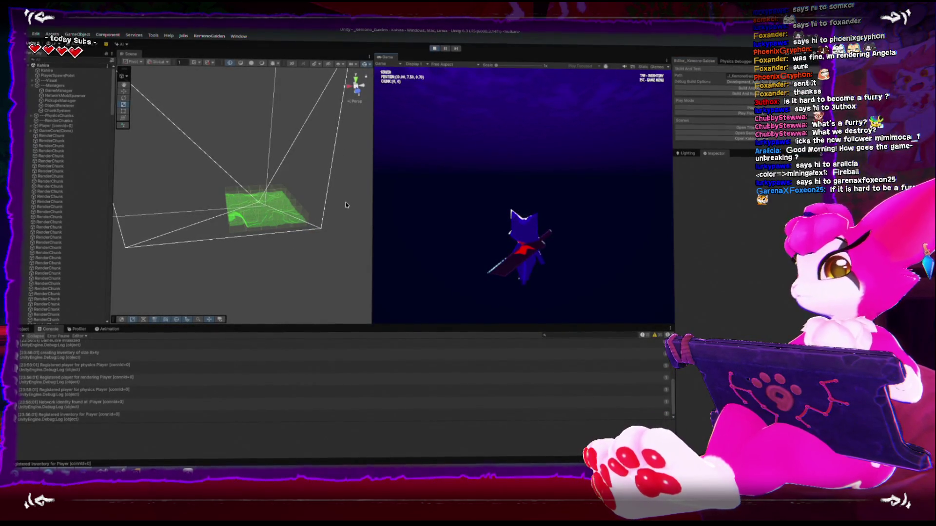
pyautogui.press('Escape')
pyautogui.scroll(5, 293, 233)
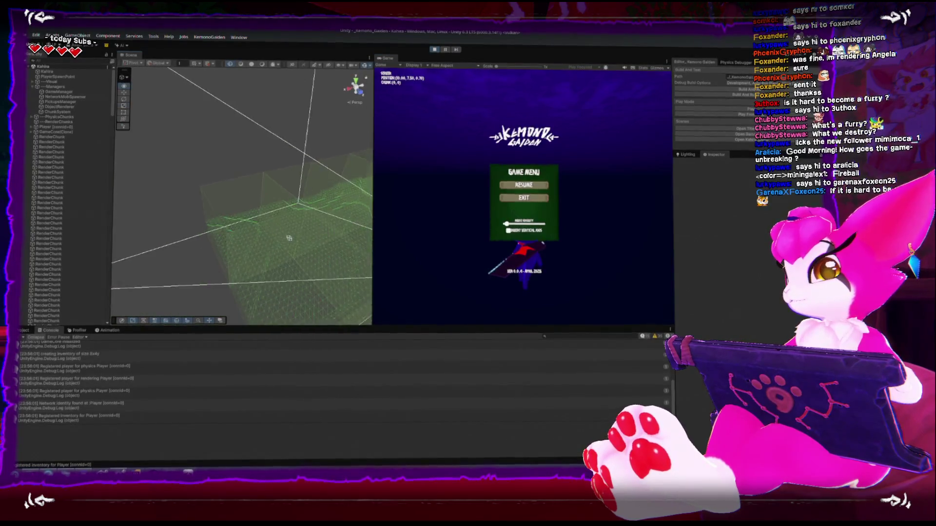
pyautogui.scroll(-5, 289, 238)
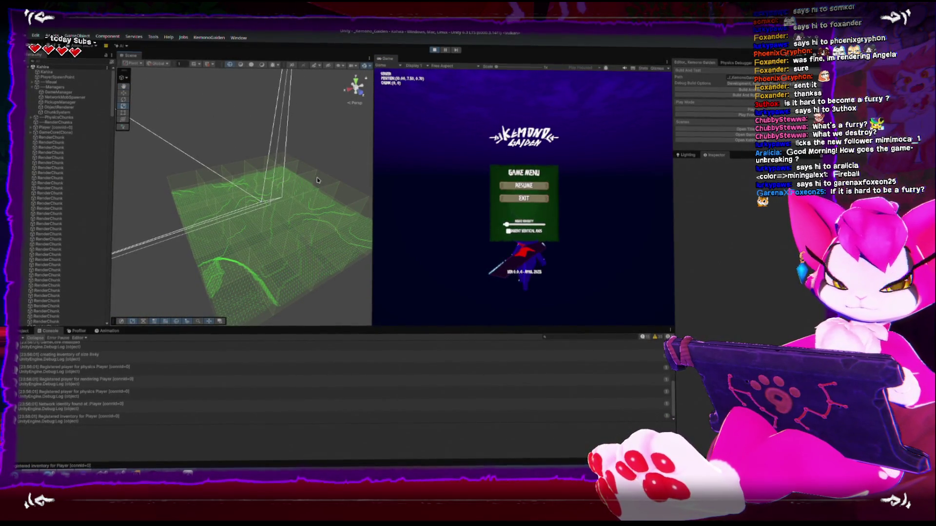
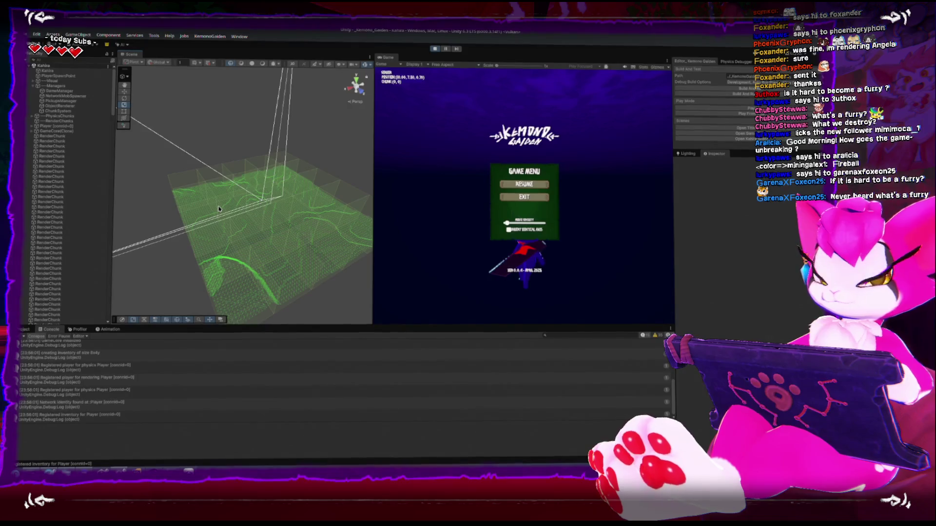
# Step: Stop play mode in Unity and switch to the chunk generator code in Rider
pyautogui.click(435, 49)
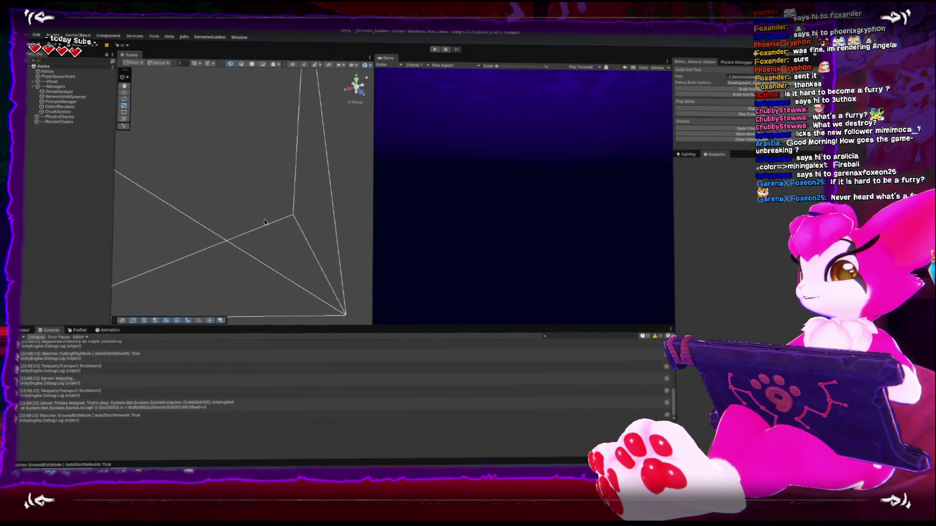
pyautogui.click(152, 471)
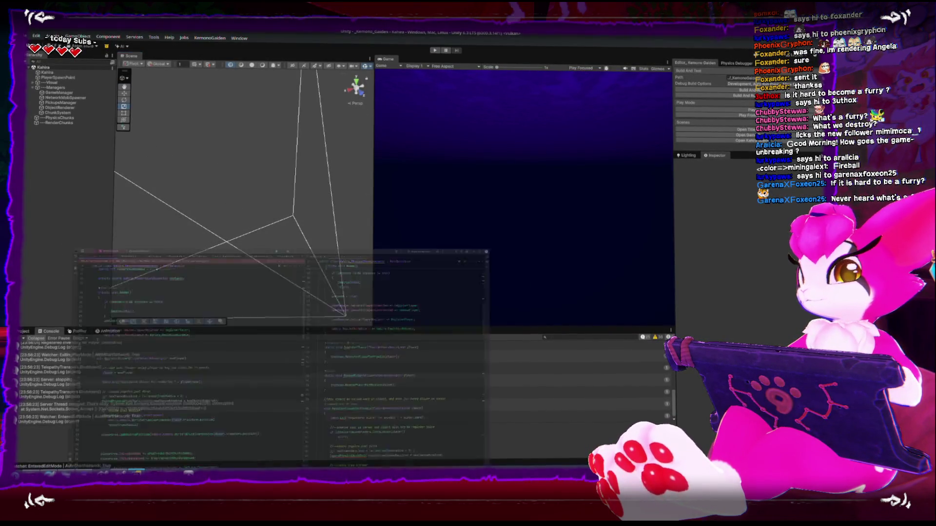
# Step: Widen the right code pane and open ChunkRenderer.cs beside the render chunk generator
pyautogui.scroll(-5, 297, 259)
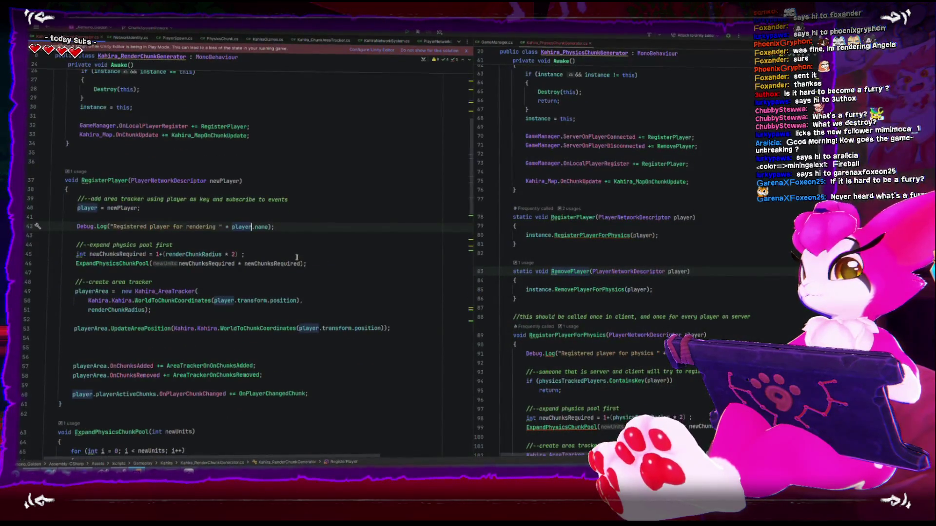
pyautogui.scroll(-9, 295, 257)
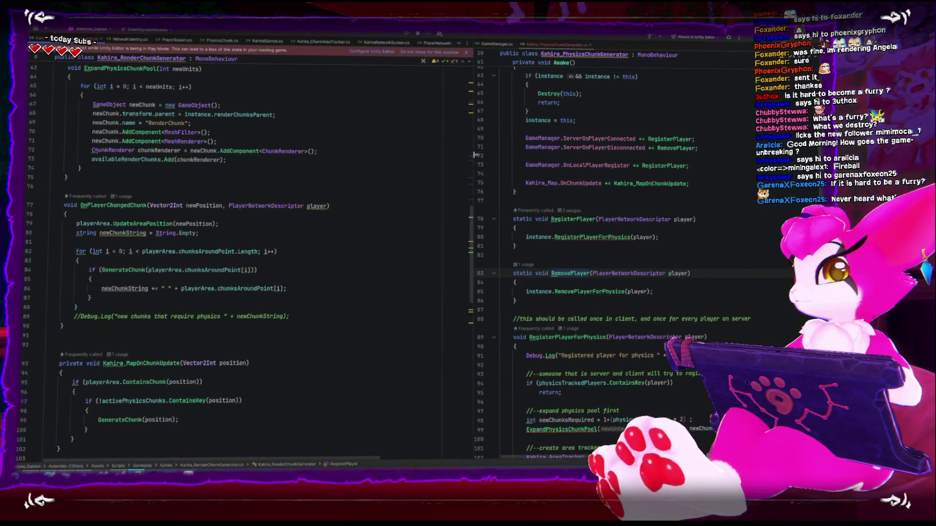
pyautogui.moveTo(475, 155); pyautogui.dragTo(433, 155)
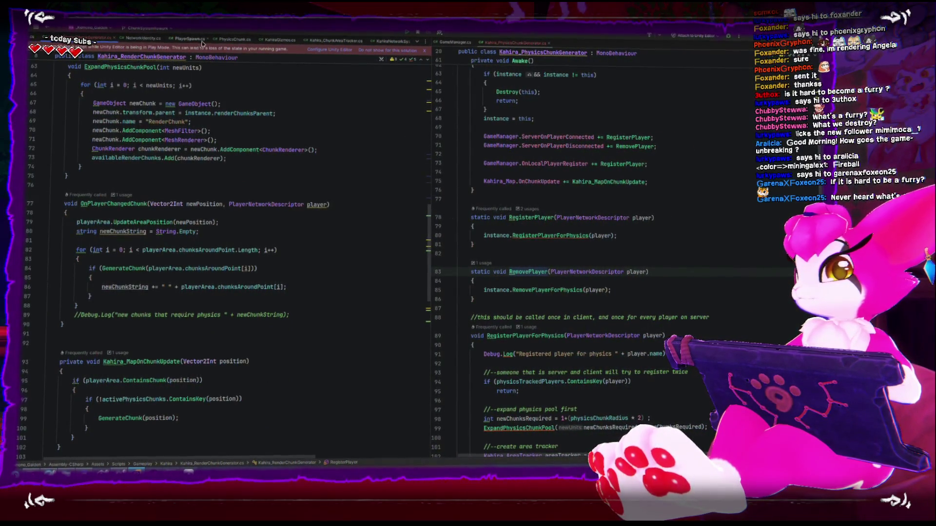
pyautogui.scroll(-5, 203, 43)
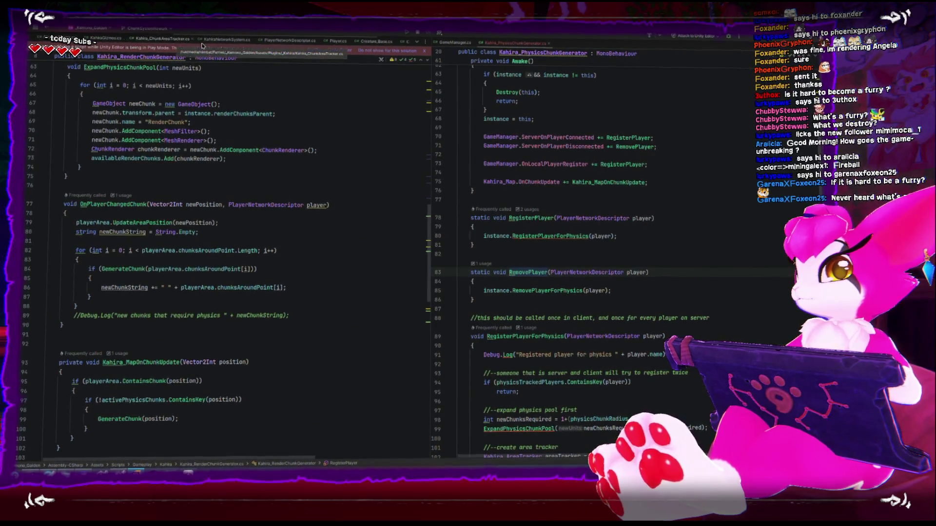
pyautogui.scroll(5, 292, 43)
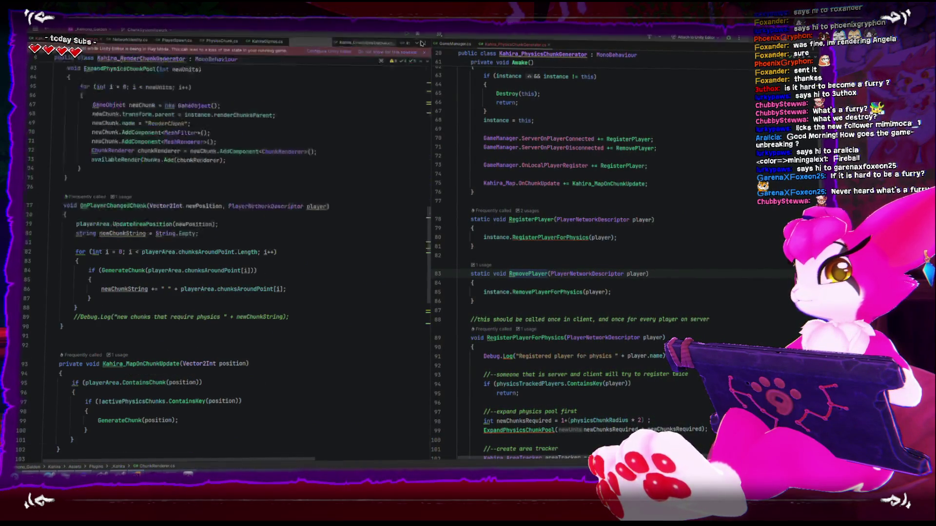
pyautogui.moveTo(423, 43); pyautogui.dragTo(536, 146)
pyautogui.scroll(-10, 515, 150)
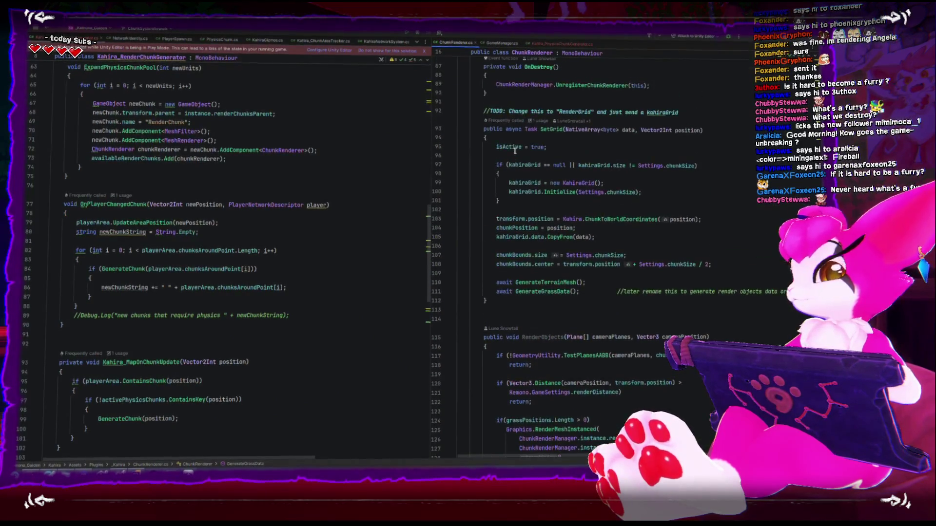
pyautogui.scroll(15, 515, 150)
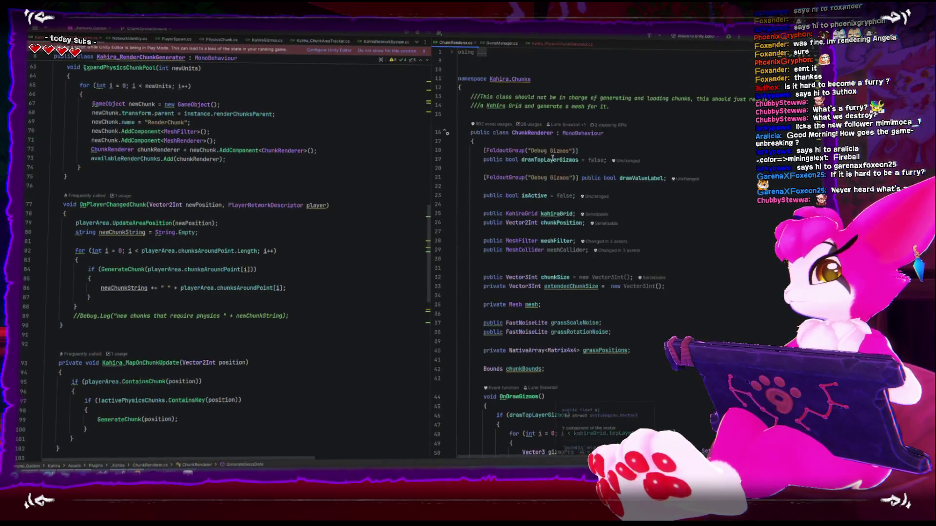
pyautogui.scroll(-20, 552, 159)
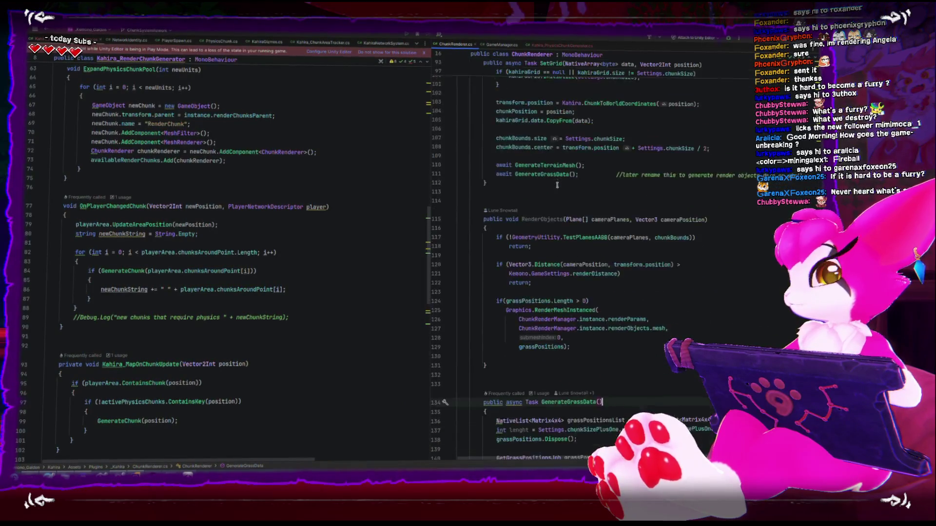
pyautogui.scroll(-9, 557, 185)
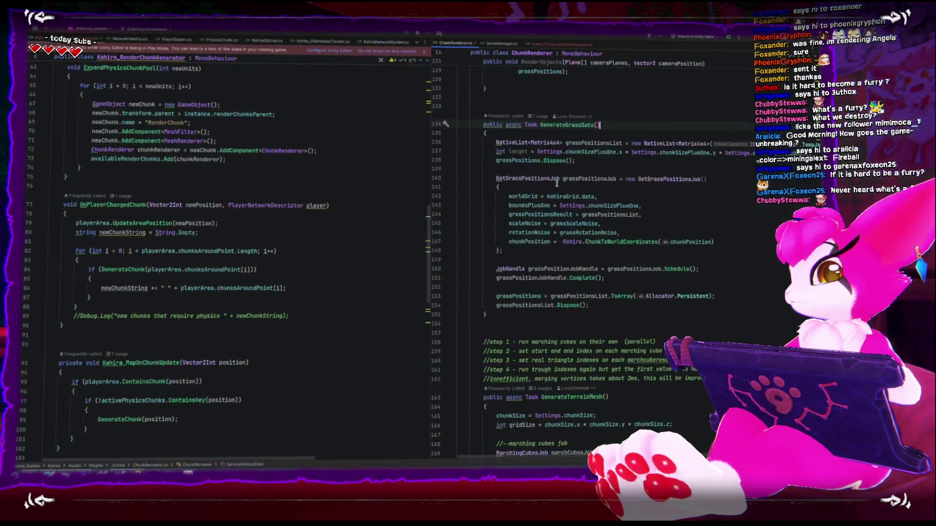
pyautogui.scroll(-7, 557, 183)
pyautogui.scroll(20, 556, 183)
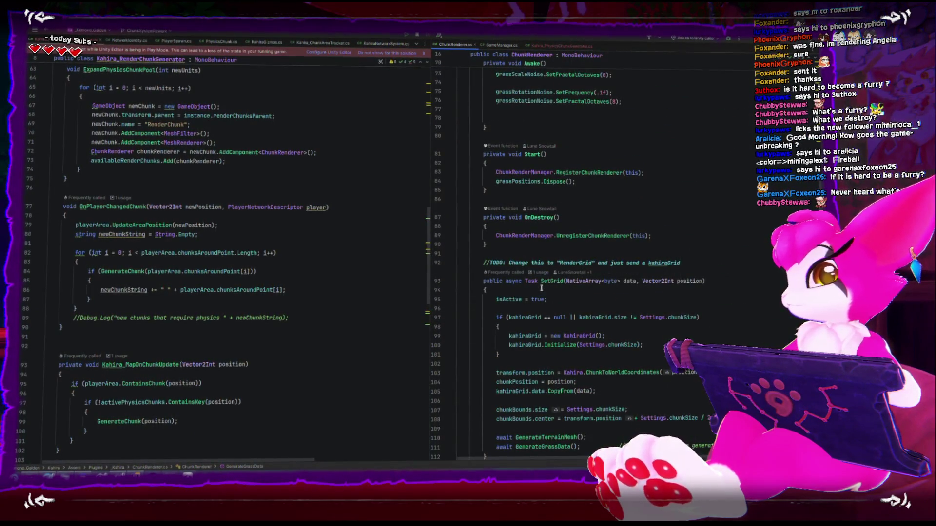
# Step: Locate ChunkRenderer's SetGrid method and start renaming it in place to GenerateChunk
pyautogui.click(555, 283)
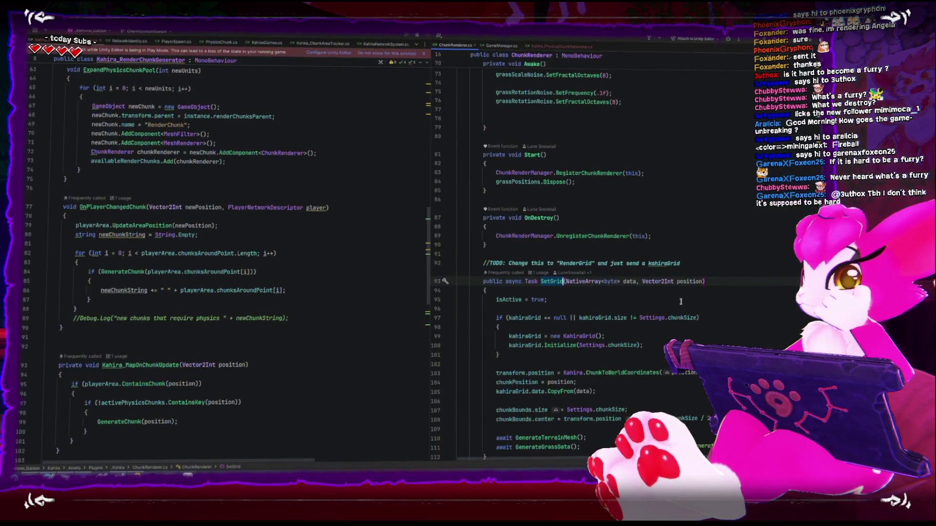
pyautogui.scroll(-15, 652, 295)
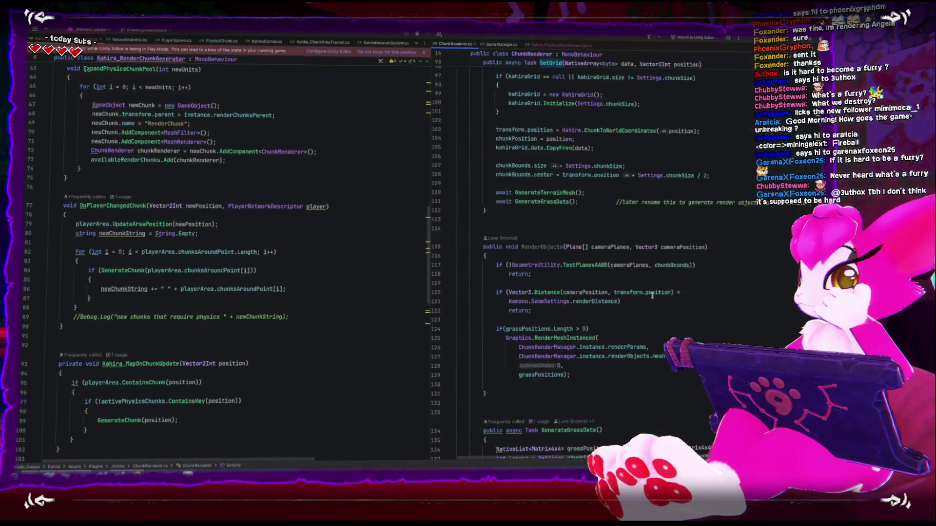
pyautogui.scroll(9, 653, 294)
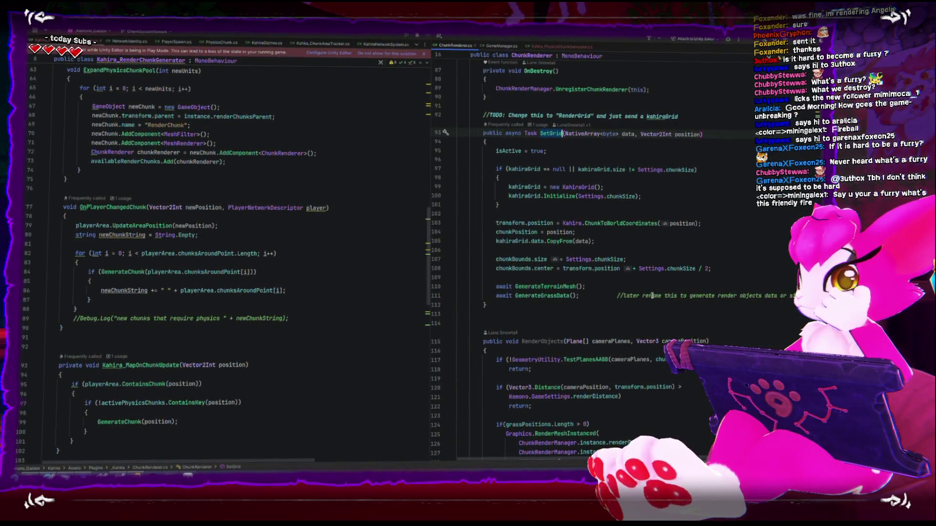
pyautogui.doubleClick(552, 286)
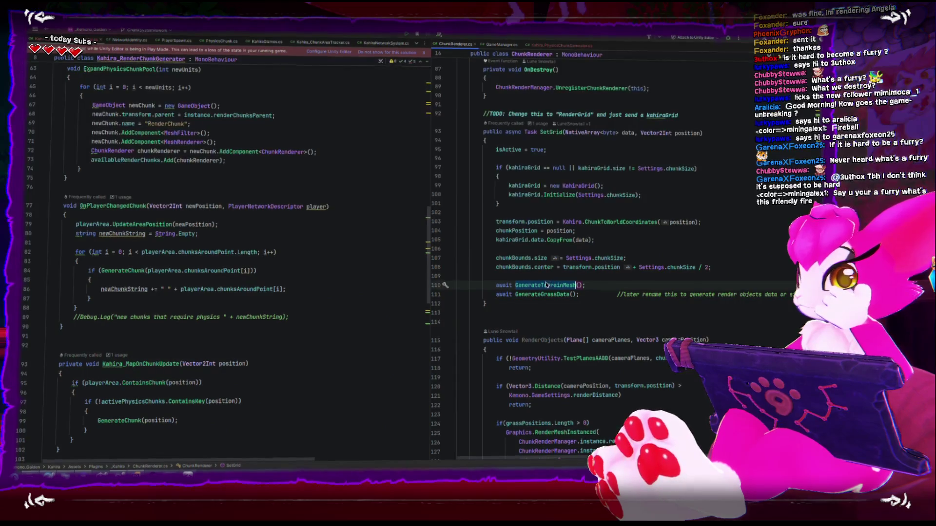
pyautogui.doubleClick(504, 286)
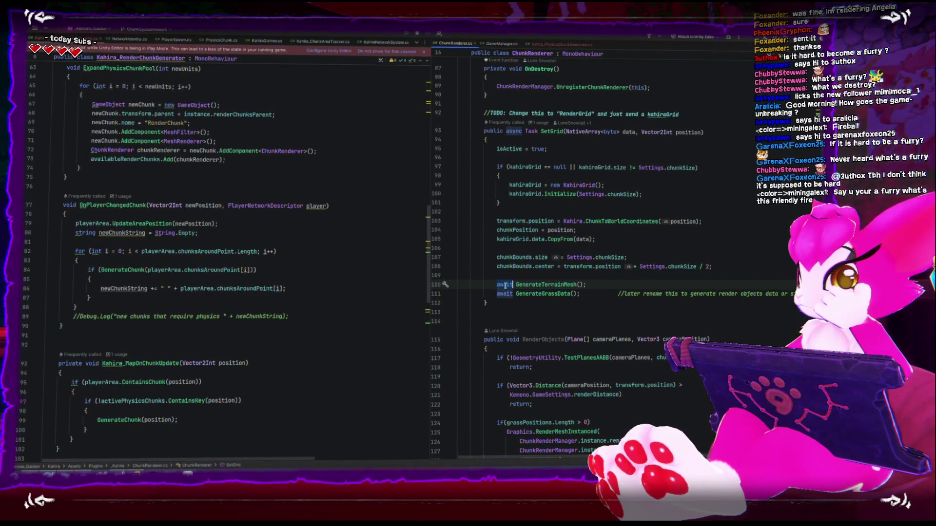
pyautogui.doubleClick(552, 285)
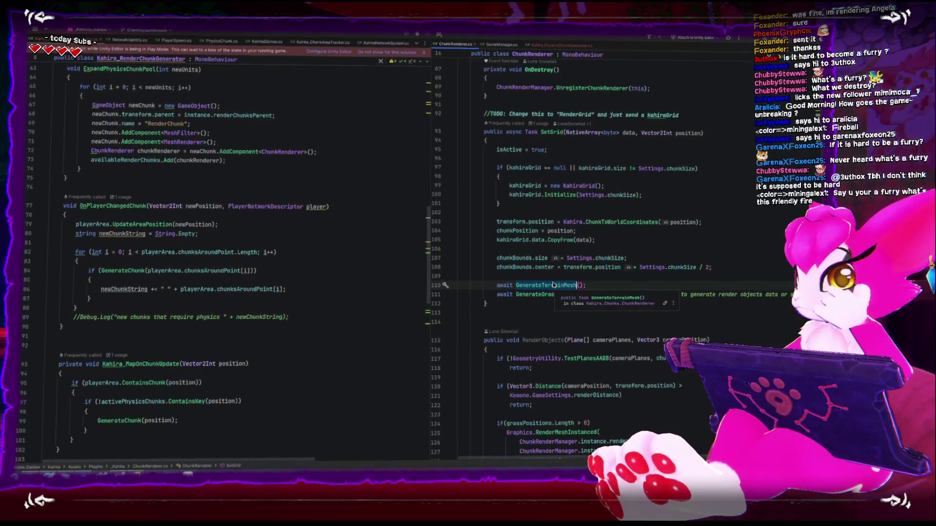
pyautogui.scroll(3, 578, 211)
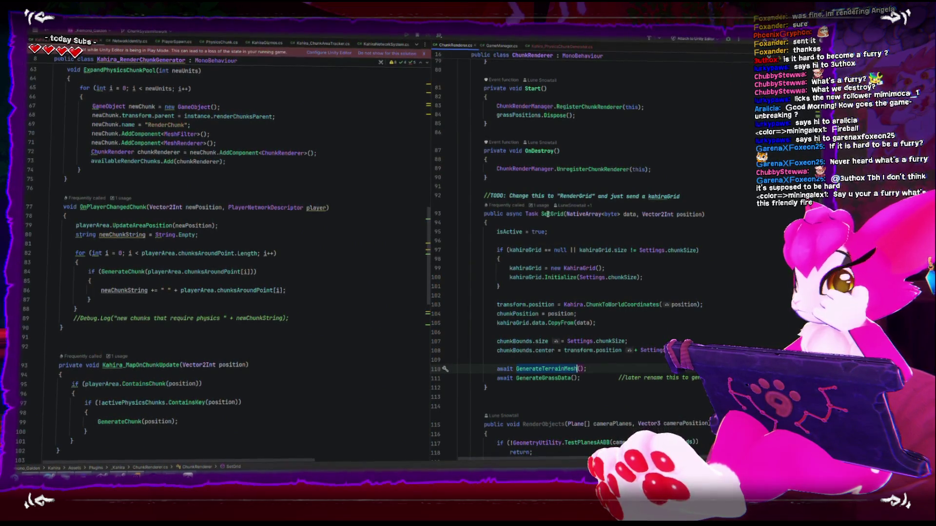
pyautogui.doubleClick(548, 214)
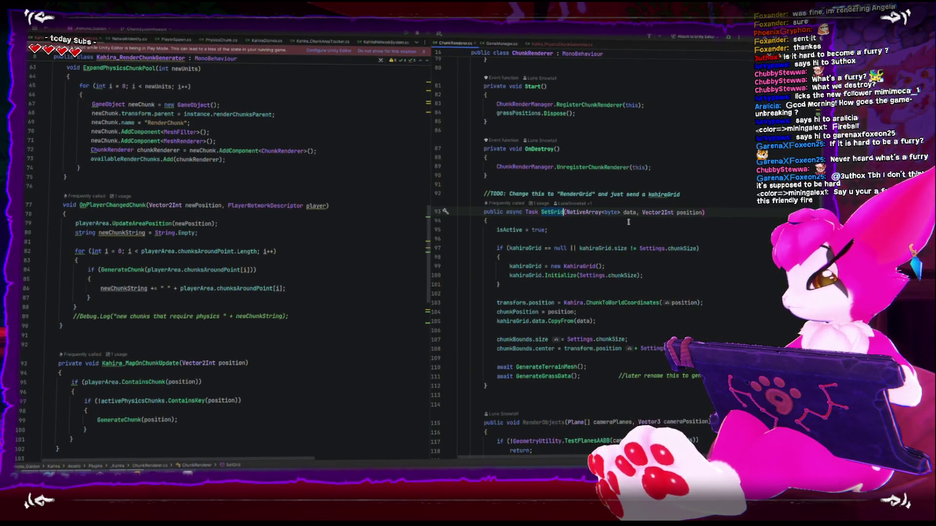
pyautogui.write('GnerateChunk')
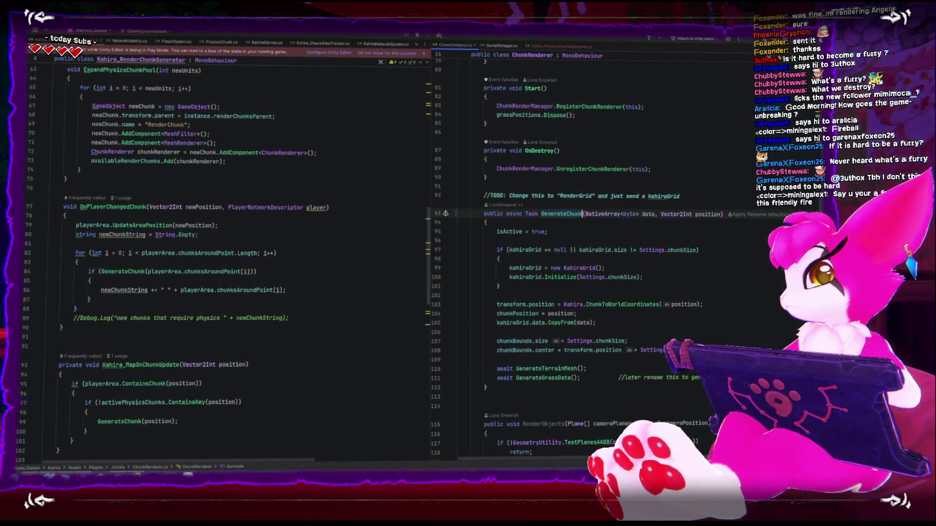
# Step: Cancel the SetGrid rename and add a public Generate(KahiraGrid grid, Vector2Int position) method below it
pyautogui.rightClick(559, 213)
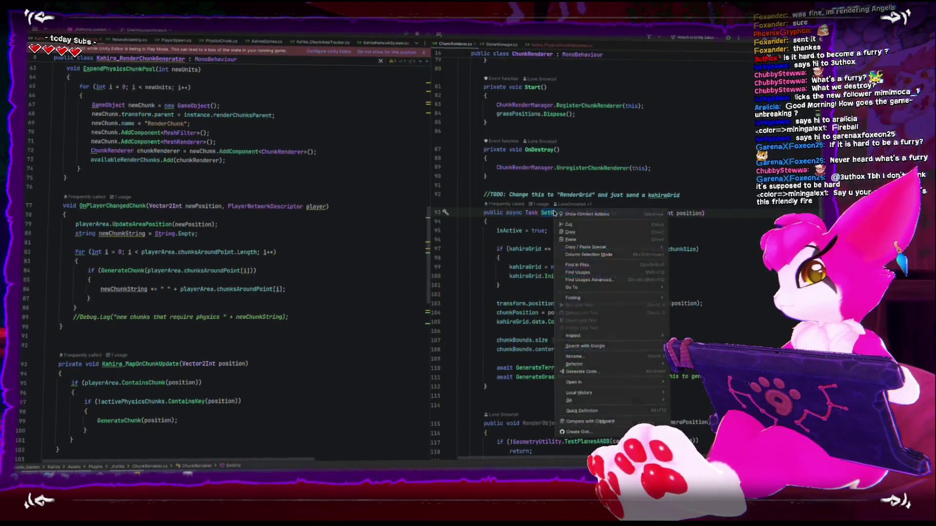
pyautogui.click(599, 355)
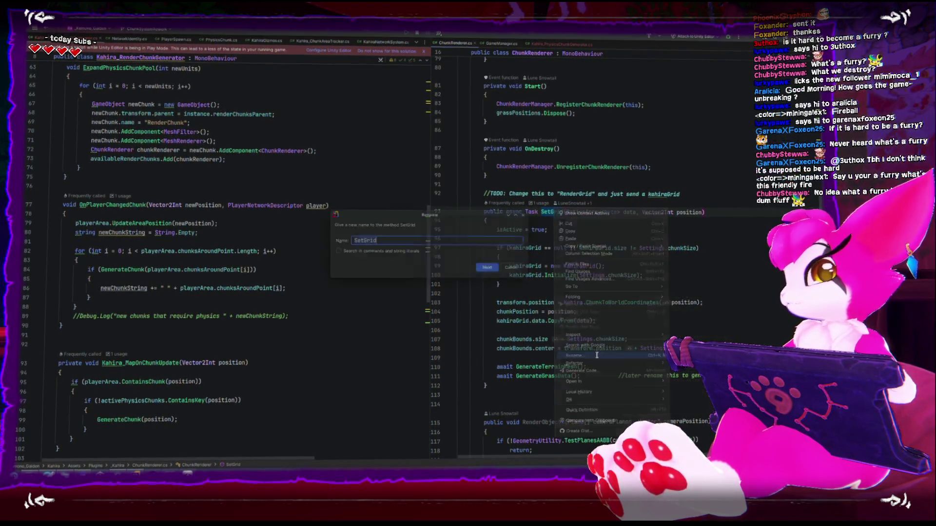
pyautogui.write('Ge')
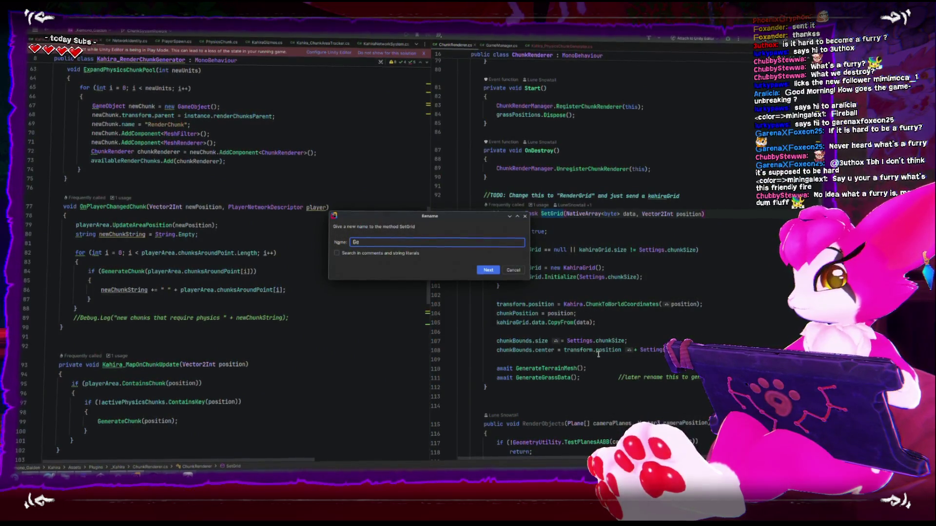
pyautogui.press('Escape')
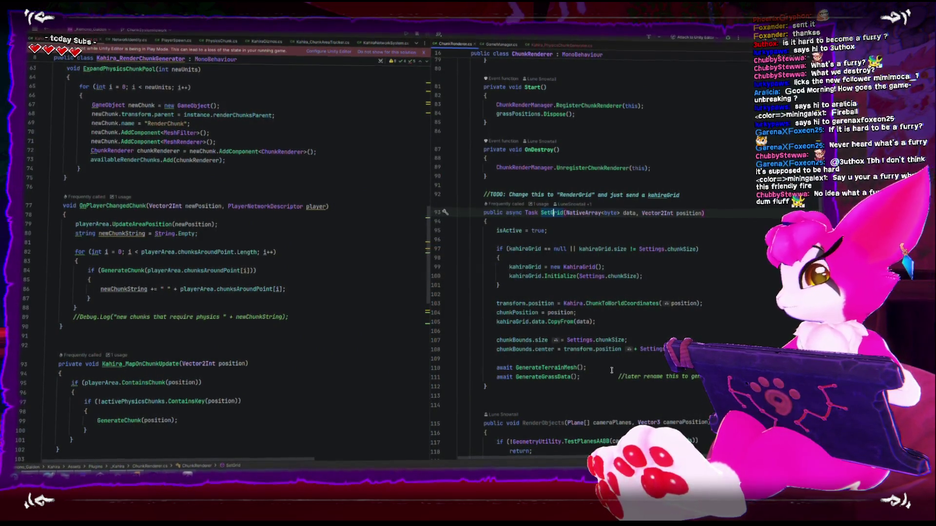
pyautogui.click(548, 393)
pyautogui.press('Return')
pyautogui.press('Return')
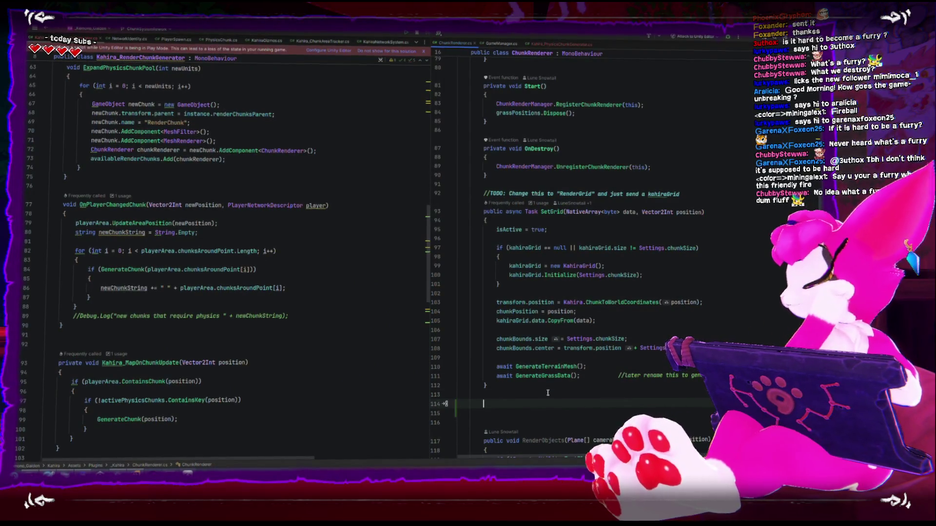
pyautogui.write('public v')
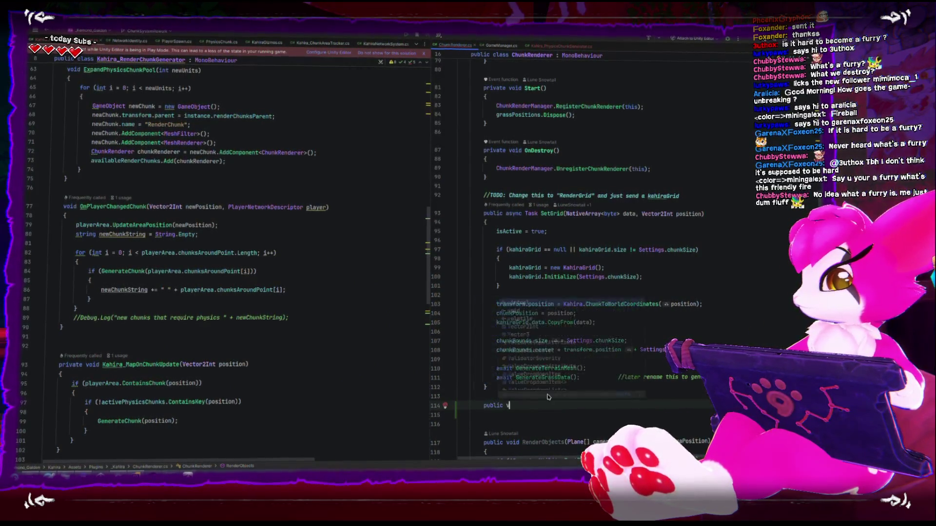
pyautogui.write('oid Gener')
pyautogui.write('ateChun')
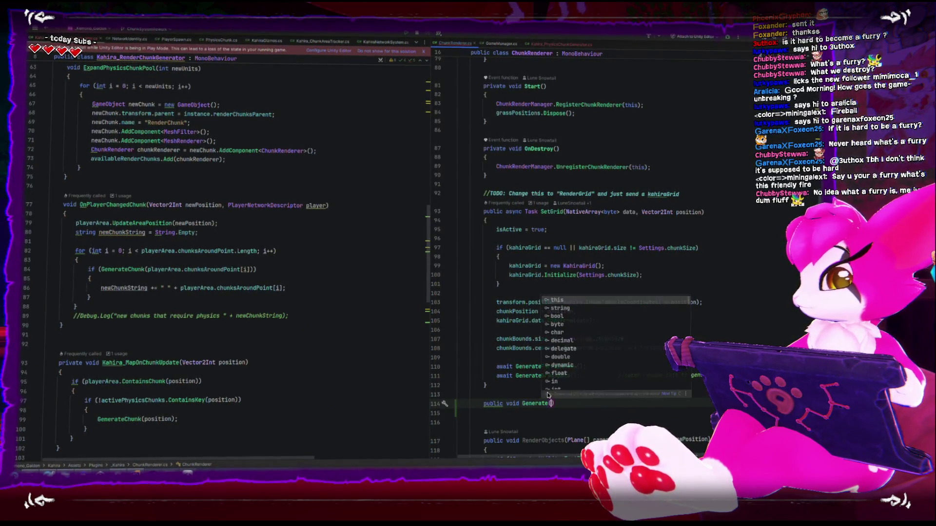
pyautogui.write('Kahira')
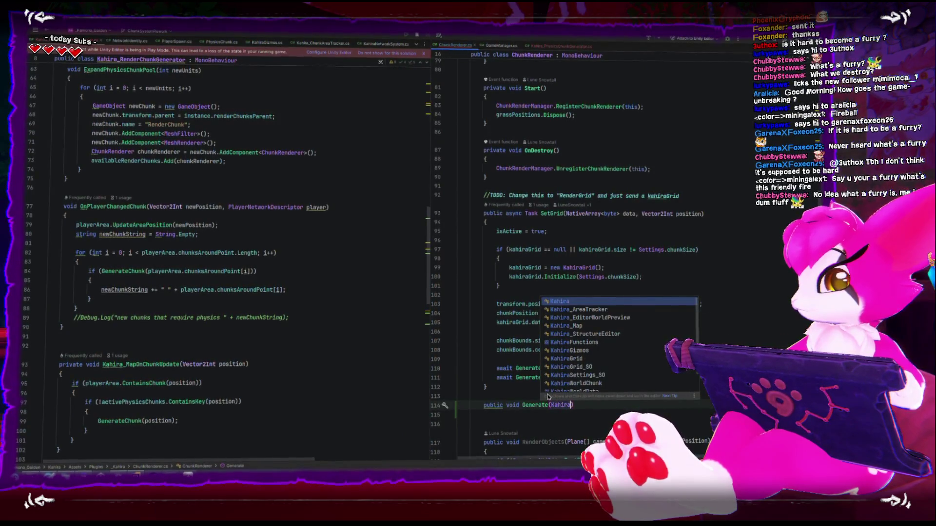
pyautogui.write('Grid grid')
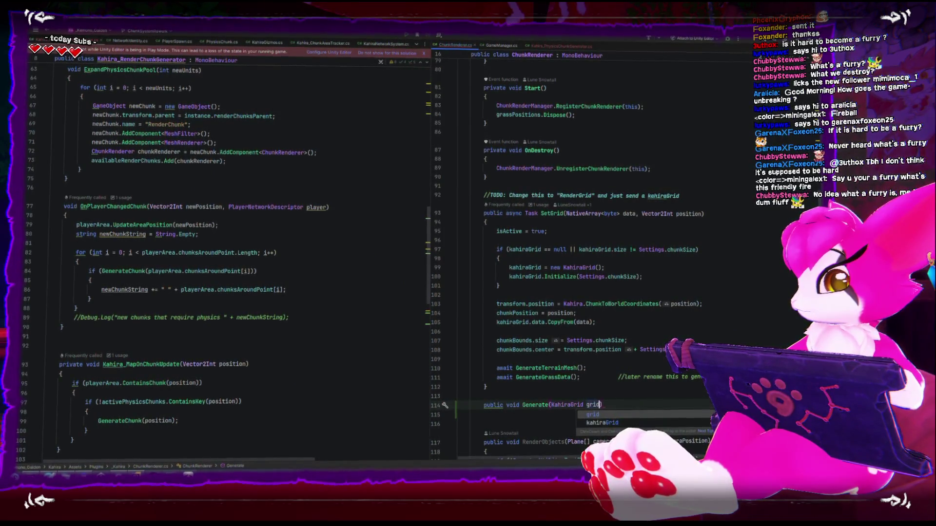
pyautogui.write(', Vector2')
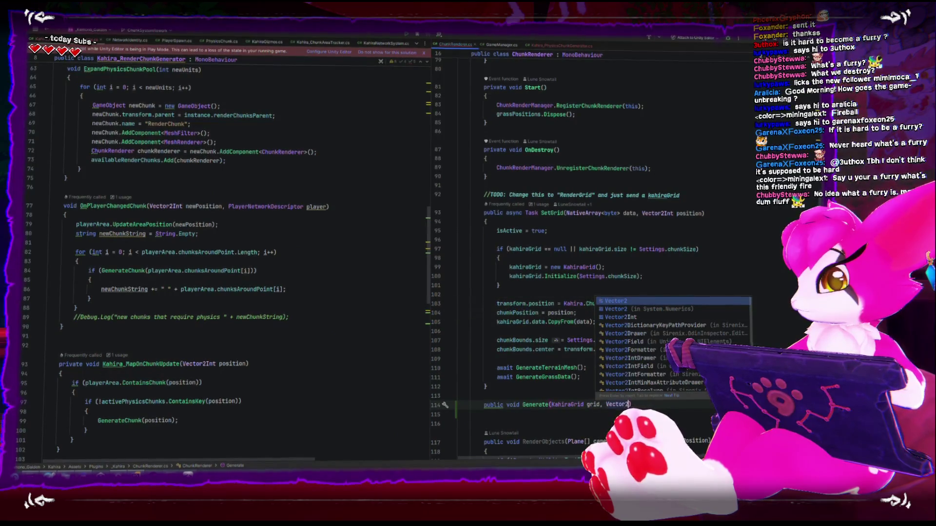
pyautogui.write('Int position')
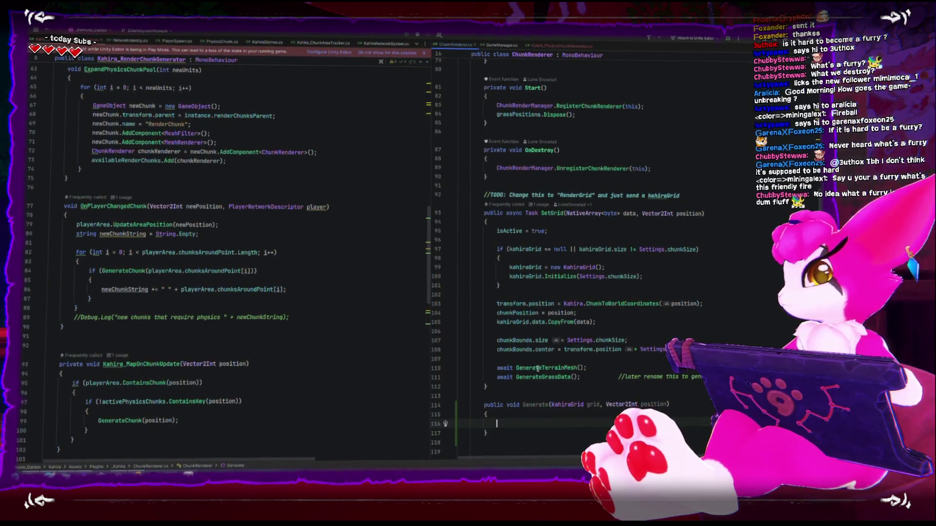
pyautogui.press('Return')
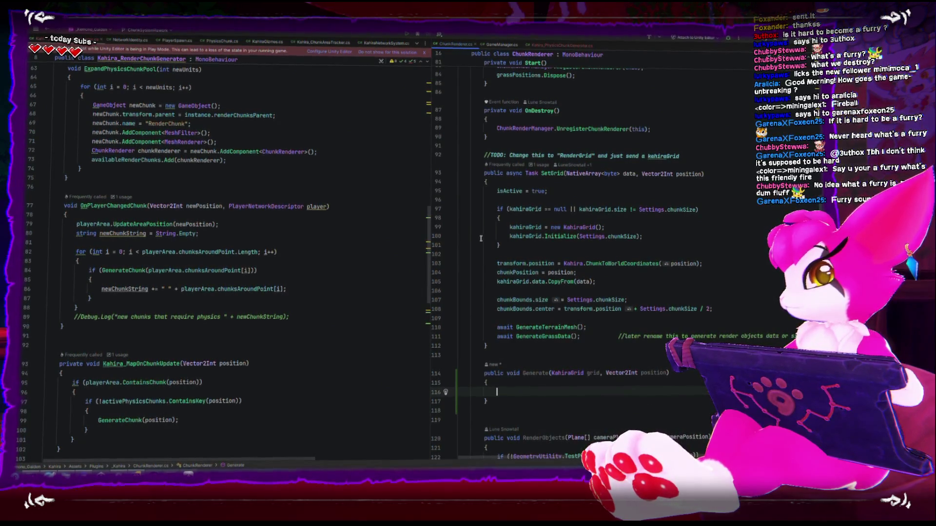
# Step: Copy SetGrid's positioning, bounds and mesh-generation lines into Generate, dropping the CopyFrom line
pyautogui.moveTo(496, 264)
pyautogui.mouseDown()
pyautogui.moveTo(633, 276)
pyautogui.moveTo(603, 334)
pyautogui.mouseUp()
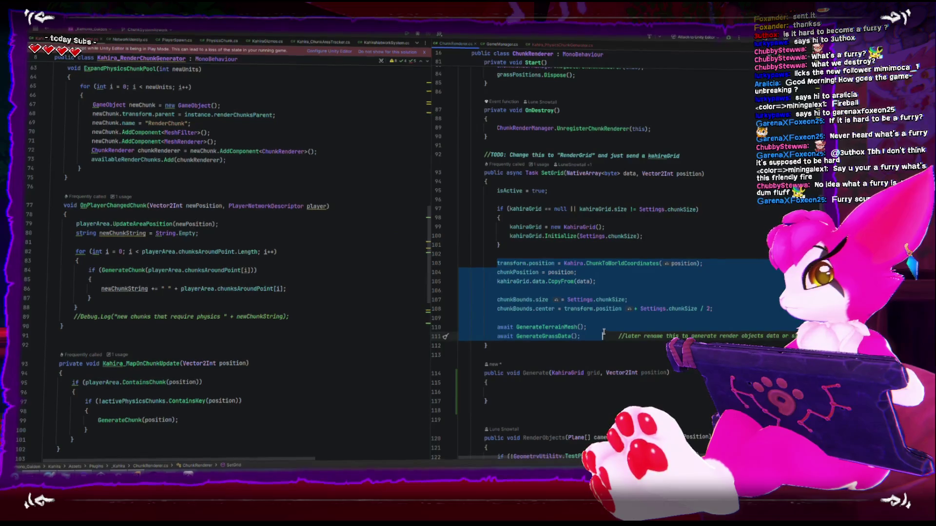
pyautogui.hotkey('ctrl', 'c')
pyautogui.click(582, 390)
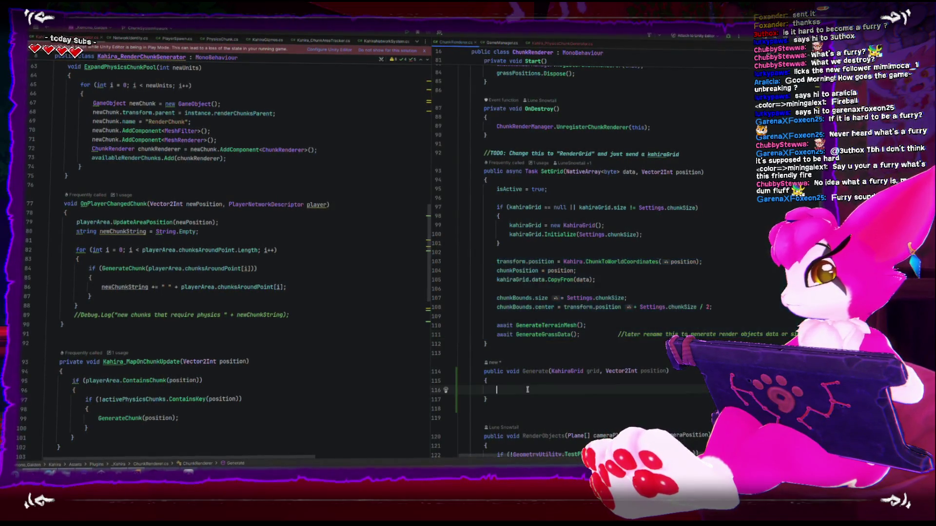
pyautogui.hotkey('ctrl', 'v')
pyautogui.scroll(-4, 682, 332)
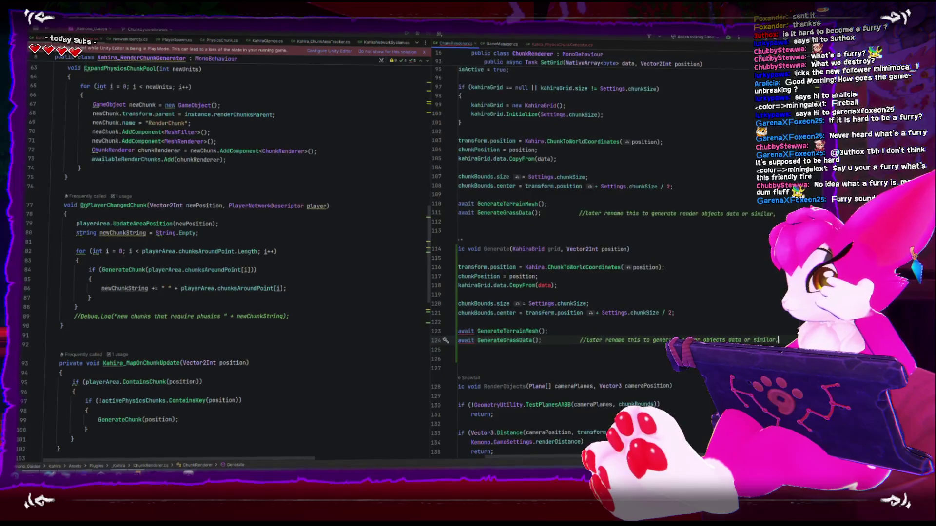
pyautogui.moveTo(572, 458); pyautogui.dragTo(545, 461)
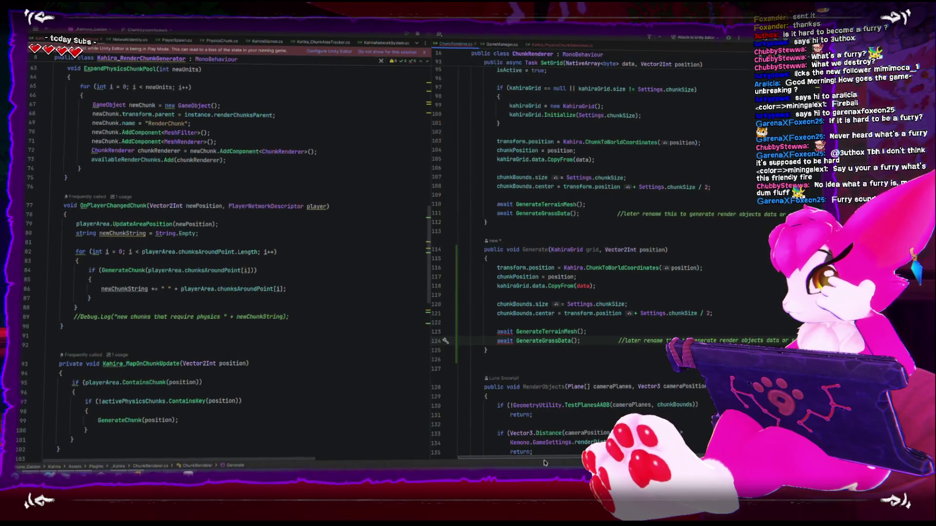
pyautogui.click(595, 286)
pyautogui.hotkey('shift', 'Home')
pyautogui.press('BackSpace')
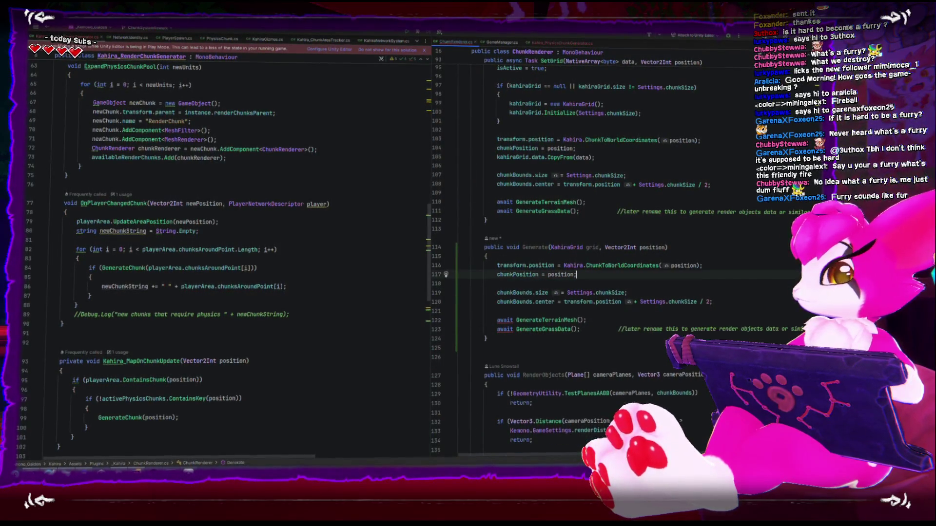
pyautogui.hotkey('ctrl', 'y')
# Step: Add 'kahiraGrid = grid;' as the first line of Generate's body
pyautogui.scroll(3, 531, 193)
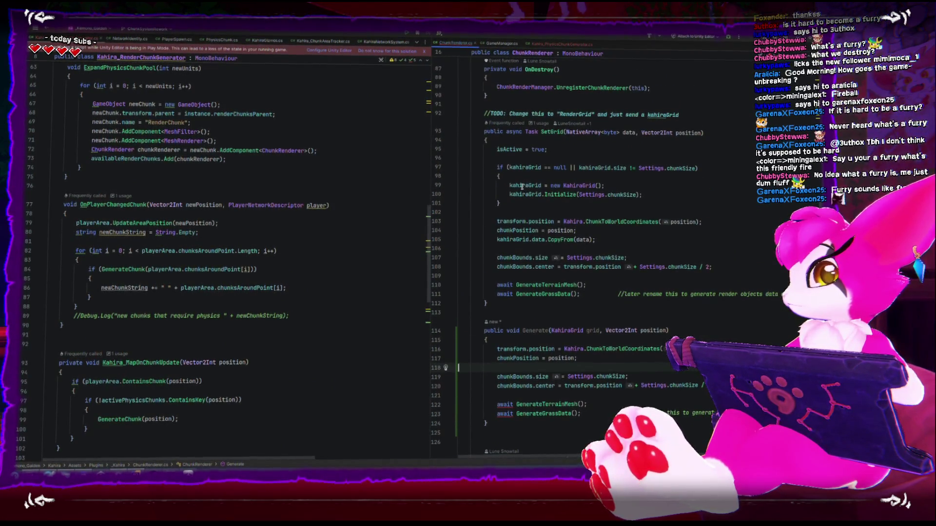
pyautogui.doubleClick(522, 187)
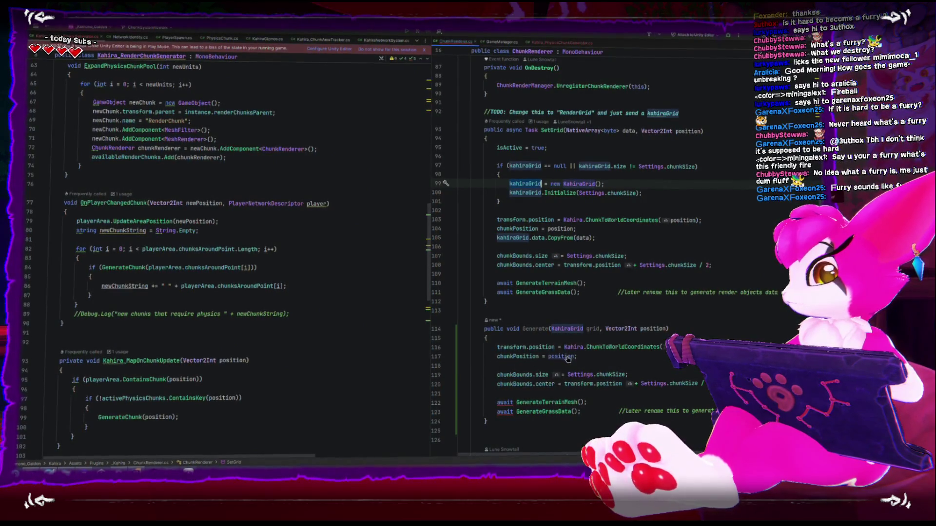
pyautogui.click(570, 338)
pyautogui.press('Return')
pyautogui.write('kahiraGrid = grid')
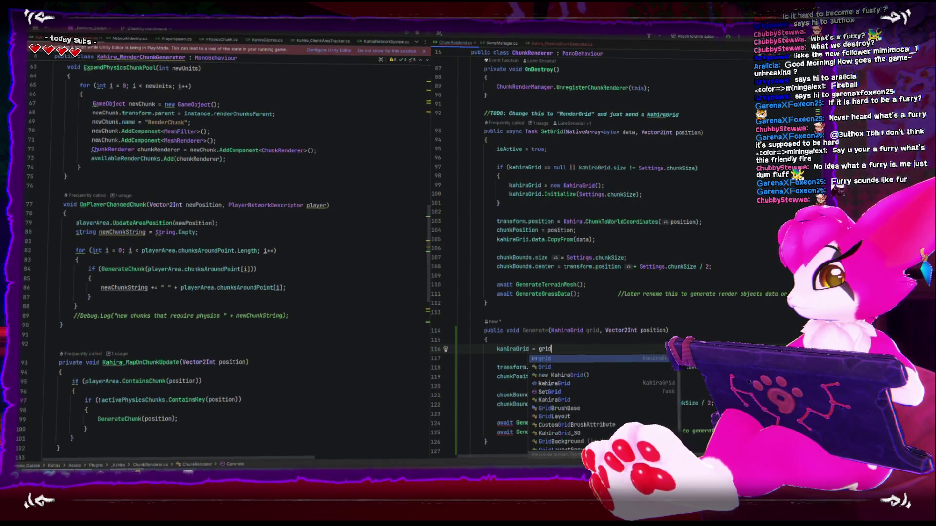
pyautogui.write(';')
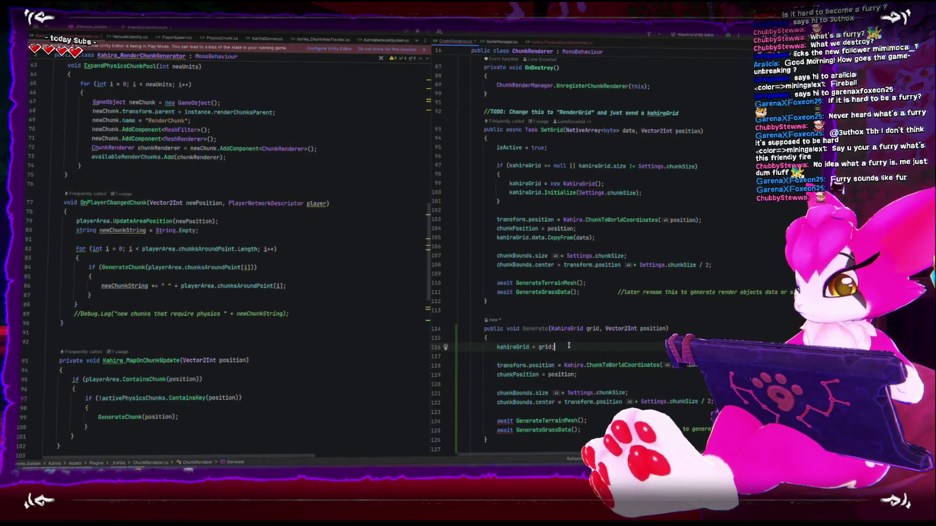
# Step: Review Generate's chunkPosition and chunkBounds lines, selecting Settings.chunkSize in the bounds size
pyautogui.click(500, 370)
pyautogui.click(508, 382)
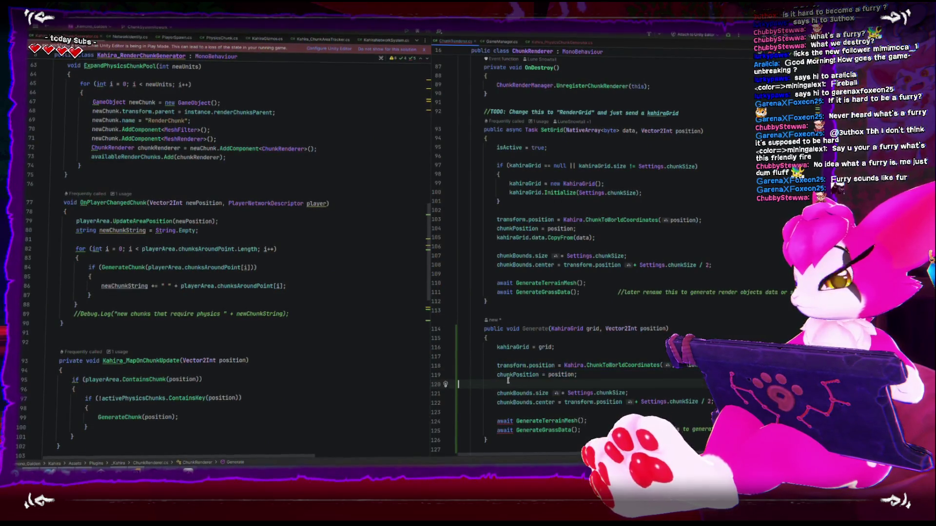
pyautogui.moveTo(508, 381); pyautogui.dragTo(495, 374)
pyautogui.click(501, 396)
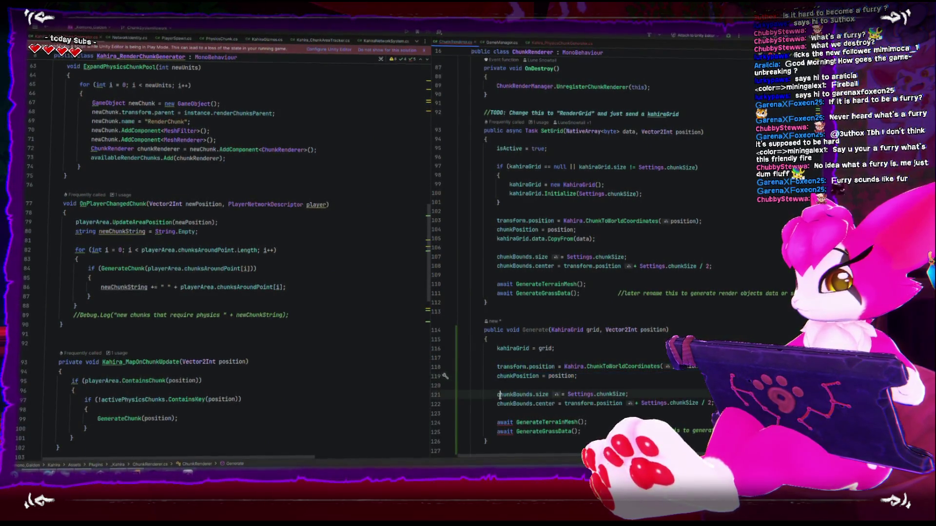
pyautogui.click(501, 405)
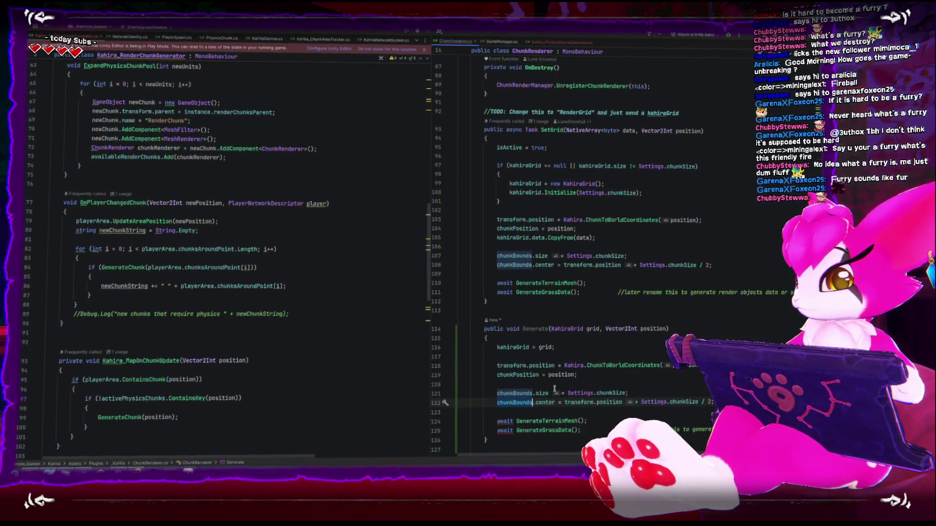
pyautogui.scroll(-3, 554, 388)
pyautogui.moveTo(568, 311); pyautogui.dragTo(629, 312)
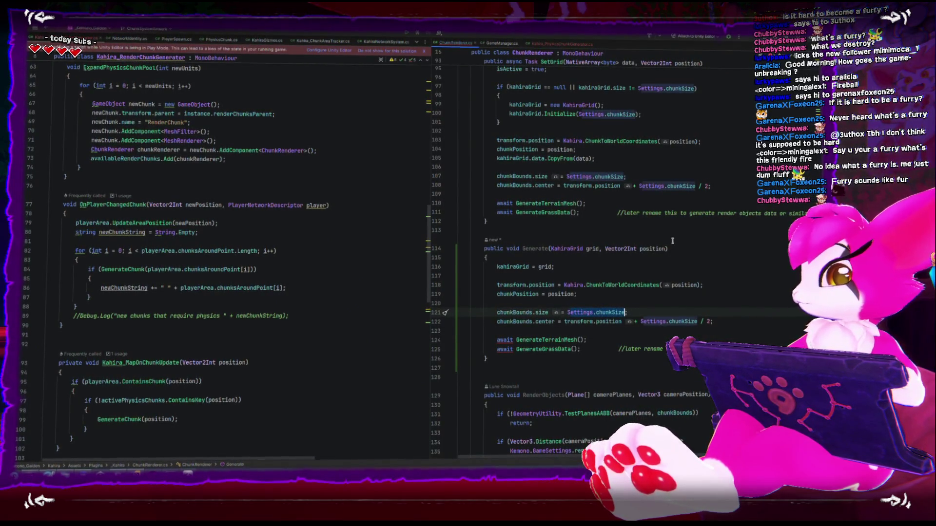
pyautogui.write('kahira')
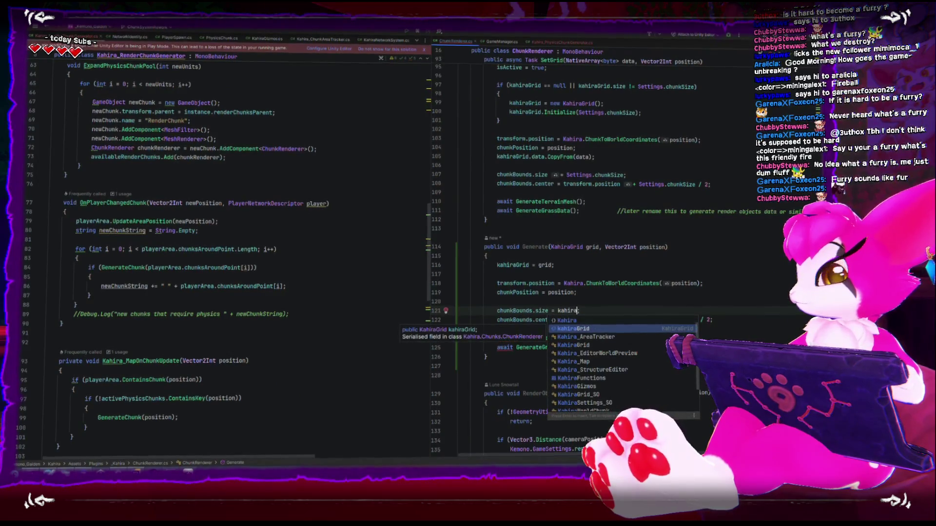
pyautogui.press('Return')
pyautogui.write('.s')
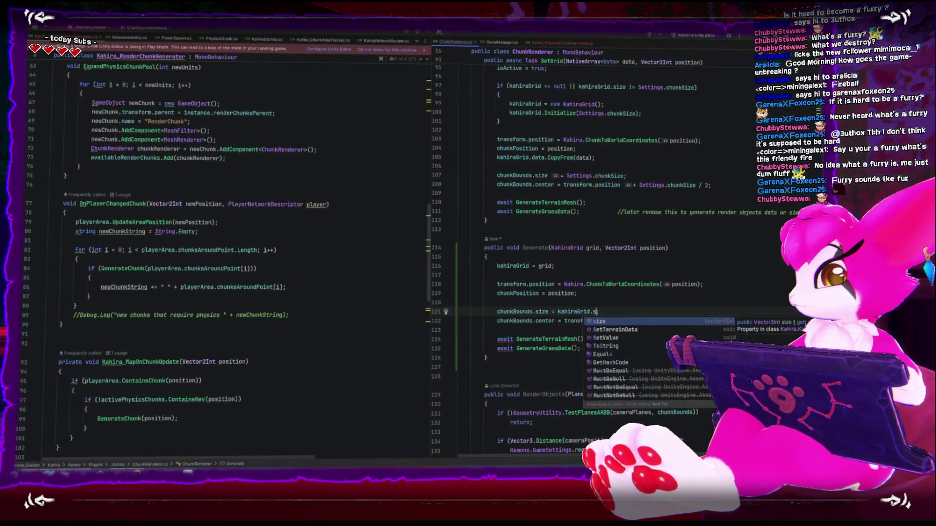
pyautogui.press('Return')
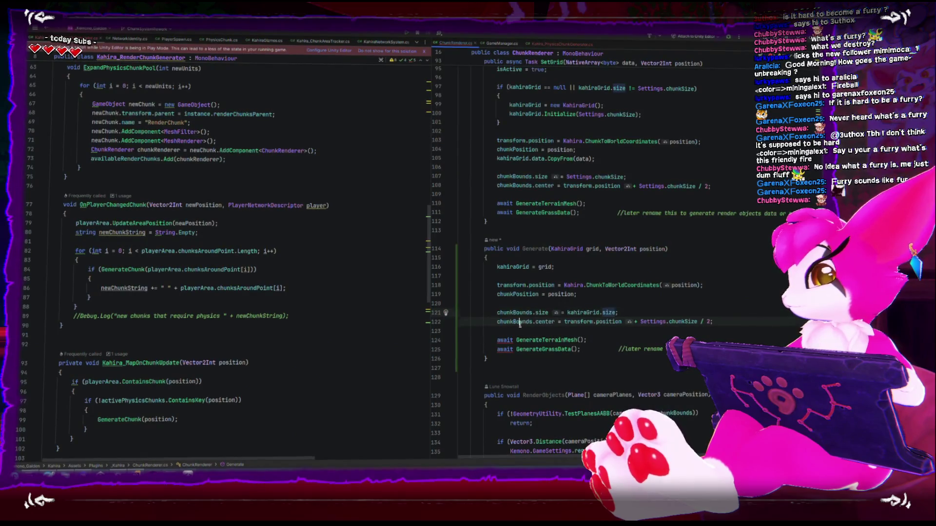
pyautogui.press('Down')
pyautogui.press('Down')
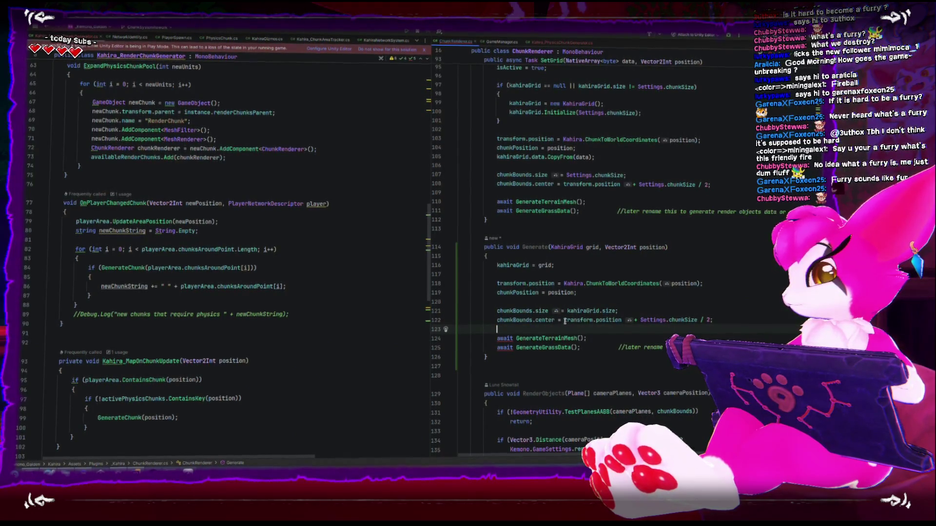
pyautogui.click(603, 321)
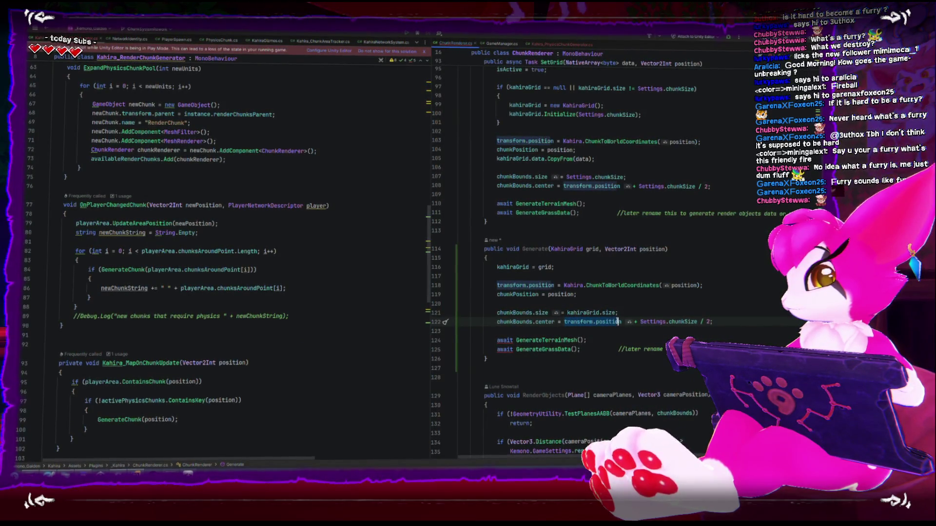
pyautogui.click(628, 333)
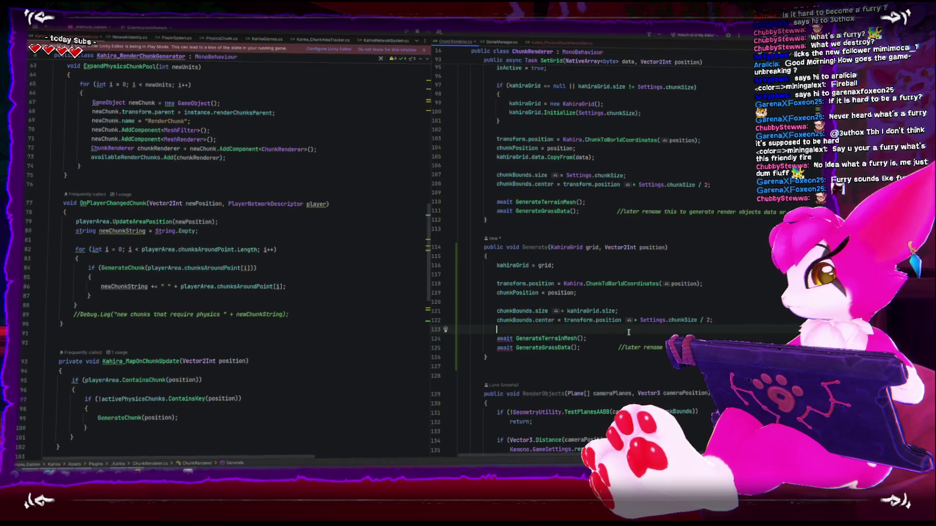
pyautogui.click(599, 312)
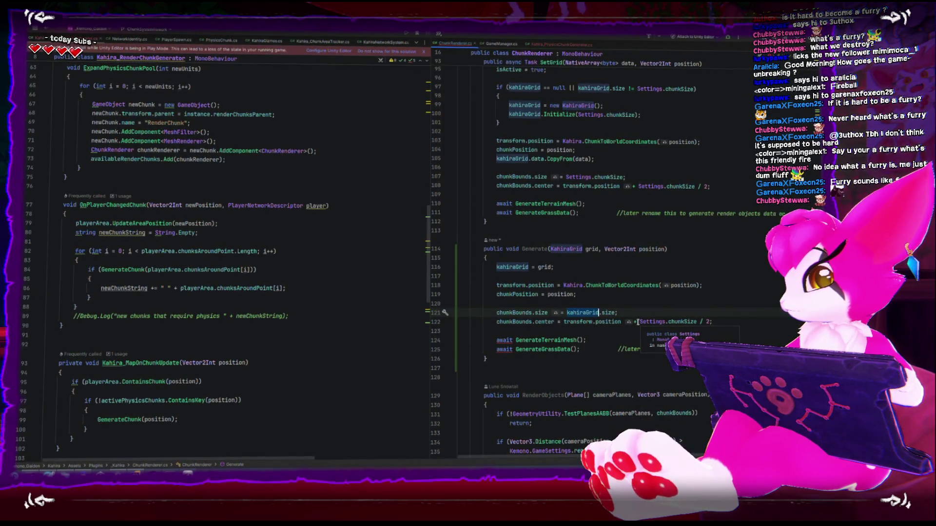
pyautogui.press('Delete')
pyautogui.press('Delete')
pyautogui.press('Delete')
pyautogui.write('Settings.chunkS')
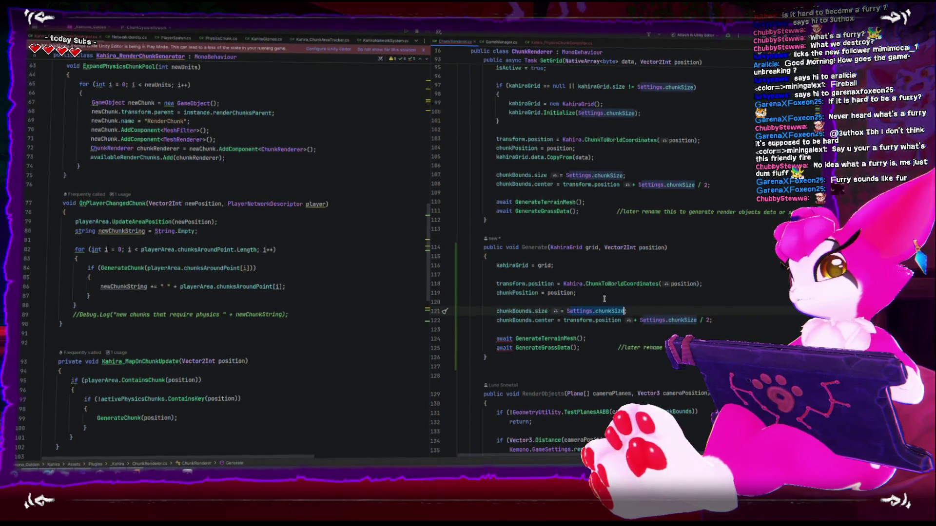
pyautogui.press('Up')
pyautogui.press('Return')
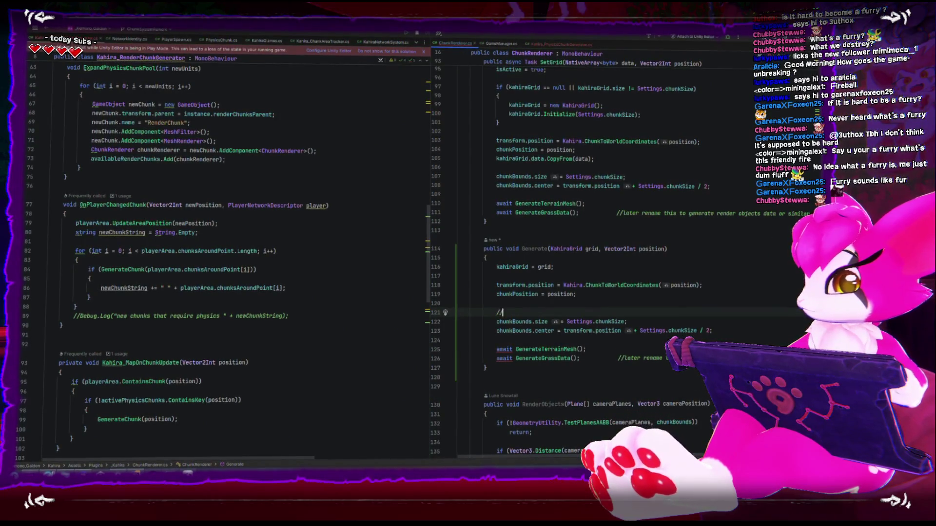
# Step: Write the comment '--these settings should be copied from the grid, come back to this later' above chunkBounds
pyautogui.write('//--these settings c')
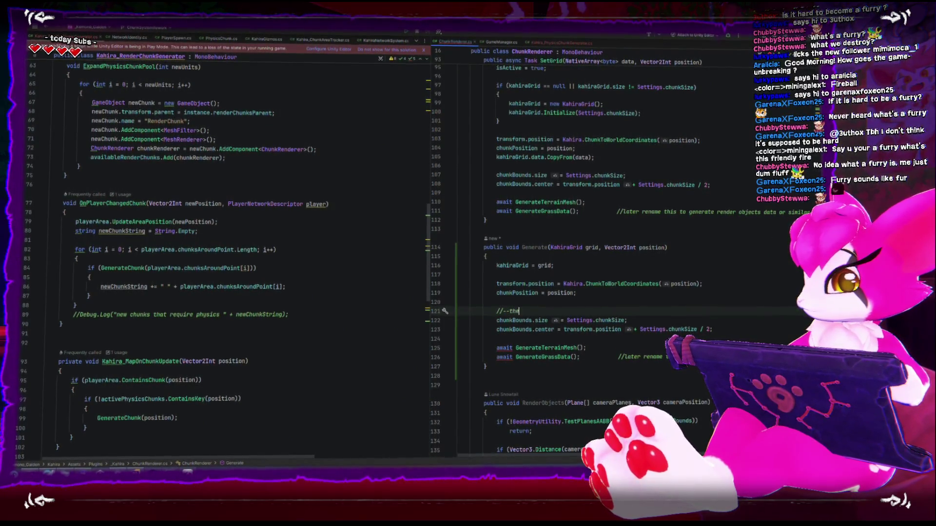
pyautogui.press('BackSpace')
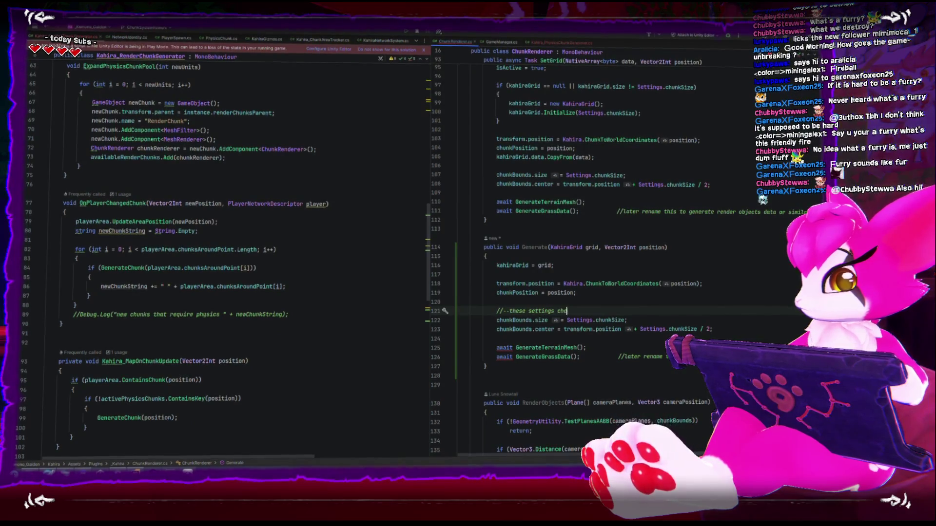
pyautogui.write('should b')
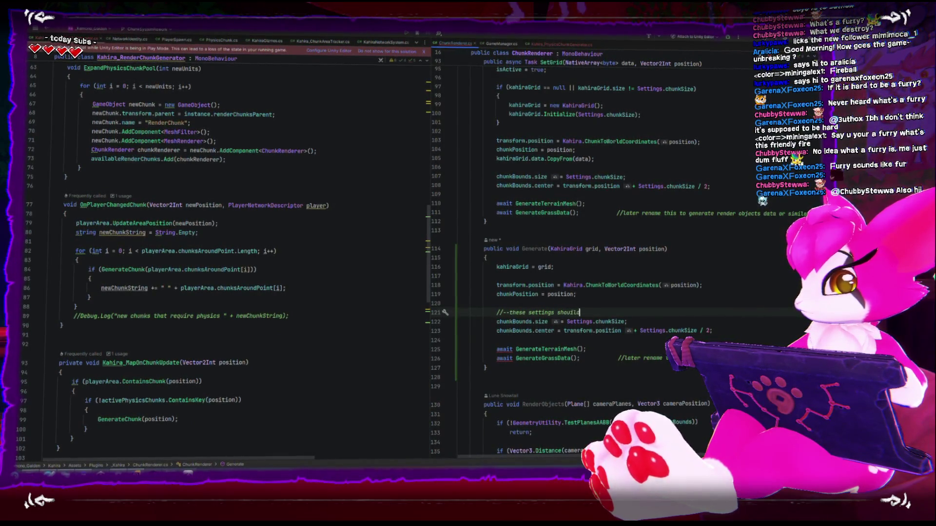
pyautogui.write('e cop')
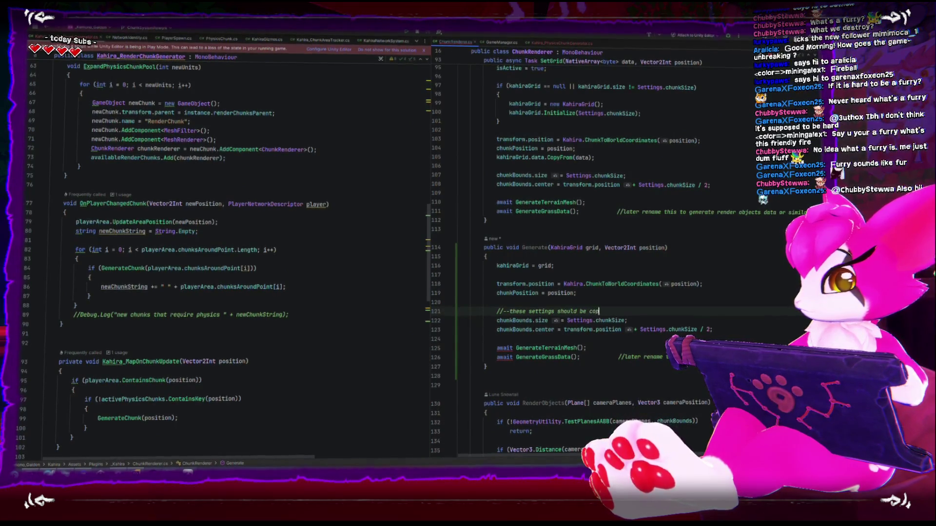
pyautogui.write('ied from the grid,')
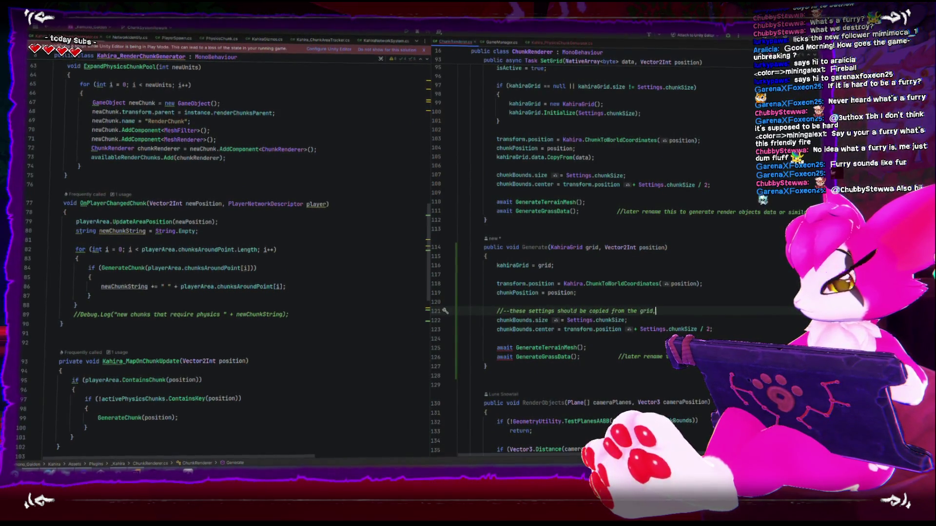
pyautogui.write(' come back to this later')
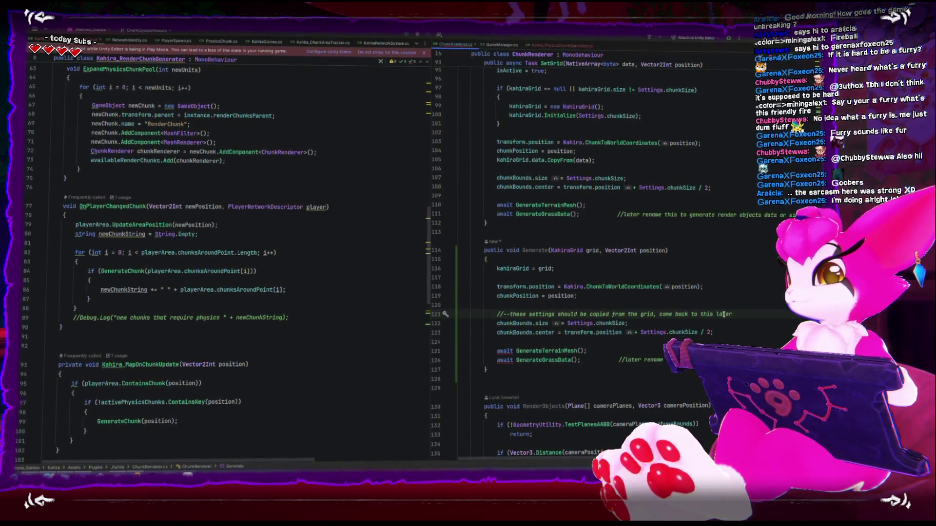
pyautogui.click(546, 249)
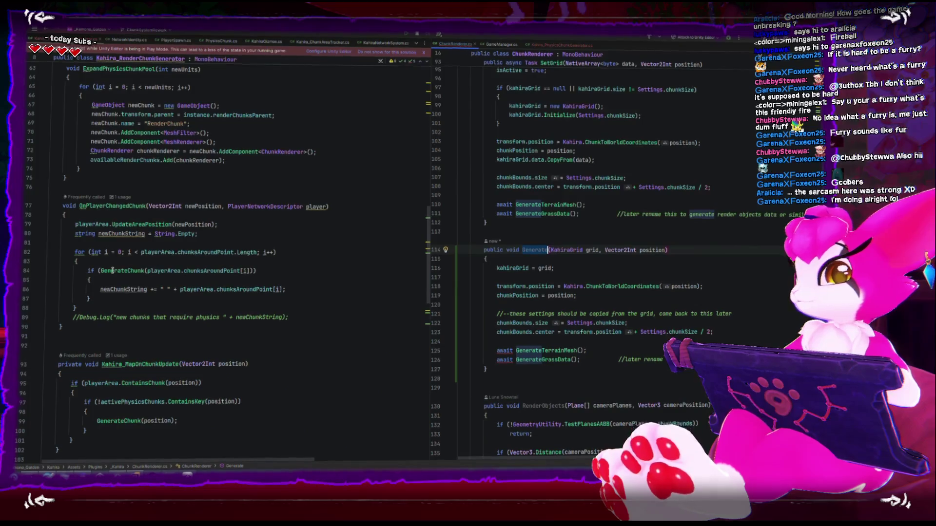
# Step: Uncomment the chunkRenderer.Generate call on line 139 of GenerateChunk, then check Unity for compile errors
pyautogui.moveTo(112, 270)
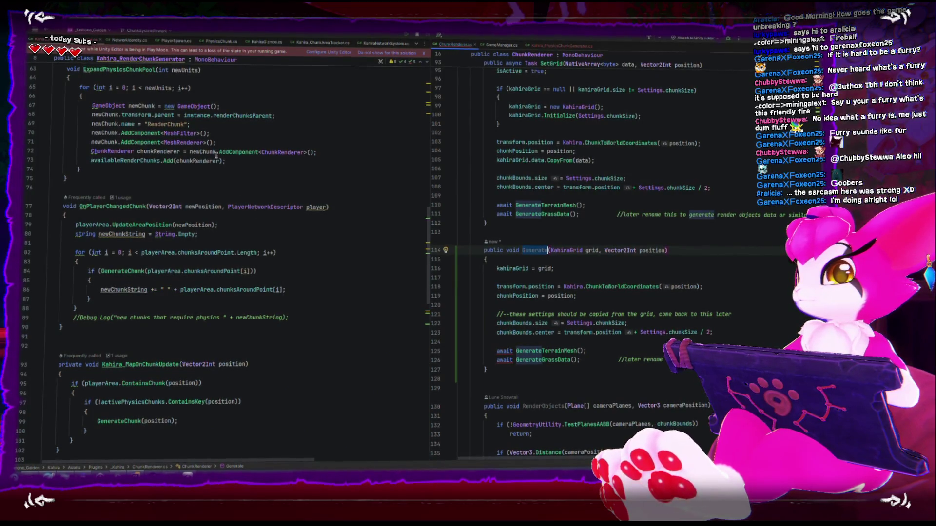
pyautogui.scroll(1, 198, 176)
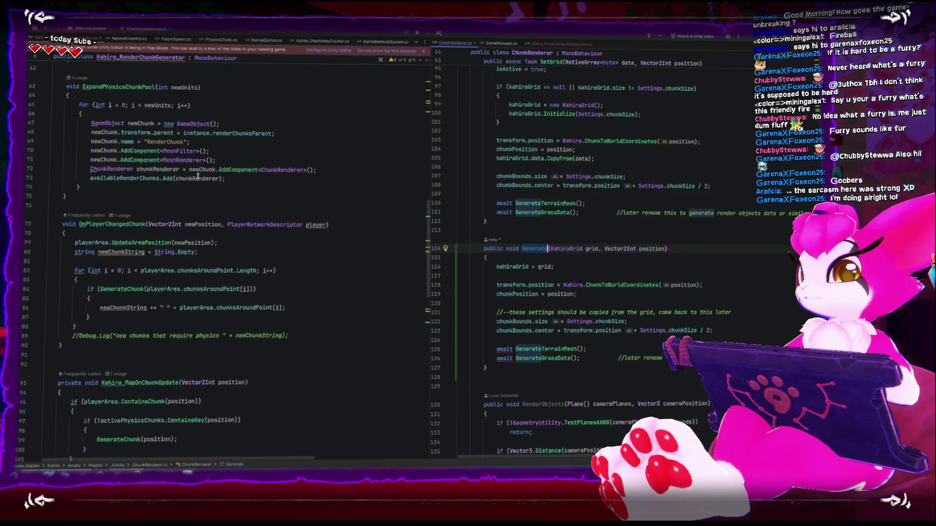
pyautogui.scroll(2, 198, 176)
pyautogui.click(122, 279)
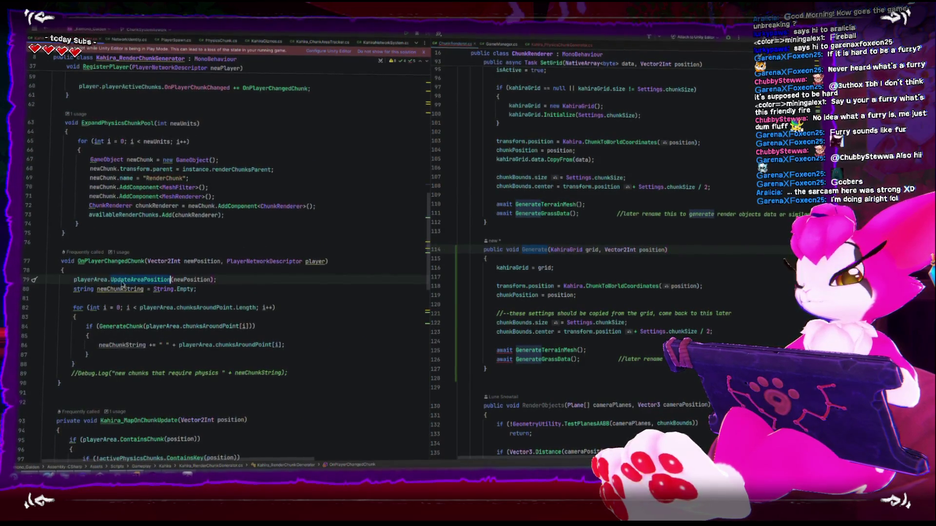
pyautogui.click(121, 326)
pyautogui.scroll(-10, 126, 327)
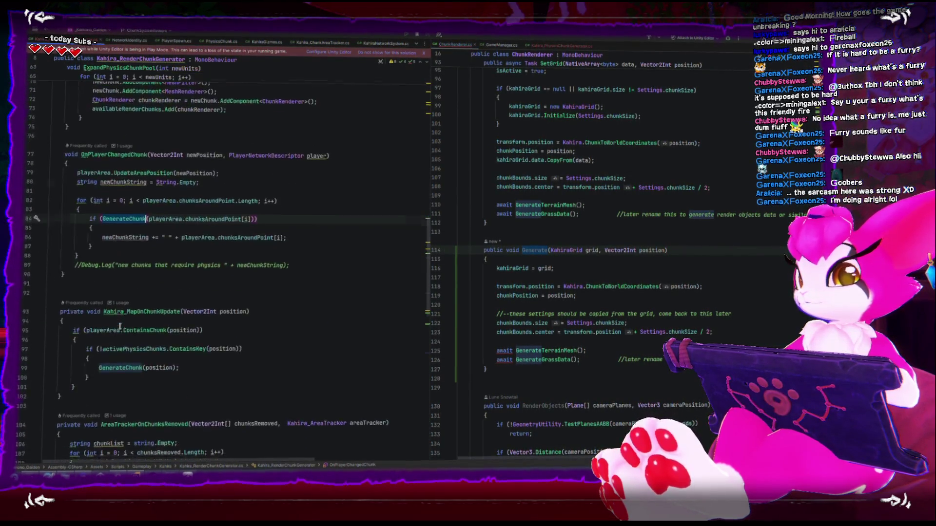
pyautogui.scroll(-7, 128, 330)
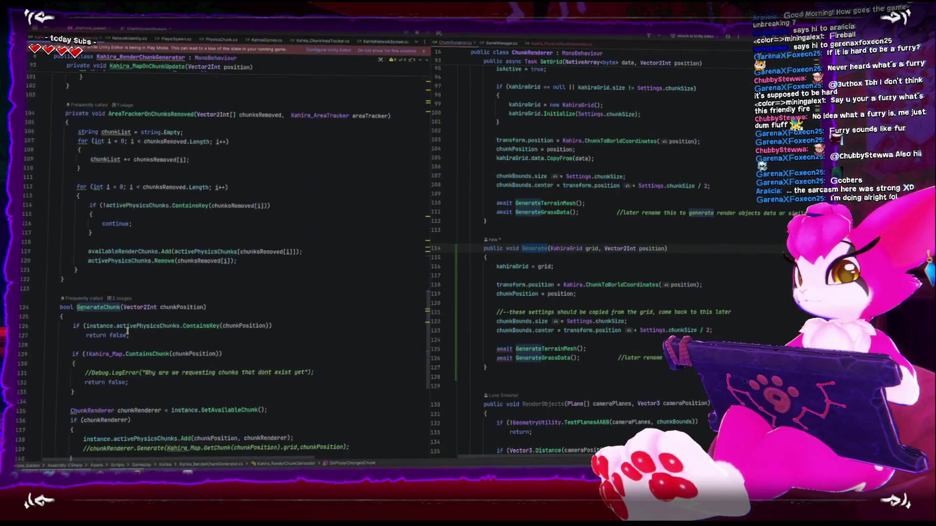
pyautogui.click(95, 310)
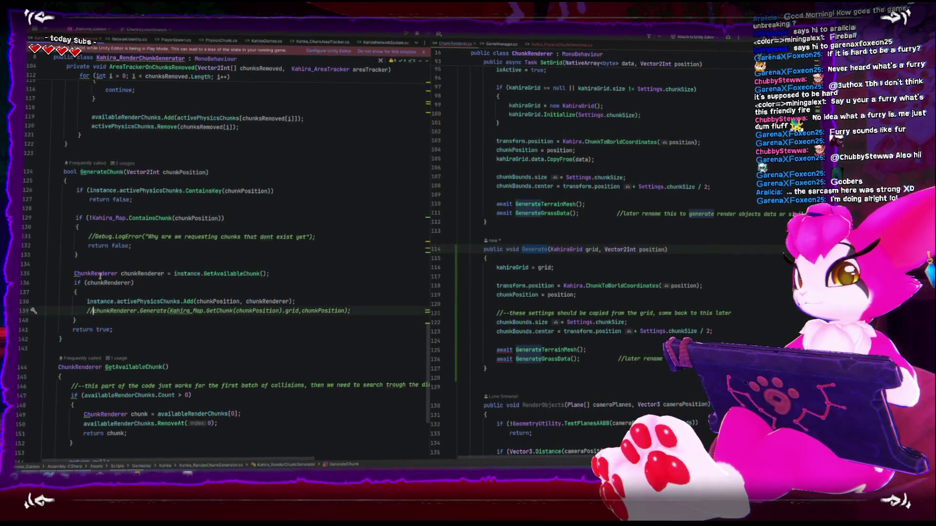
pyautogui.press('BackSpace')
pyautogui.press('BackSpace')
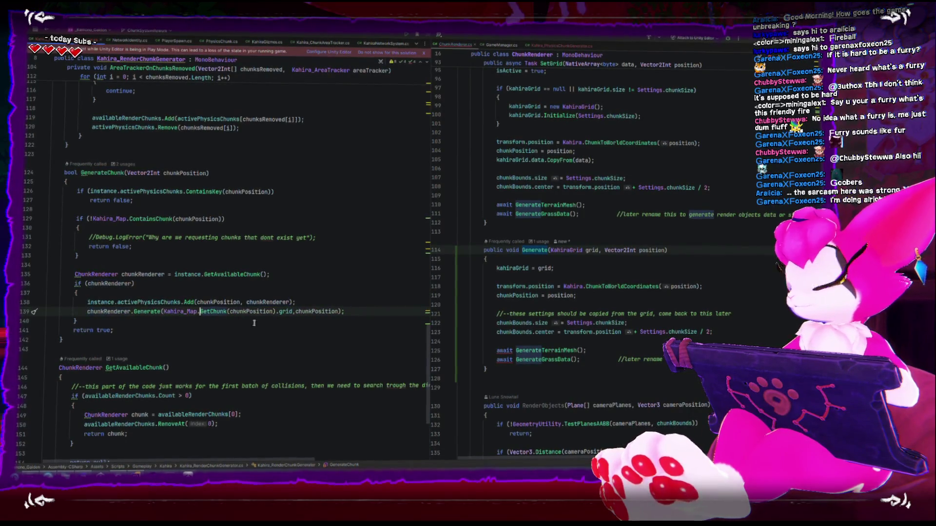
pyautogui.click(302, 262)
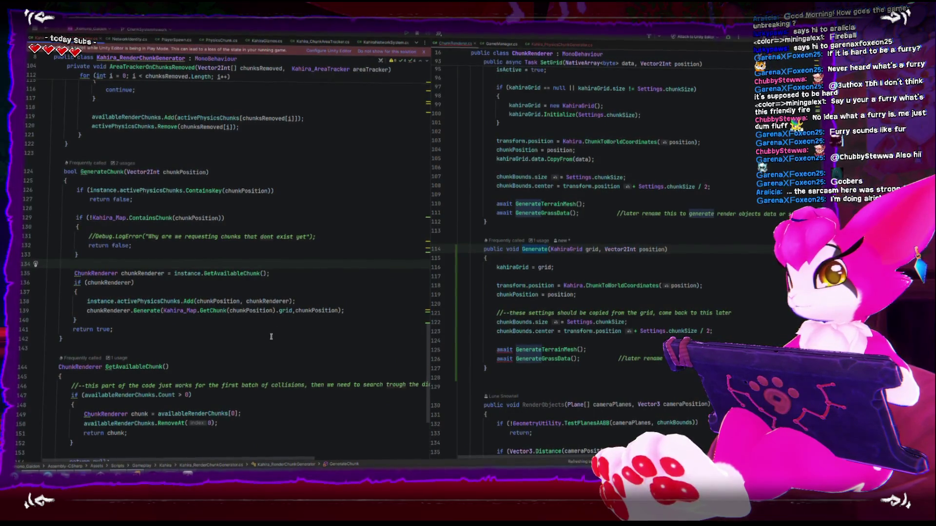
pyautogui.scroll(20, 278, 324)
pyautogui.scroll(11, 268, 332)
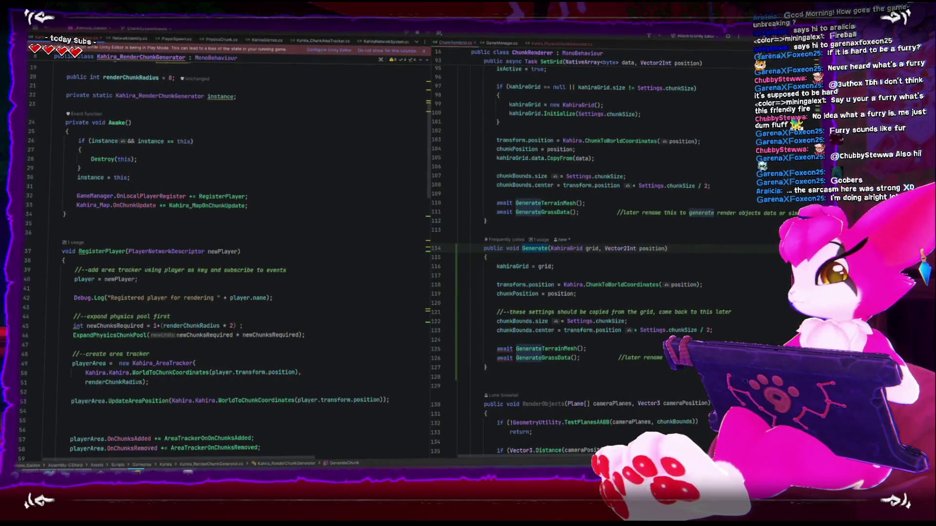
pyautogui.hotkey('alt', 'Tab')
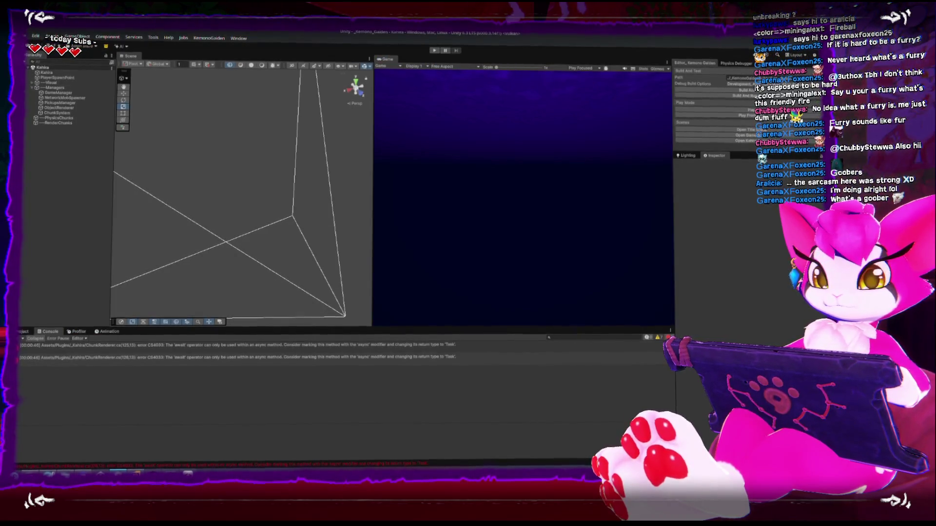
# Step: Remove 'await' from the GenerateTerrainMesh and GenerateGrassData calls on lines 125–126, then return to Unity
pyautogui.hotkey('alt', 'Tab')
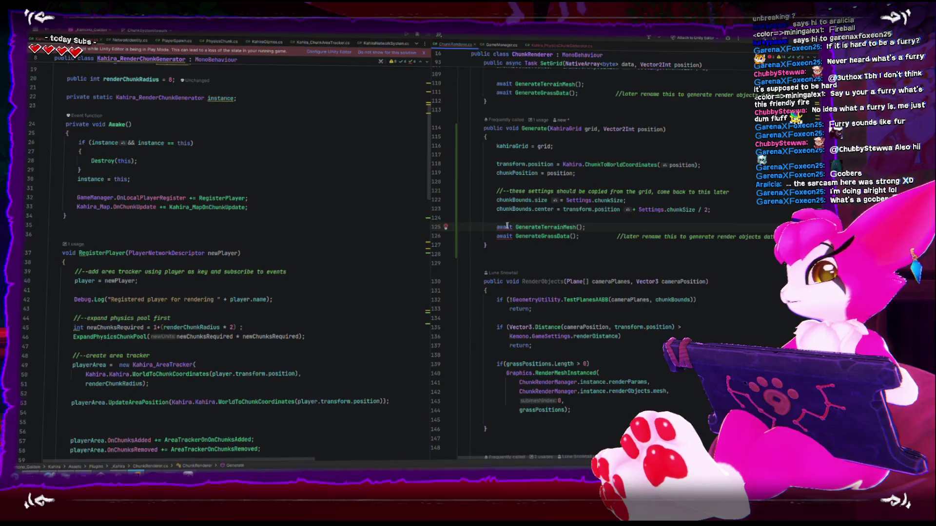
pyautogui.press('Delete')
pyautogui.press('Delete')
pyautogui.press('Delete')
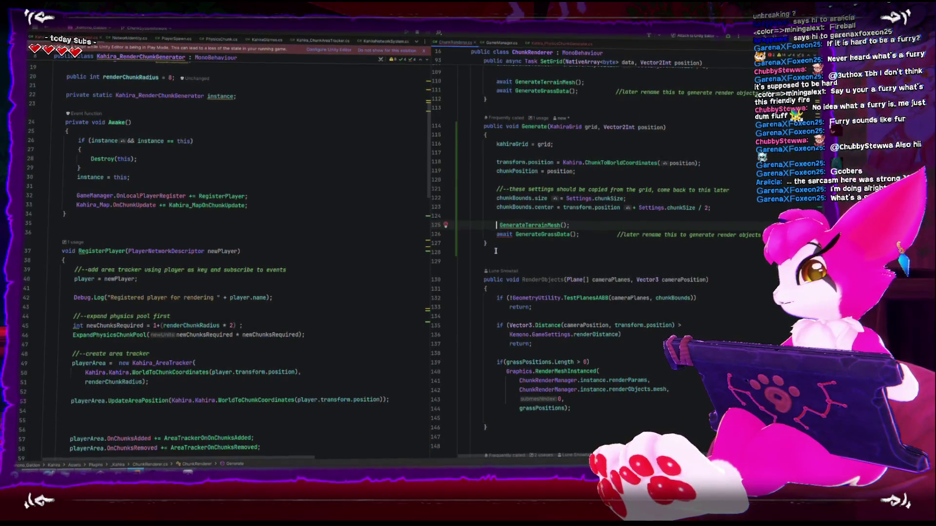
pyautogui.doubleClick(500, 234)
pyautogui.press('Down')
pyautogui.press('Down')
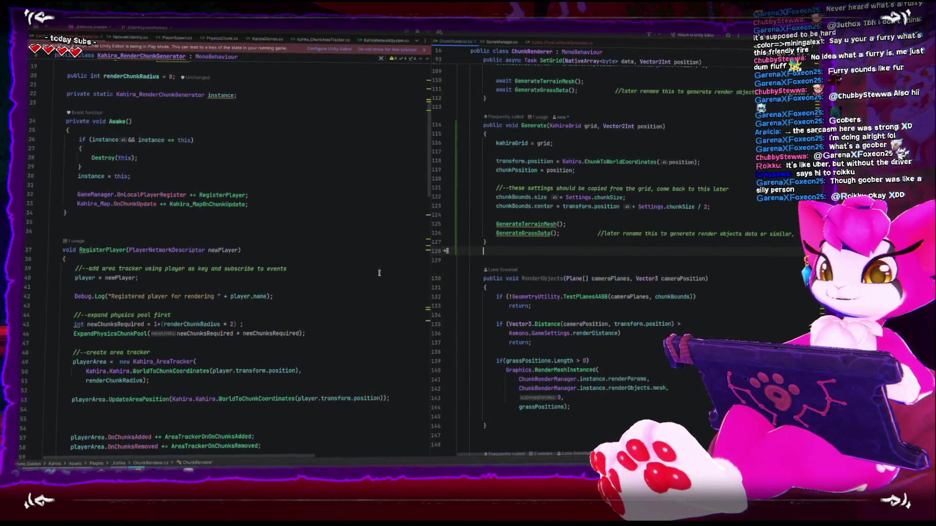
pyautogui.hotkey('alt', 'Tab')
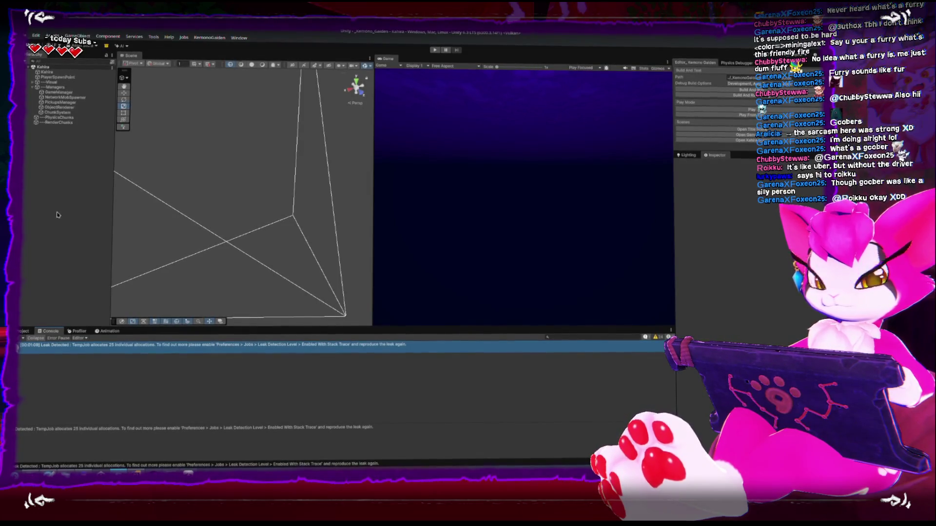
# Step: Clear the console, play the game, inspect ChunkSystem's render generator Pool Objects, then stop playing
pyautogui.click(19, 338)
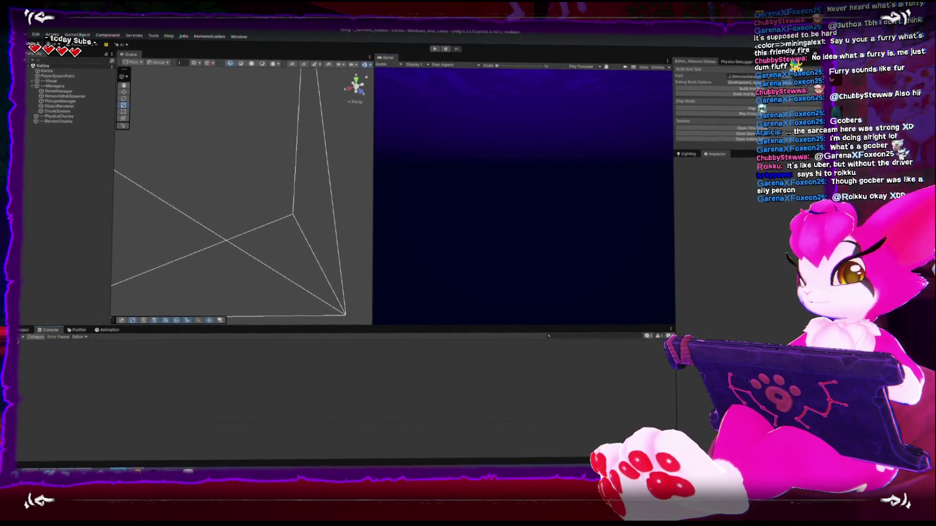
pyautogui.click(706, 112)
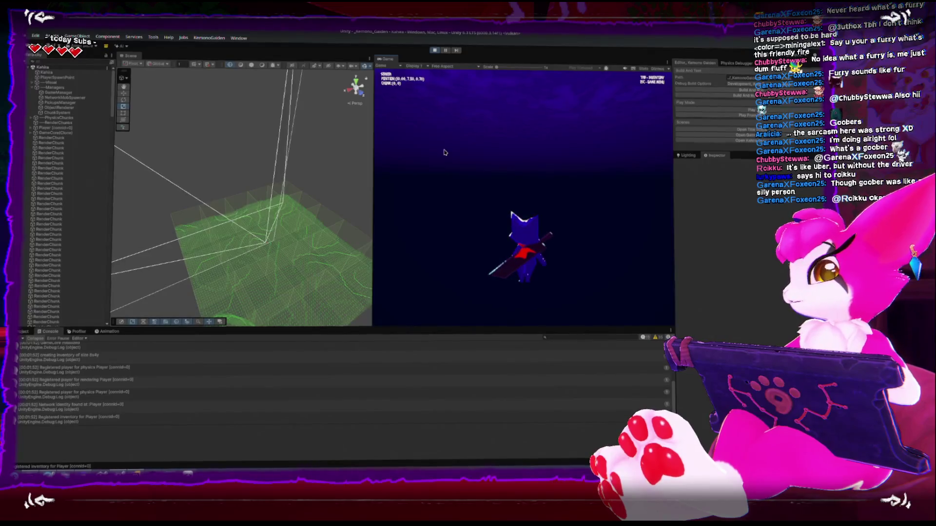
pyautogui.press('Escape')
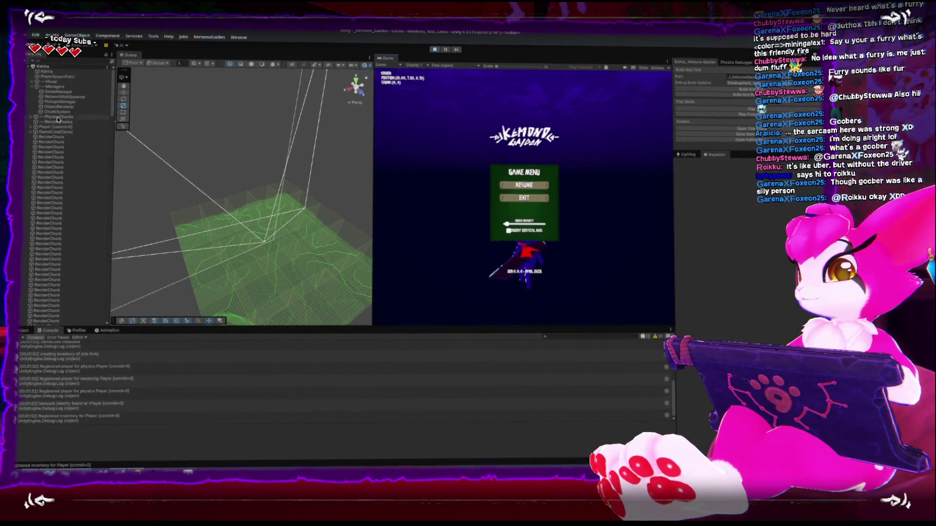
pyautogui.click(57, 112)
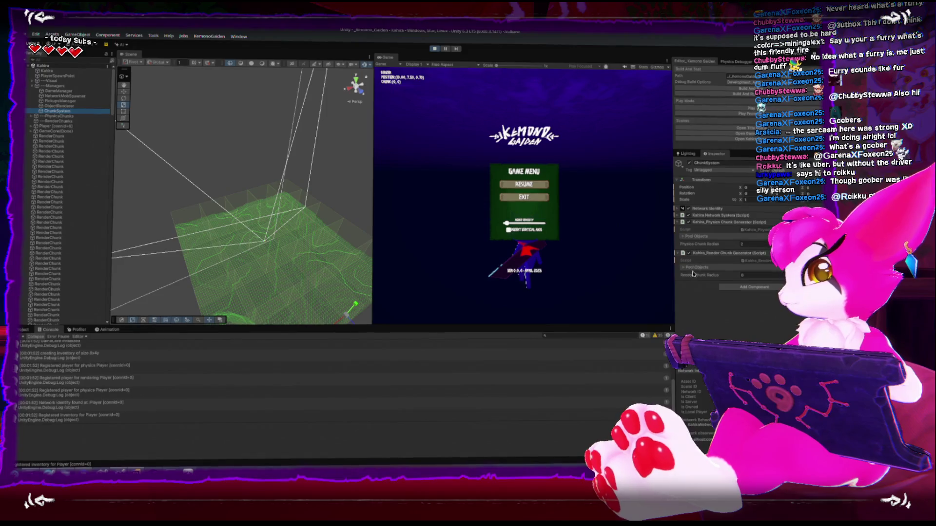
pyautogui.click(683, 269)
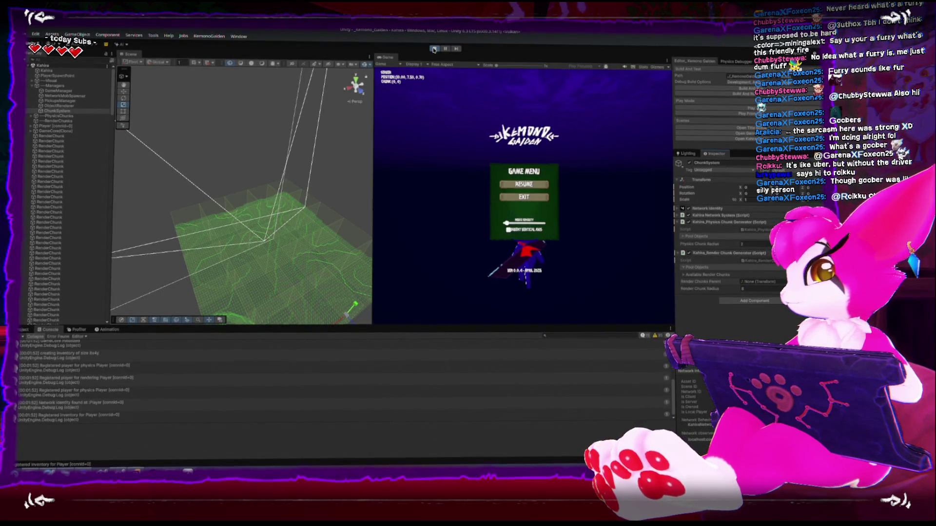
pyautogui.click(433, 49)
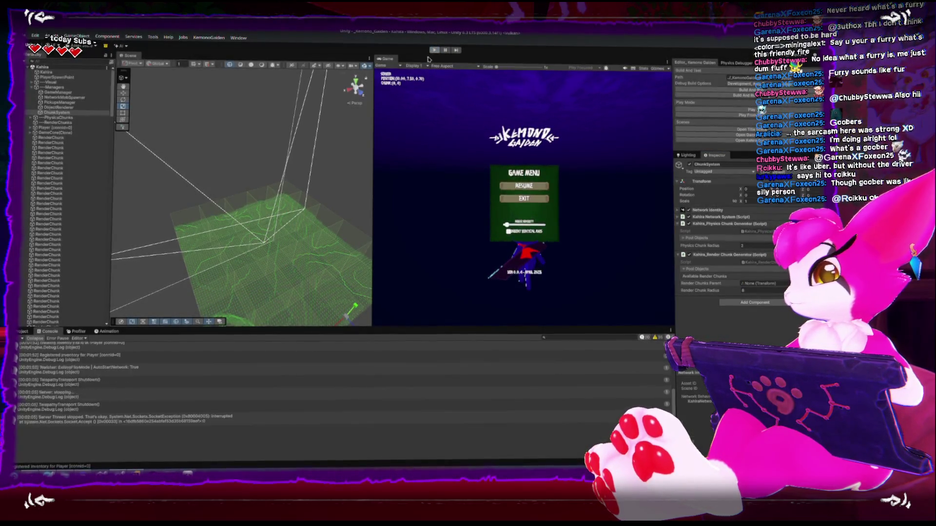
# Step: Back in Rider, review the render chunk generator's RegisterPlayer and ExpandPhysicsChunkPool code
pyautogui.hotkey('alt', 'Tab')
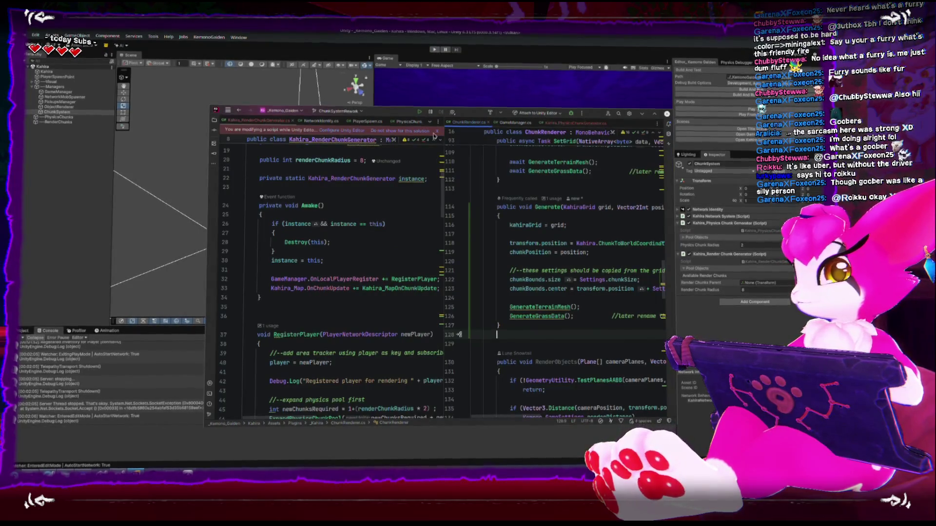
pyautogui.scroll(2, 386, 110)
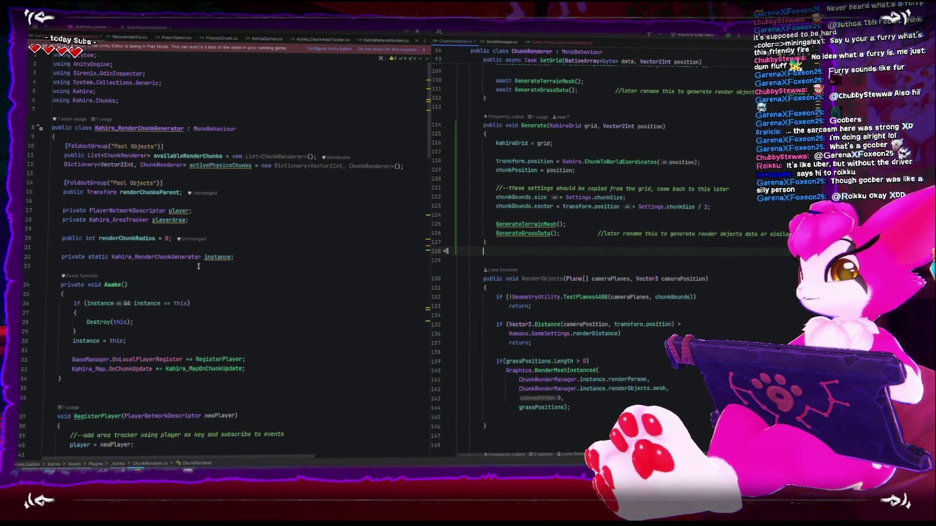
pyautogui.scroll(-3, 164, 238)
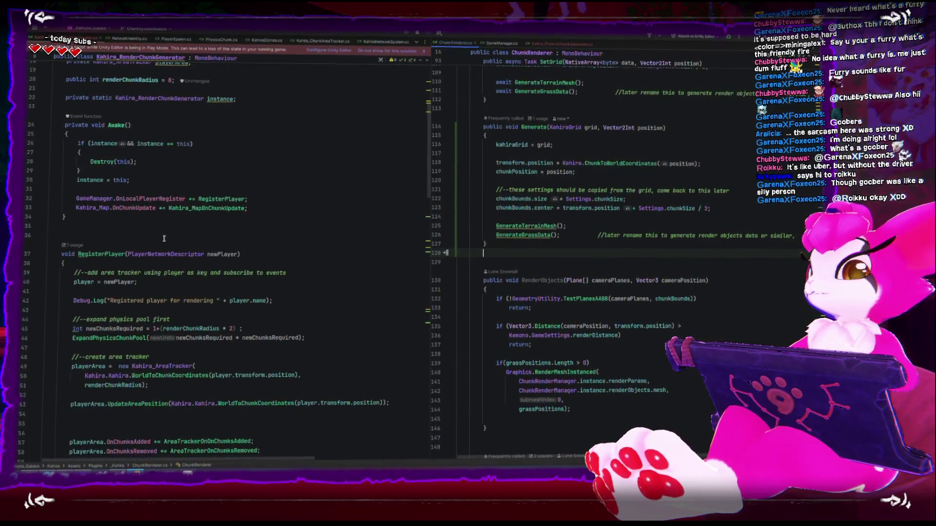
pyautogui.click(125, 226)
pyautogui.click(146, 308)
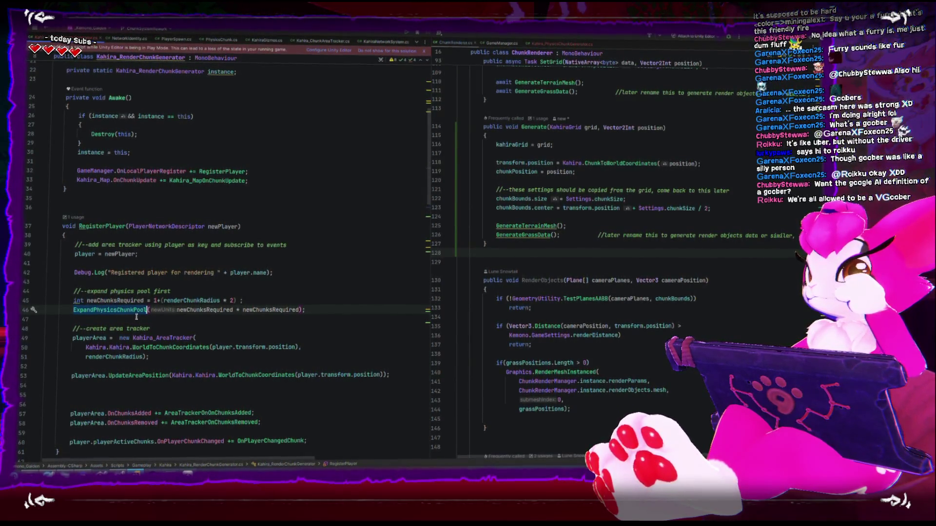
pyautogui.scroll(-1, 133, 306)
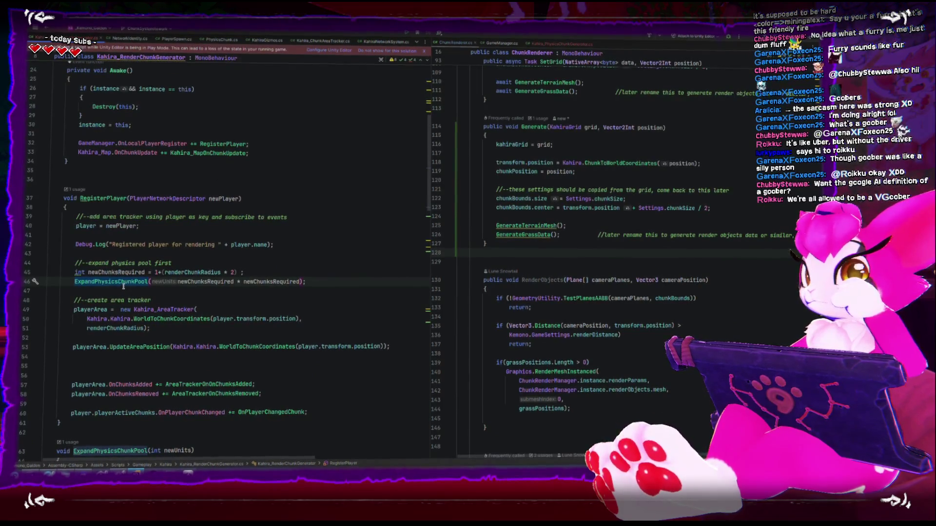
pyautogui.moveTo(123, 288)
pyautogui.scroll(8, 123, 284)
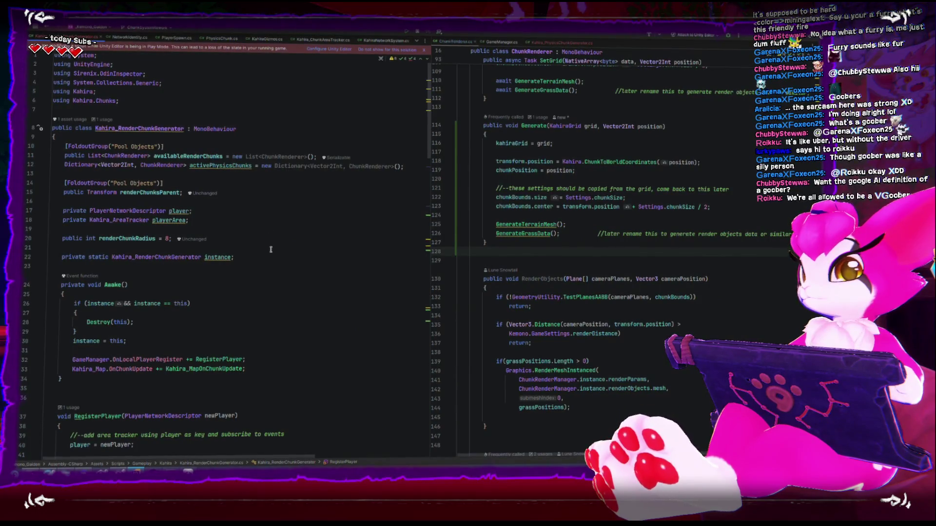
# Step: Add [SerializeField] before 'private PlayerNetworkDescriptor player;' on line 17 and return to Unity
pyautogui.click(242, 204)
pyautogui.press('Down')
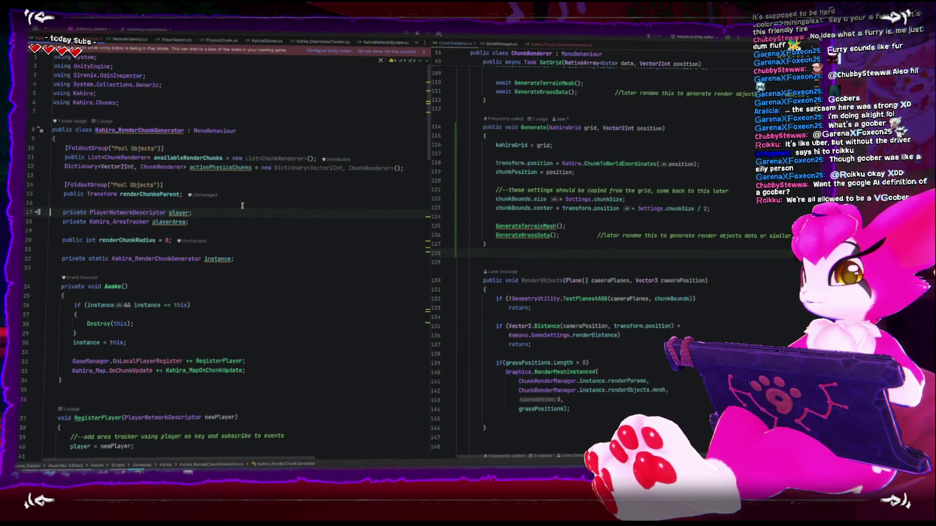
pyautogui.doubleClick(71, 212)
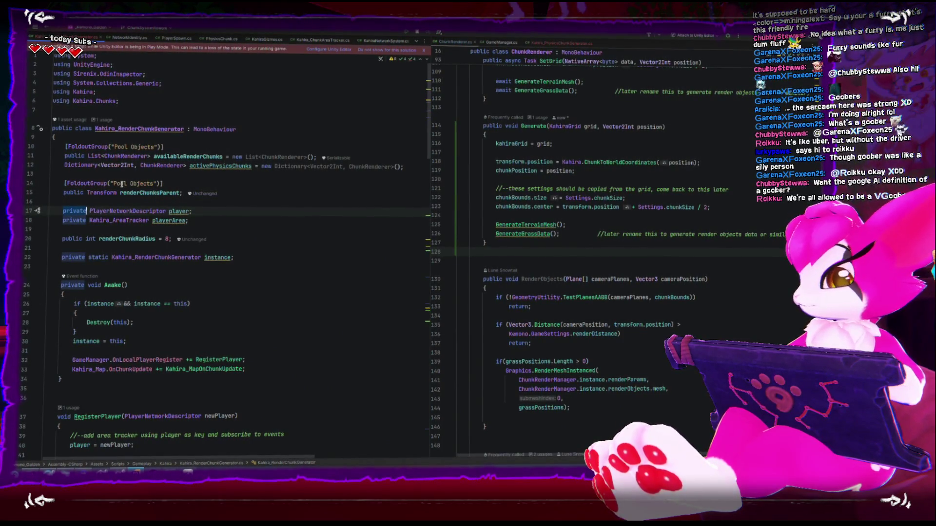
pyautogui.write('private')
pyautogui.press('Escape')
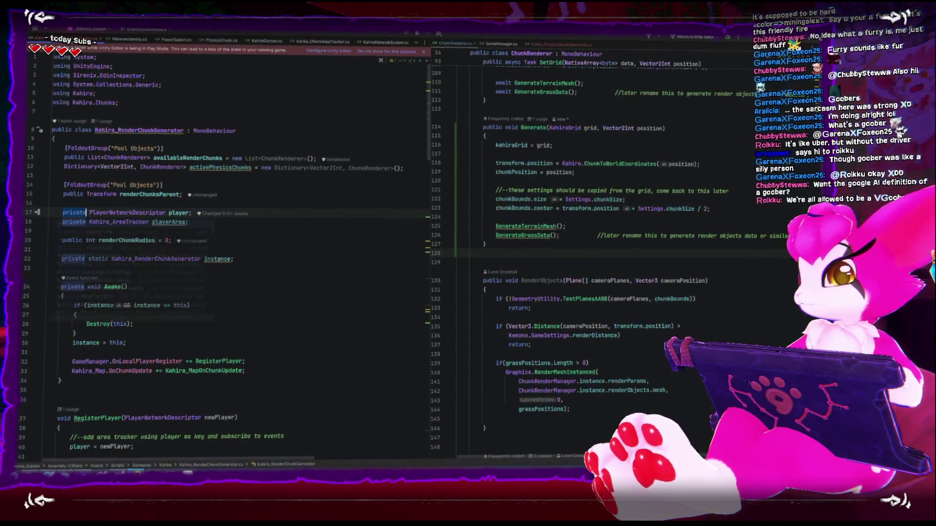
pyautogui.write('[Serializable')
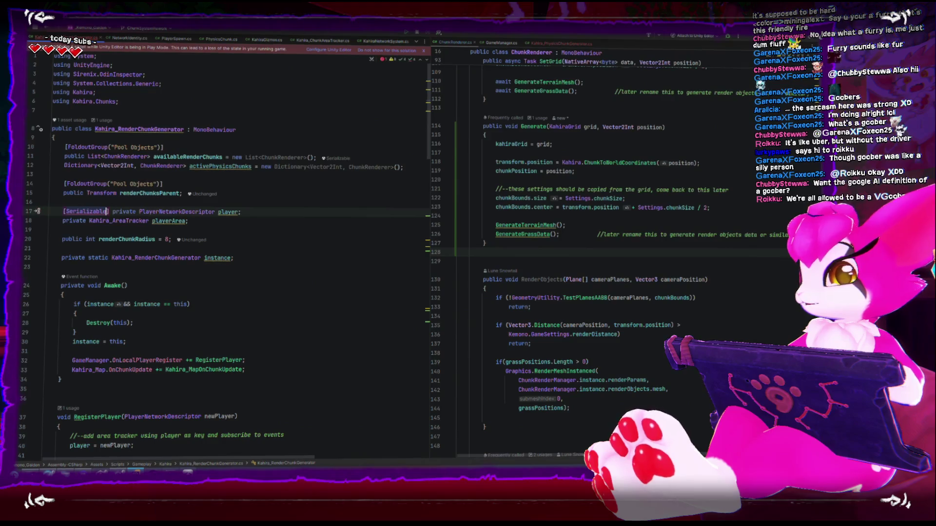
pyautogui.hotkey('ctrl', 'BackSpace')
pyautogui.write('seria')
pyautogui.press('Down')
pyautogui.press('Return')
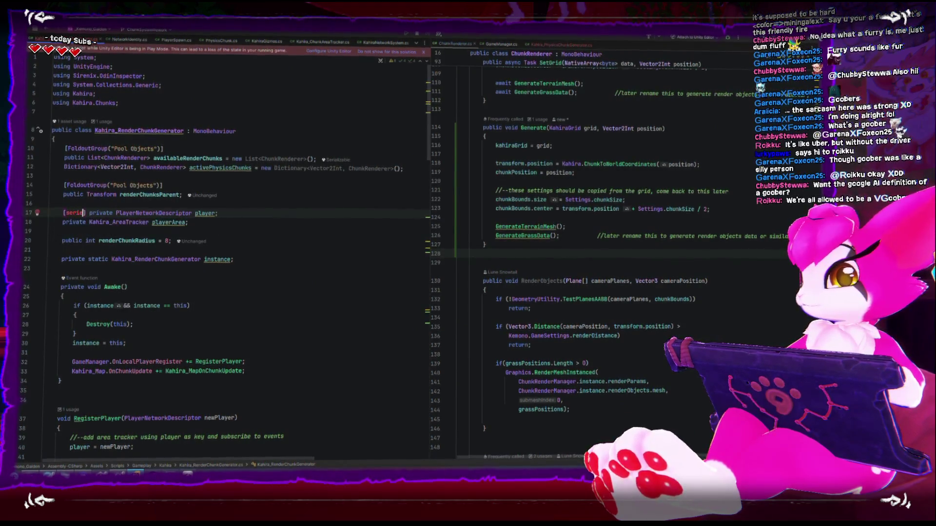
pyautogui.press('End')
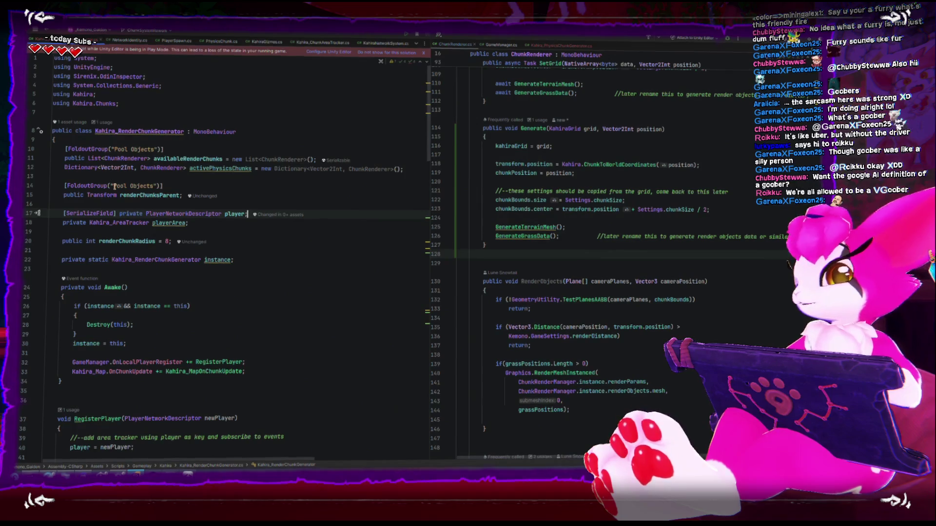
pyautogui.hotkey('alt', 'Tab')
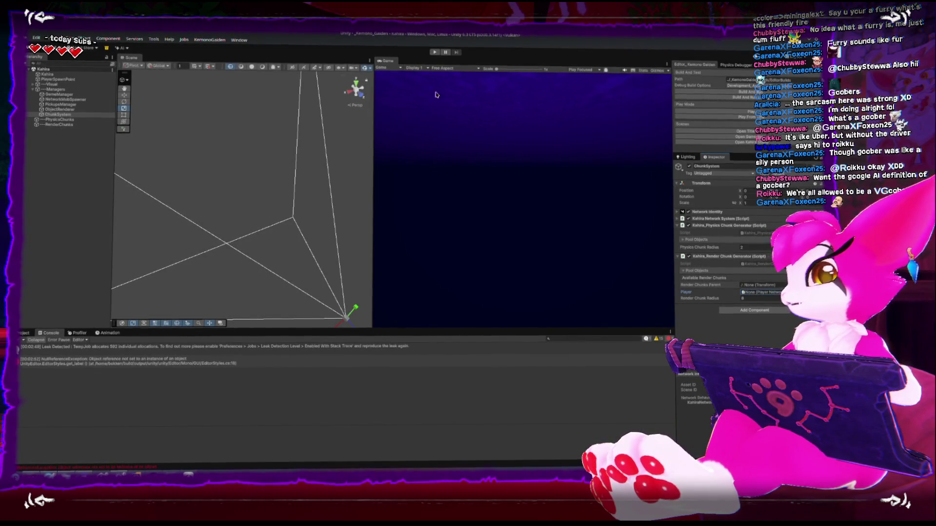
# Step: Play to view the green chunks, expand the physics generator's Pool Objects, hide console info messages, then stop
pyautogui.moveTo(236, 215)
pyautogui.mouseDown()
pyautogui.moveTo(261, 177)
pyautogui.moveTo(273, 178)
pyautogui.mouseUp()
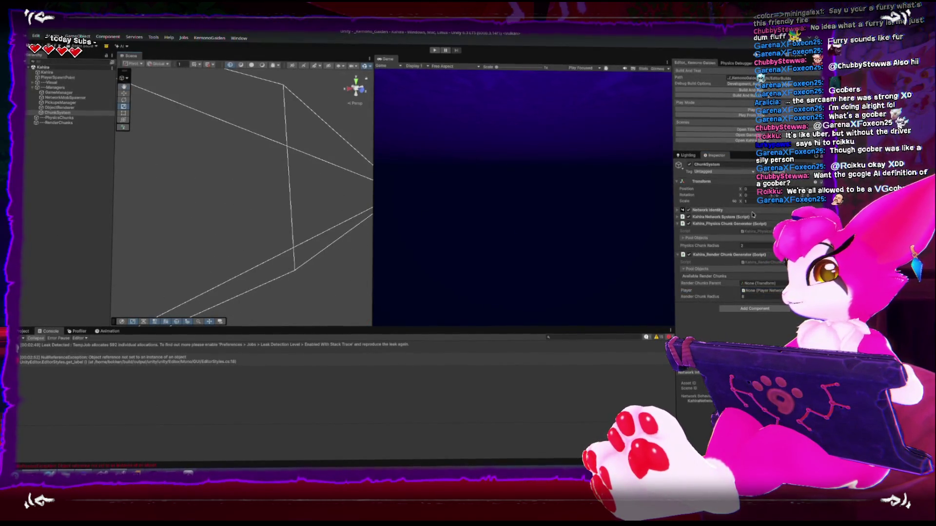
pyautogui.hotkey('ctrl', 'p')
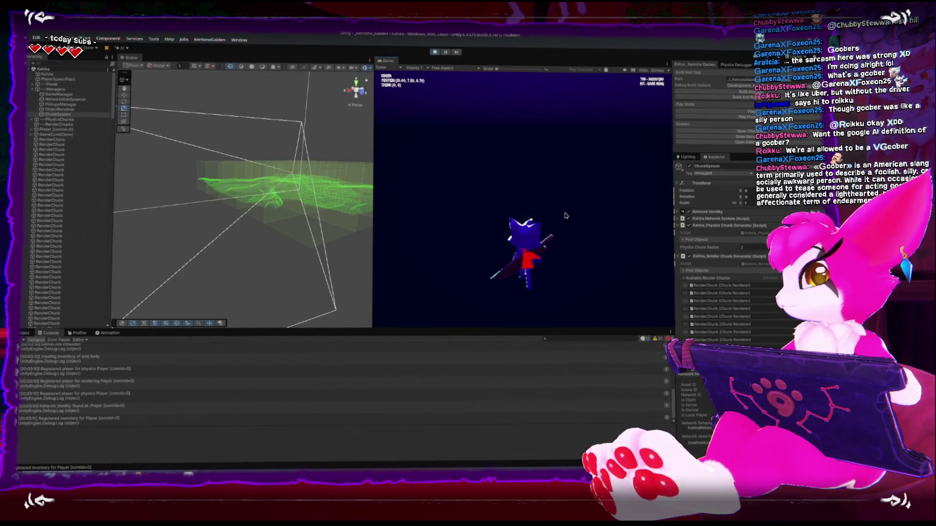
pyautogui.press('Escape')
pyautogui.click(680, 225)
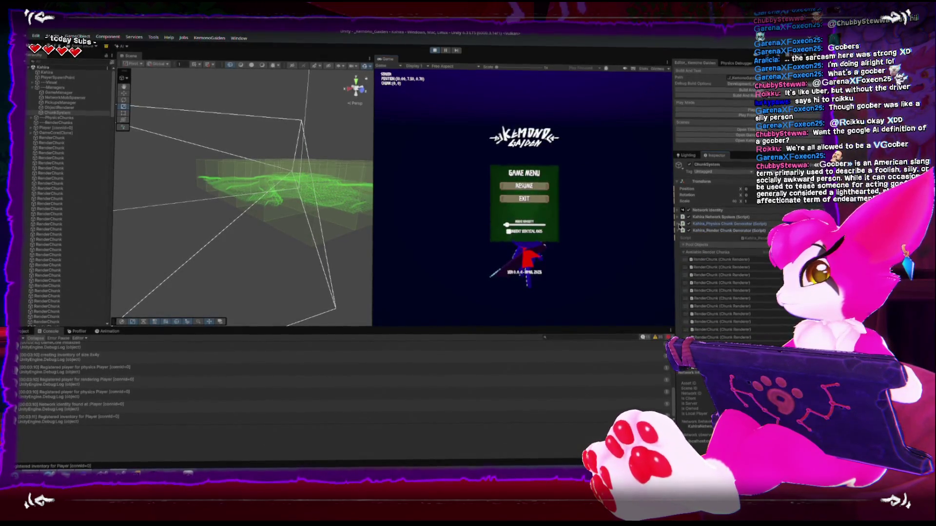
pyautogui.click(682, 238)
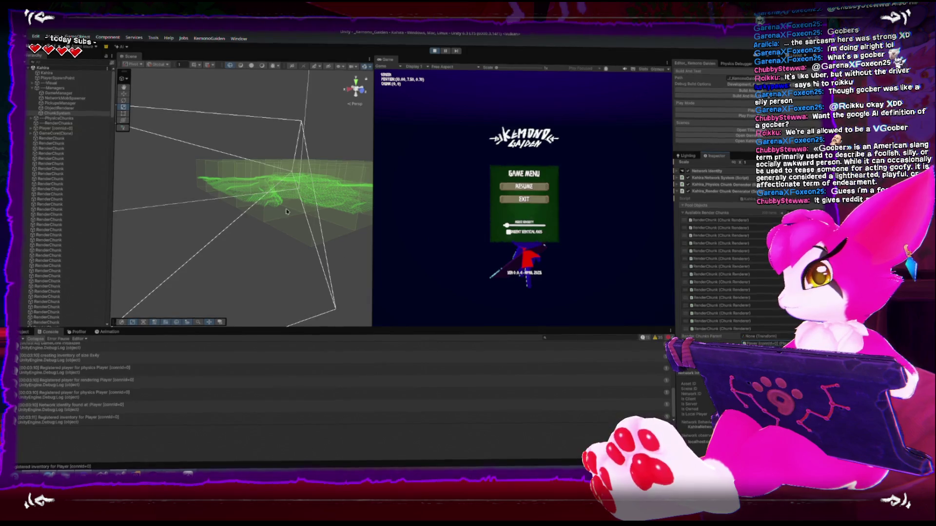
pyautogui.moveTo(346, 275); pyautogui.dragTo(411, 384)
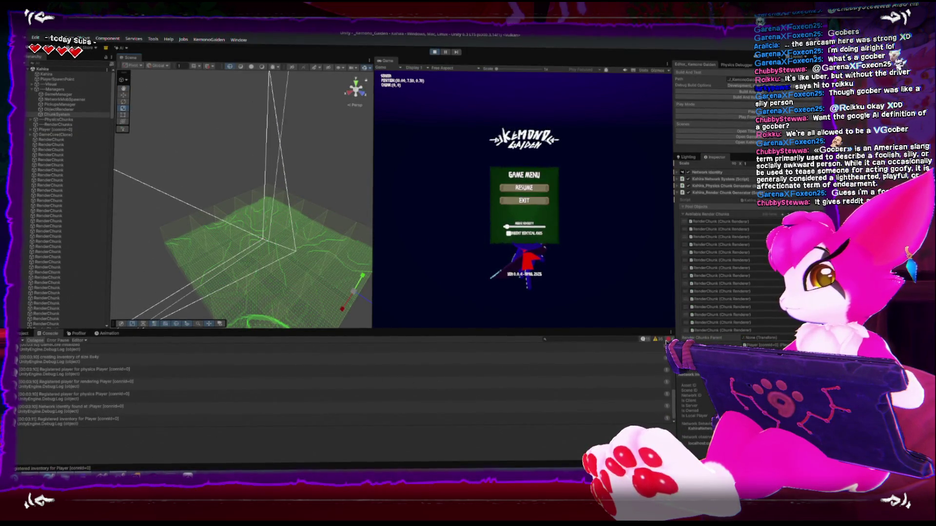
pyautogui.click(649, 340)
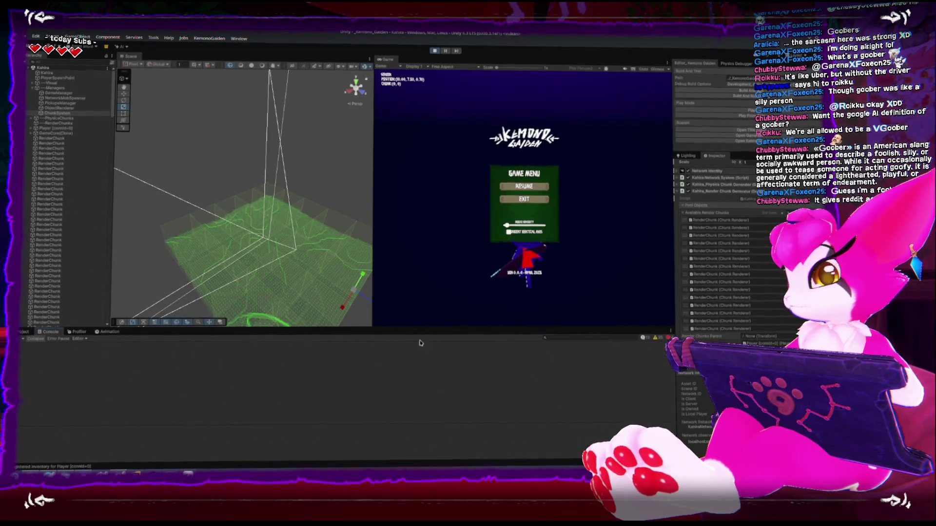
pyautogui.click(434, 51)
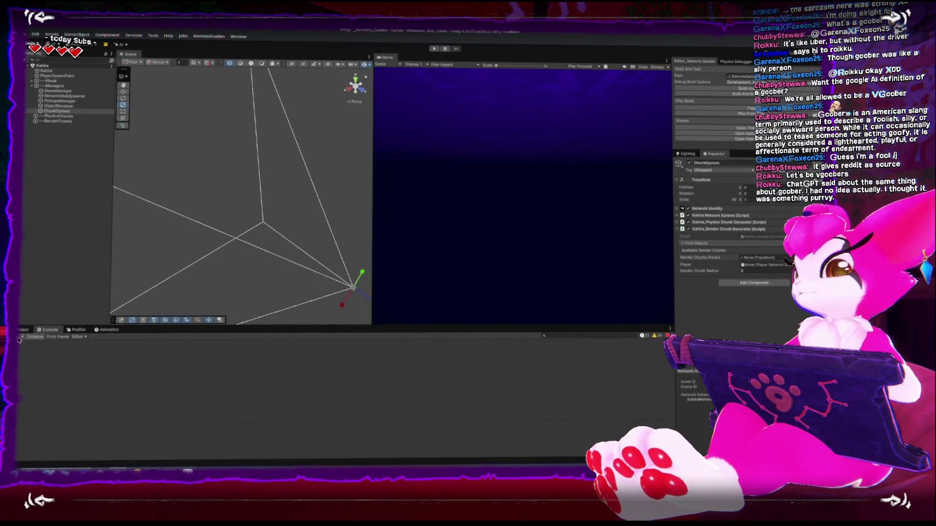
# Step: Zoom and orbit the Scene view to inspect the scene back in edit mode
pyautogui.scroll(-2, 218, 226)
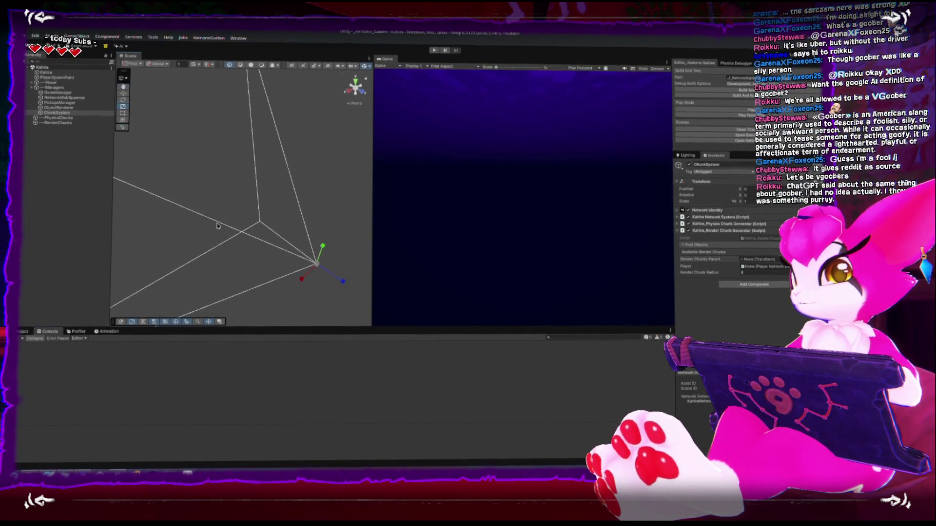
pyautogui.moveTo(232, 237)
pyautogui.mouseDown()
pyautogui.moveTo(205, 221)
pyautogui.moveTo(255, 196)
pyautogui.moveTo(197, 181)
pyautogui.mouseUp()
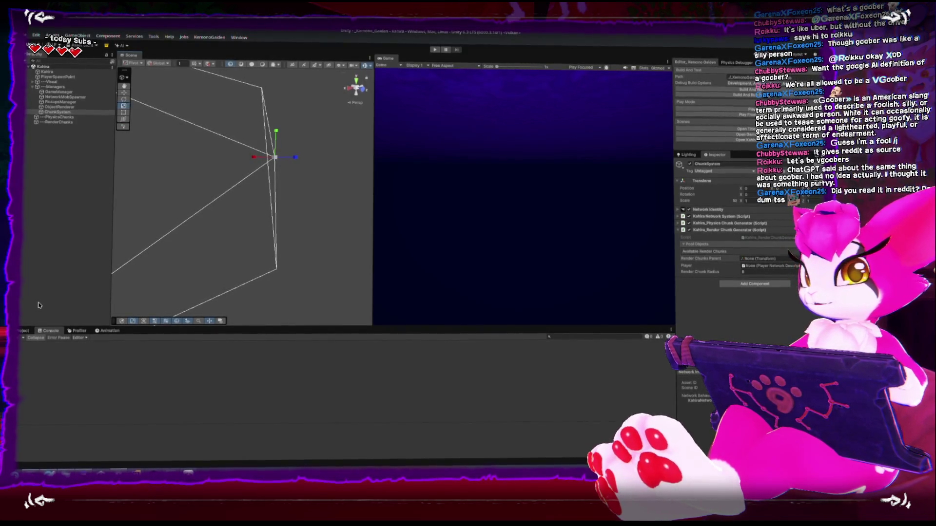
pyautogui.click(20, 333)
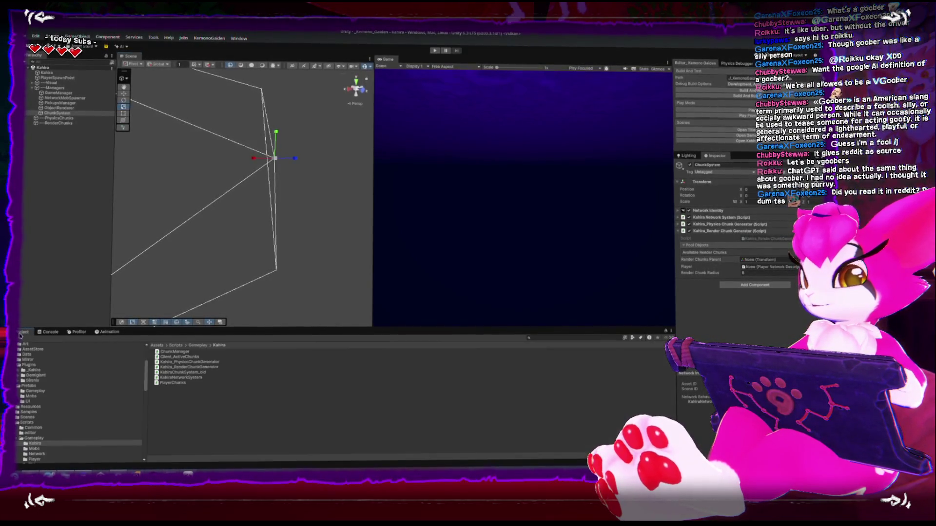
pyautogui.click(48, 331)
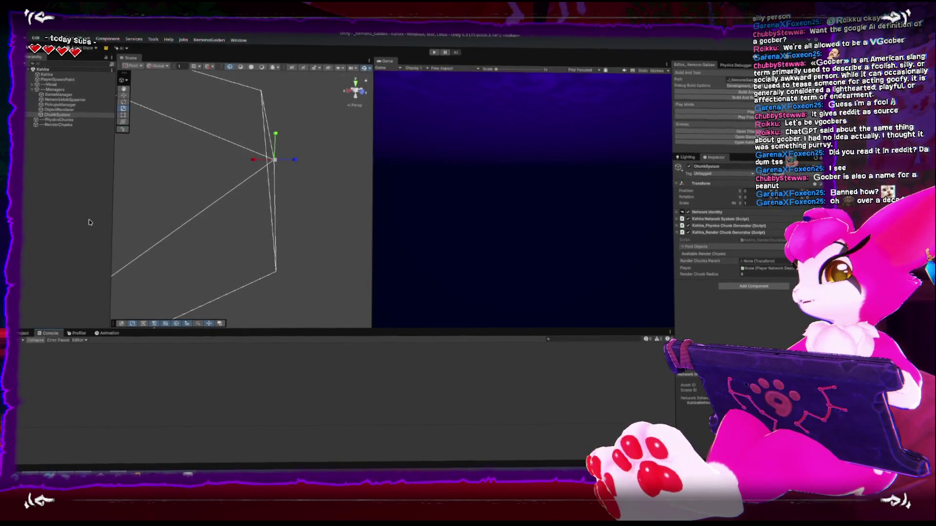
pyautogui.moveTo(256, 194)
pyautogui.mouseDown()
pyautogui.moveTo(242, 223)
pyautogui.moveTo(228, 213)
pyautogui.moveTo(263, 229)
pyautogui.moveTo(258, 207)
pyautogui.moveTo(239, 215)
pyautogui.mouseUp()
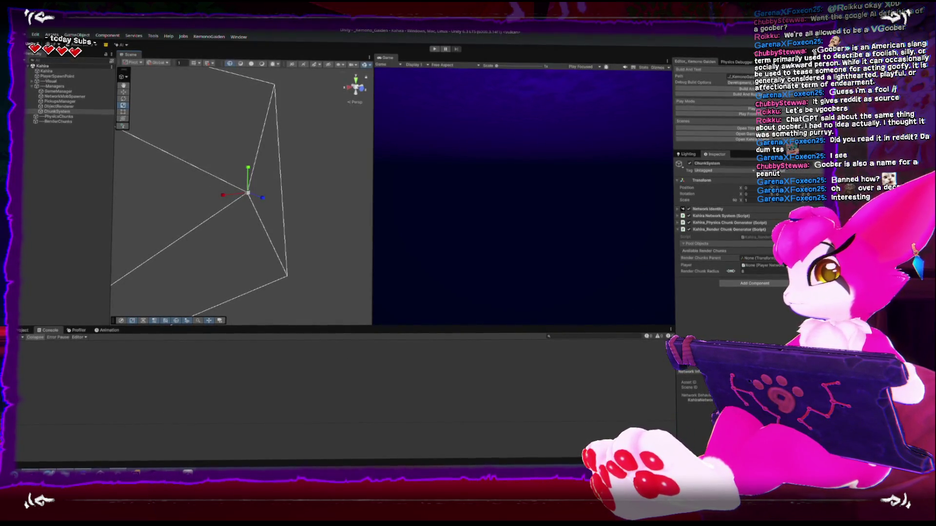
# Step: Check the physics chunk generator settings, then run the game and bring up the in-game menu
pyautogui.click(754, 273)
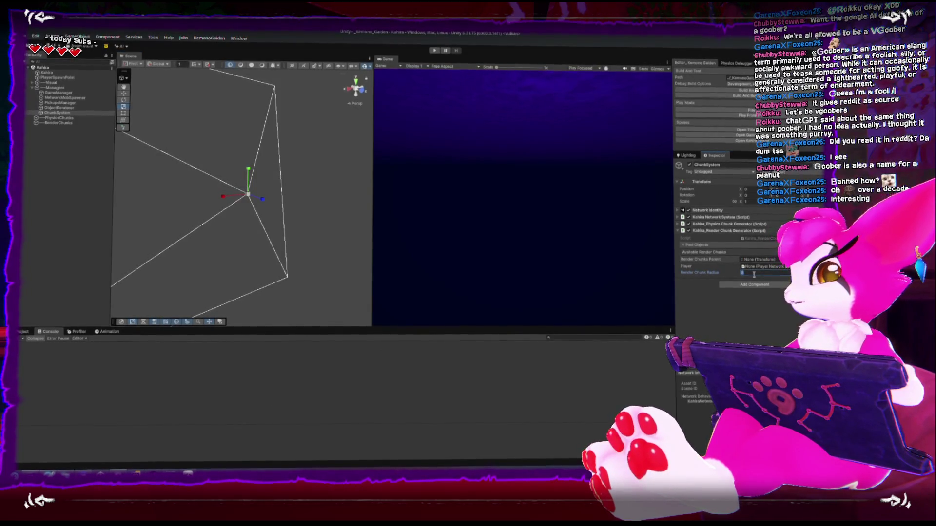
pyautogui.click(679, 223)
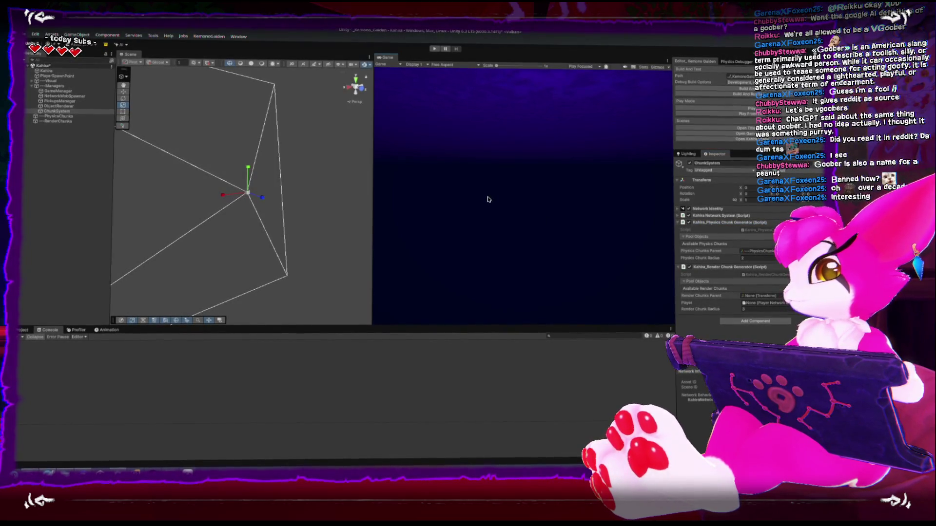
pyautogui.hotkey('ctrl', 'p')
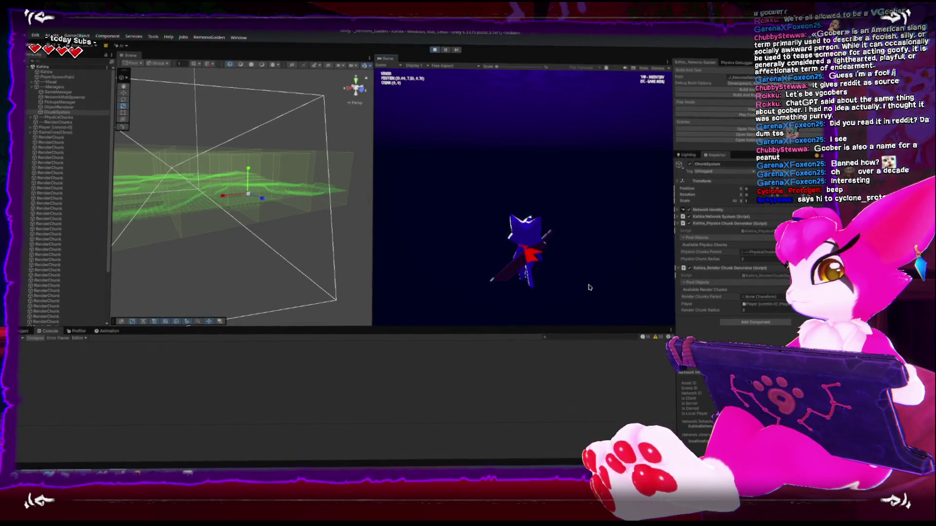
pyautogui.press('Escape')
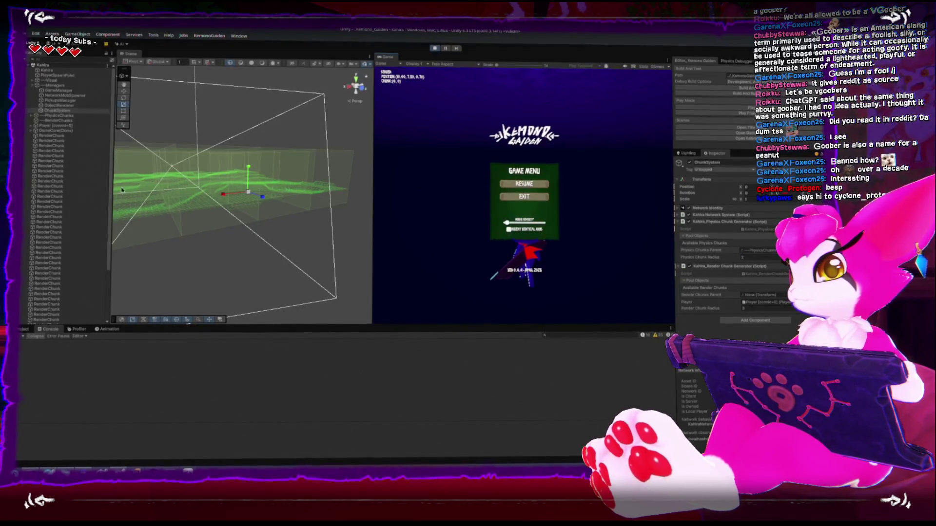
# Step: Select and frame the first spawned RenderChunk, then open its Element 0 material picker
pyautogui.click(51, 135)
pyautogui.press('f')
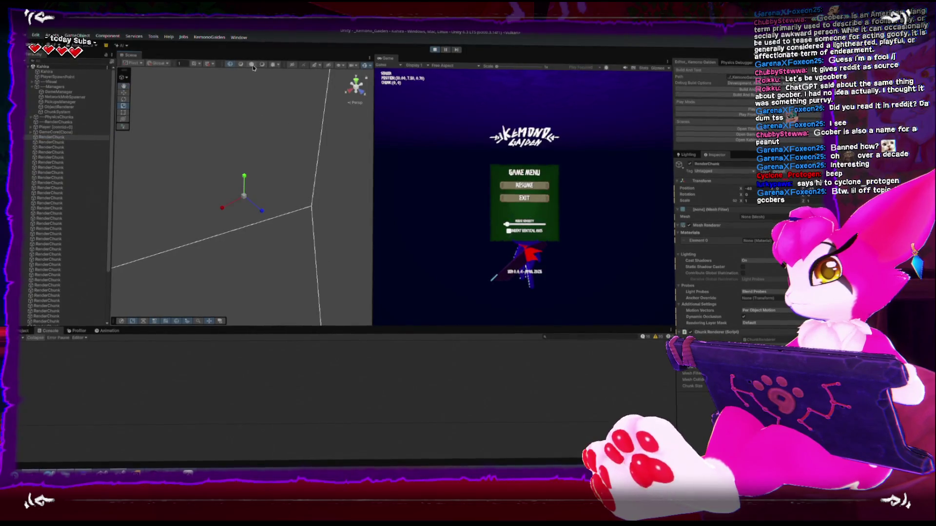
pyautogui.scroll(-10, 295, 165)
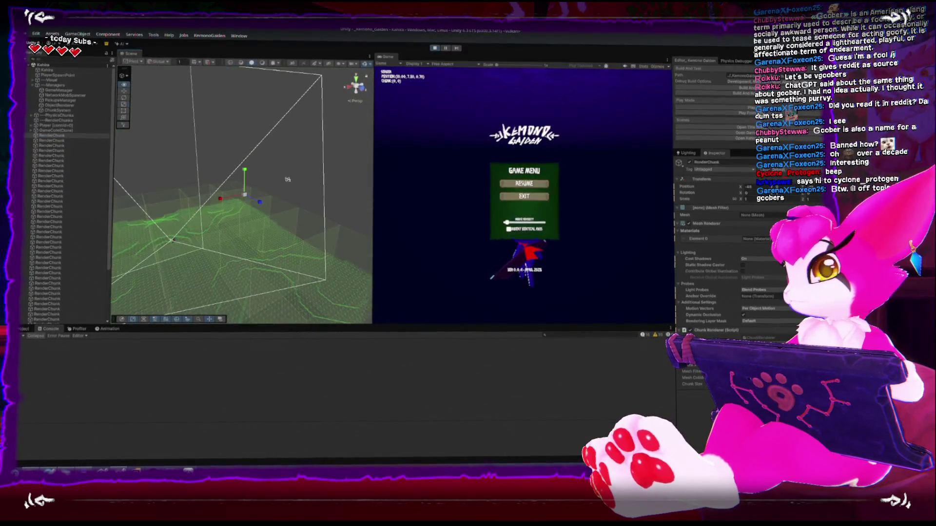
pyautogui.moveTo(295, 165); pyautogui.dragTo(427, 235)
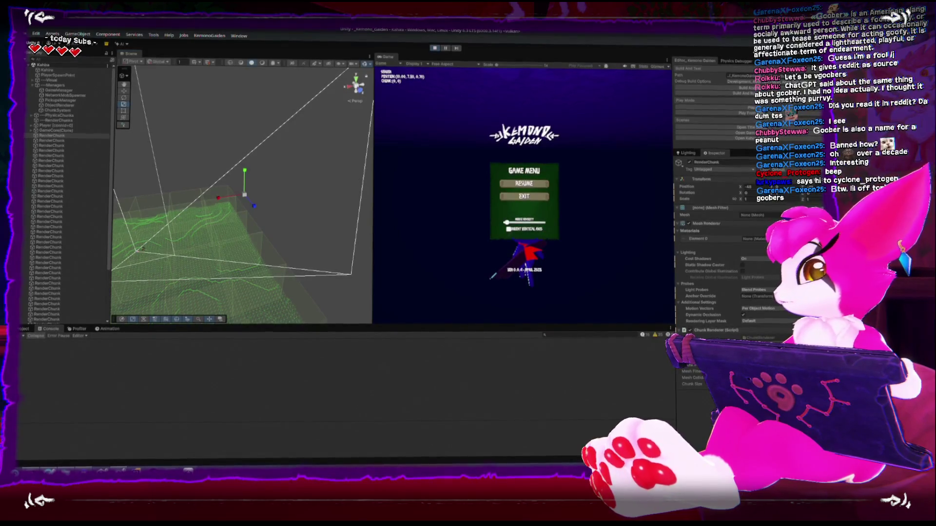
pyautogui.click(788, 240)
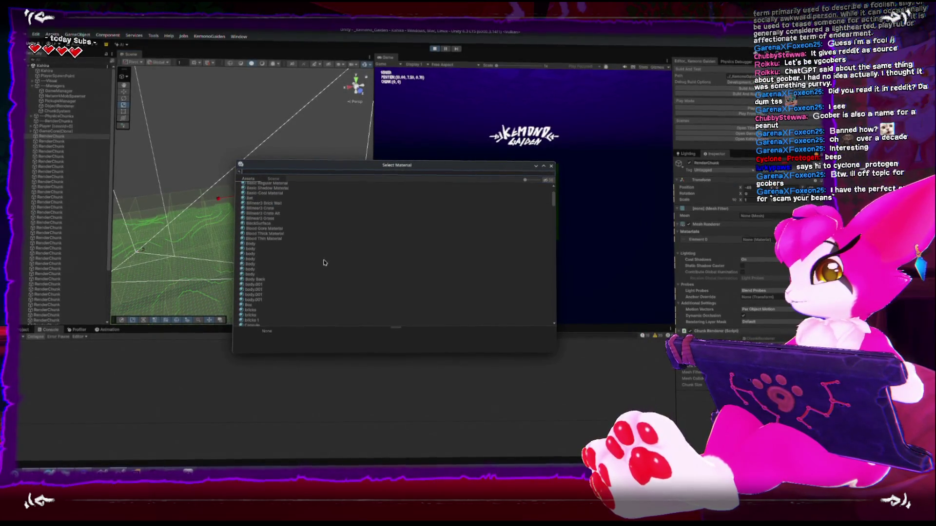
# Step: Set the first RenderChunk's Element 0 material to bricks and close the picker
pyautogui.scroll(-6, 324, 263)
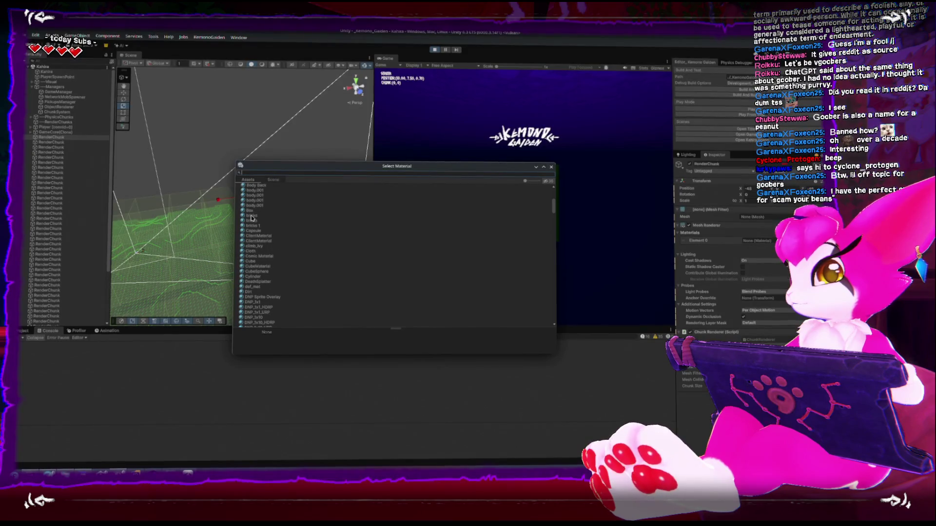
pyautogui.click(251, 216)
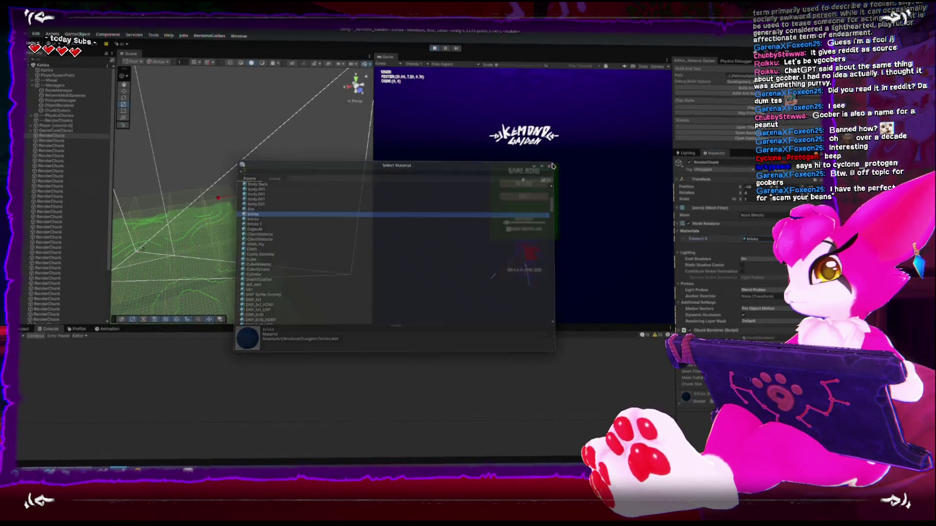
pyautogui.click(551, 167)
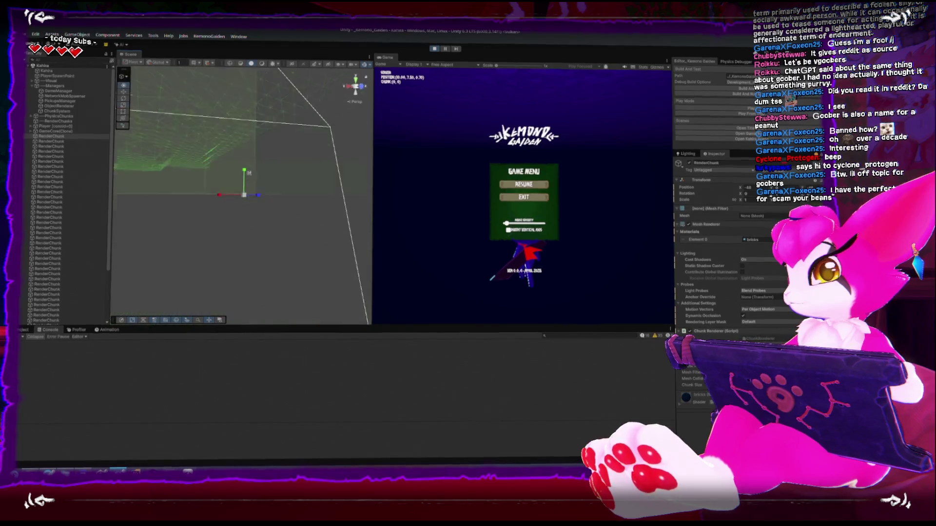
# Step: Look down on the chunk and select several other RenderChunks further down the Hierarchy
pyautogui.moveTo(234, 172); pyautogui.dragTo(210, 146)
pyautogui.click(62, 157)
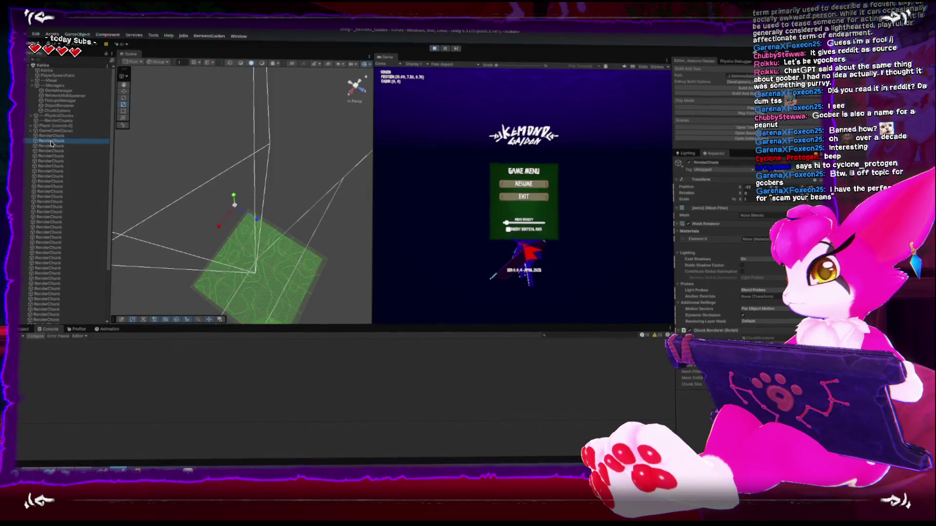
pyautogui.click(61, 166)
pyautogui.click(59, 181)
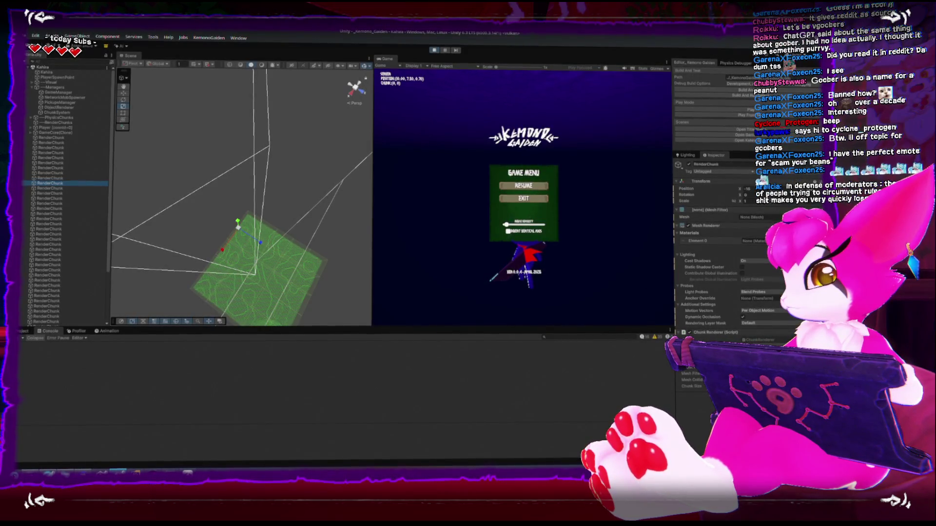
# Step: Stop play mode and return to Rider with the ChunkRenderer scripts
pyautogui.click(434, 49)
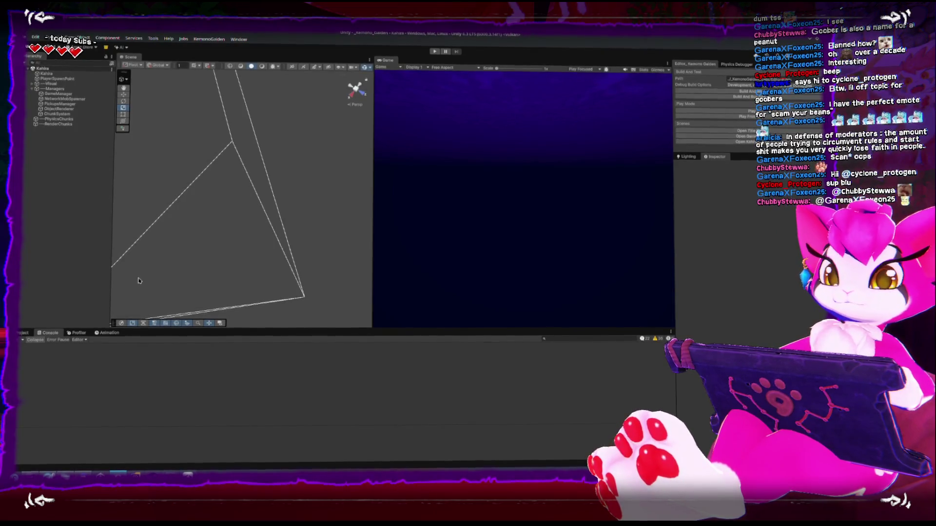
pyautogui.moveTo(224, 241)
pyautogui.mouseDown()
pyautogui.moveTo(292, 235)
pyautogui.moveTo(314, 198)
pyautogui.moveTo(252, 200)
pyautogui.moveTo(176, 161)
pyautogui.mouseUp()
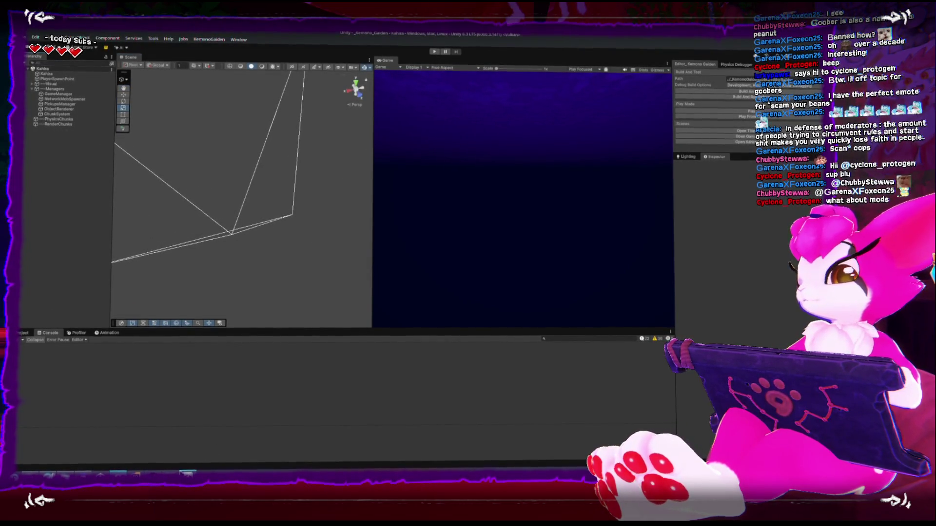
pyautogui.click(151, 472)
pyautogui.scroll(15, 614, 303)
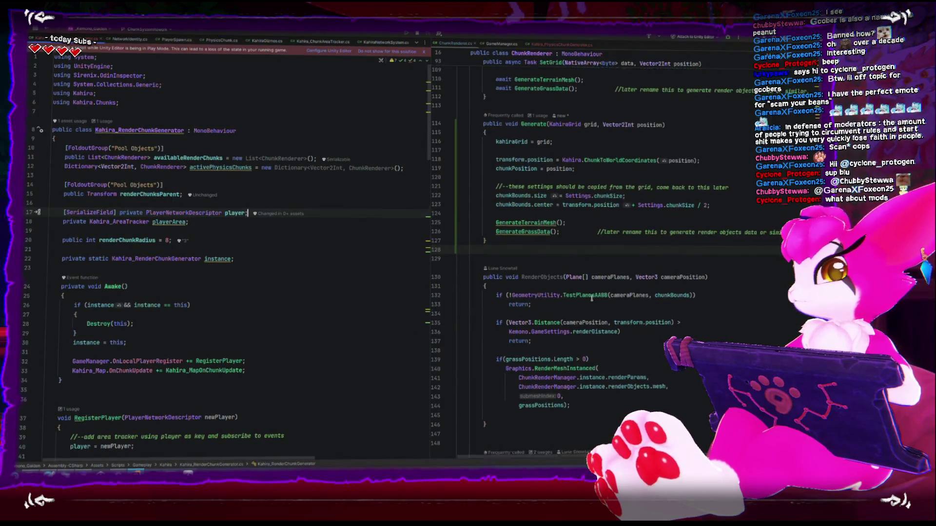
# Step: Delete the MeshFilter and MeshRenderer AddComponent lines from ExpandPhysicsChunkPool
pyautogui.click(615, 313)
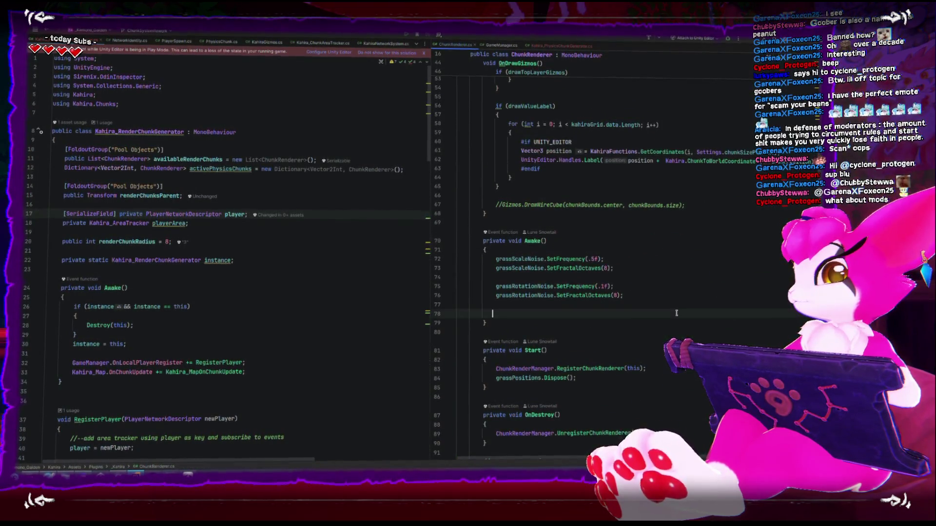
pyautogui.scroll(3, 676, 314)
pyautogui.scroll(-10, 675, 314)
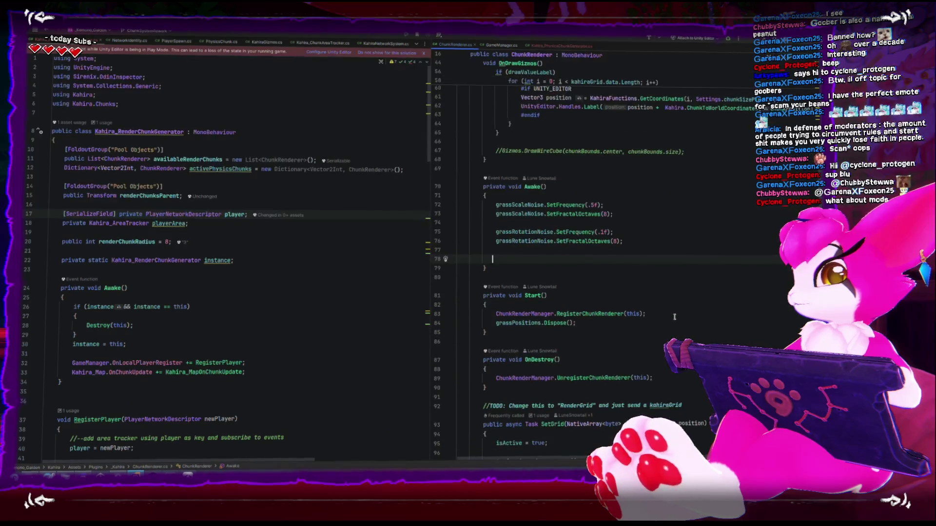
pyautogui.scroll(-5, 667, 330)
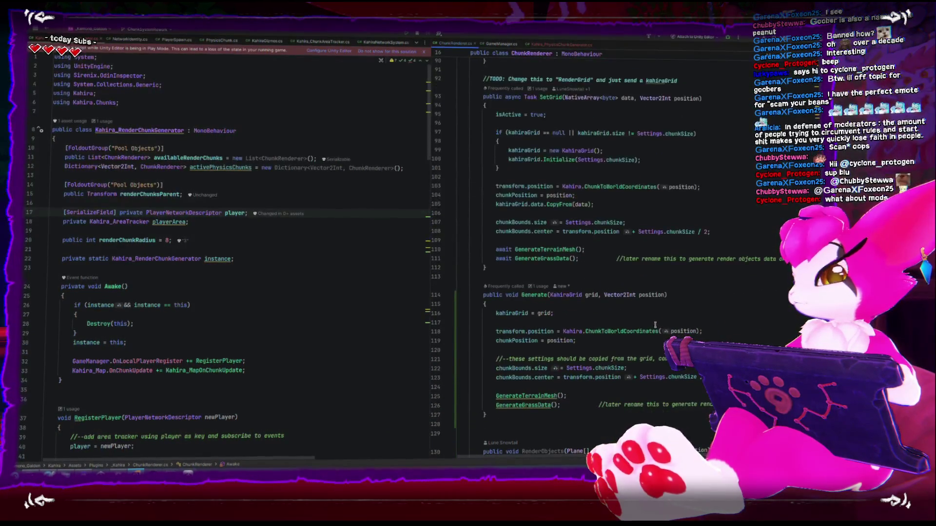
pyautogui.scroll(15, 507, 314)
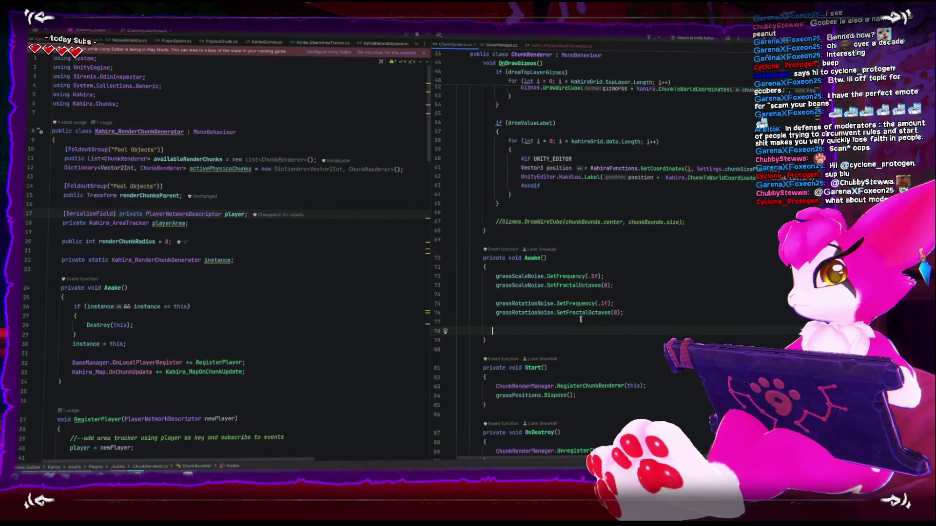
pyautogui.scroll(1, 580, 320)
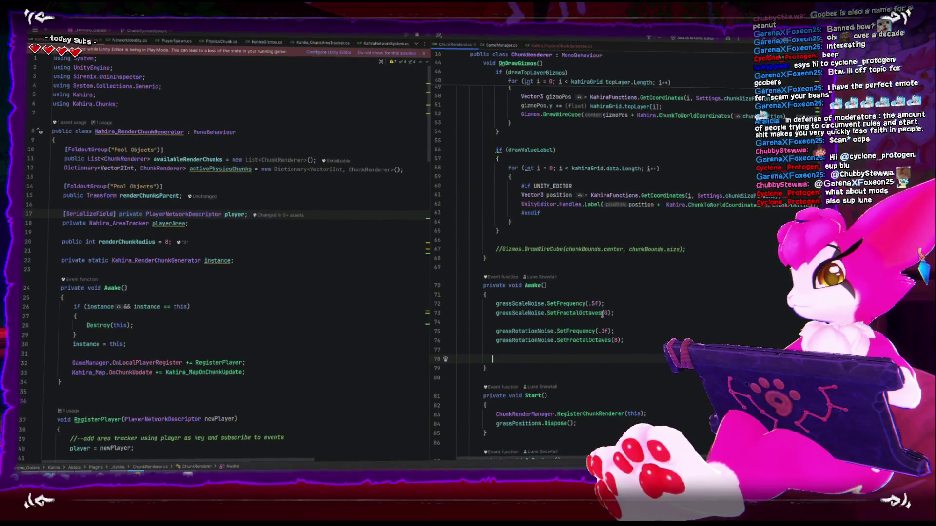
pyautogui.scroll(-10, 232, 324)
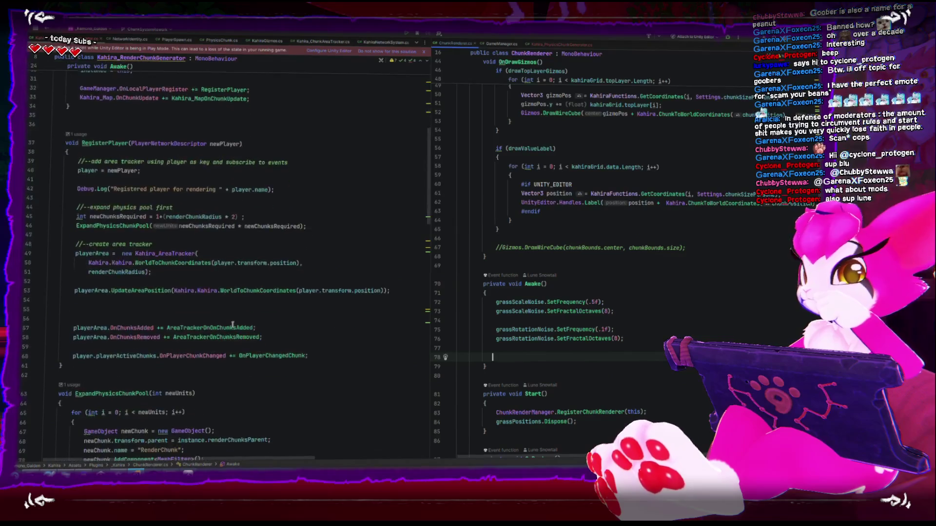
pyautogui.scroll(-5, 233, 324)
pyautogui.click(243, 330)
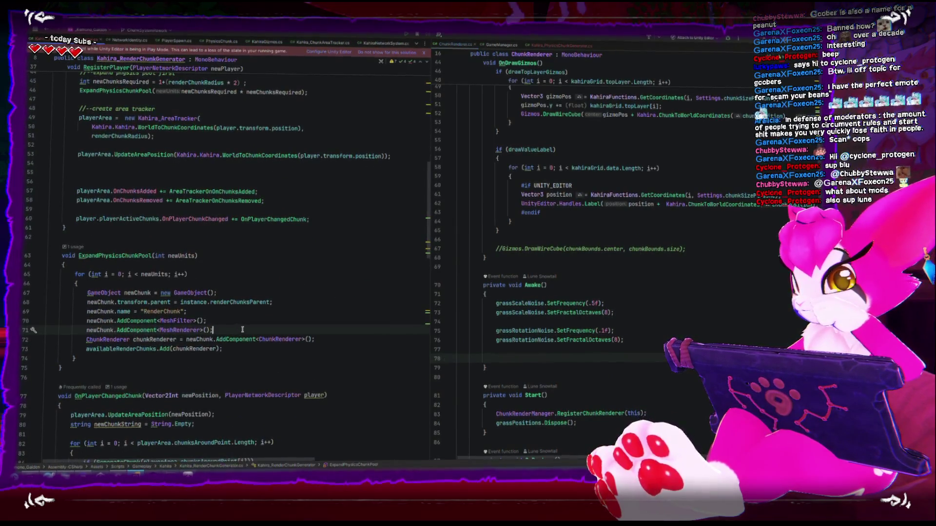
pyautogui.moveTo(242, 329); pyautogui.dragTo(25, 320)
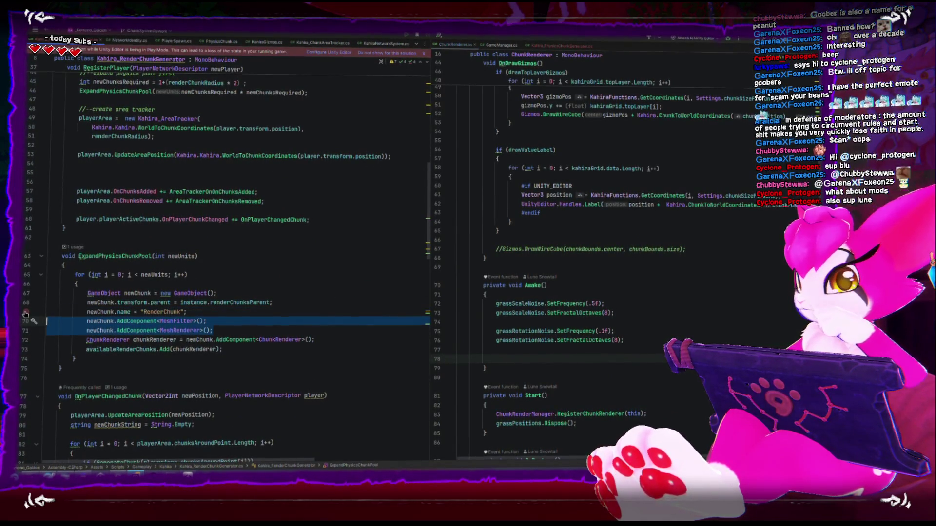
pyautogui.press('BackSpace')
pyautogui.press('BackSpace')
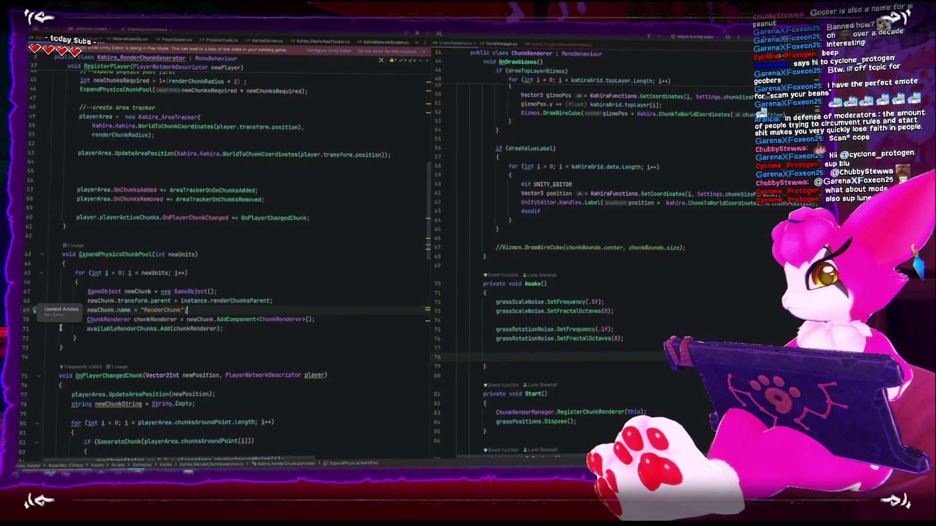
# Step: Open a new blank line inside ChunkRenderer's Awake method
pyautogui.click(635, 342)
pyautogui.press('Down')
pyautogui.press('Down')
pyautogui.press('Return')
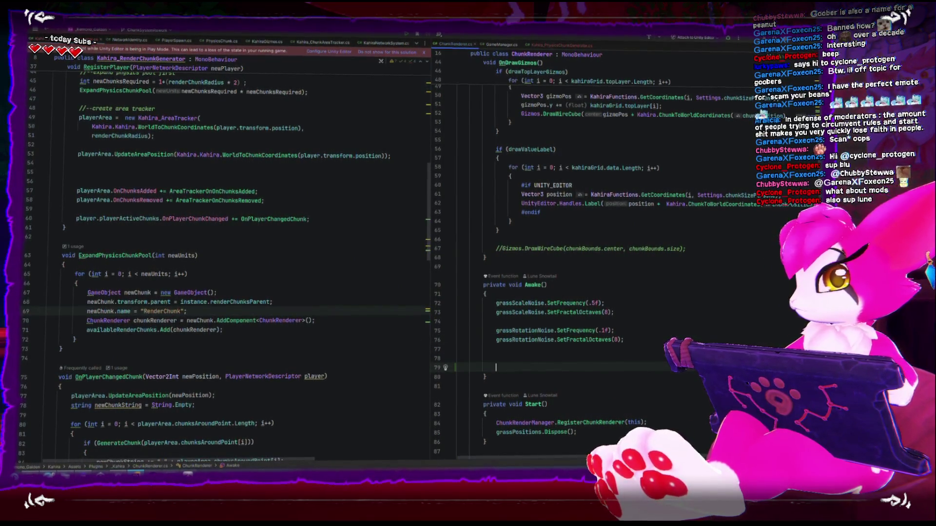
# Step: Start a renderer null check in Awake, referring to the MeshCollider field declarations
pyautogui.click(492, 358)
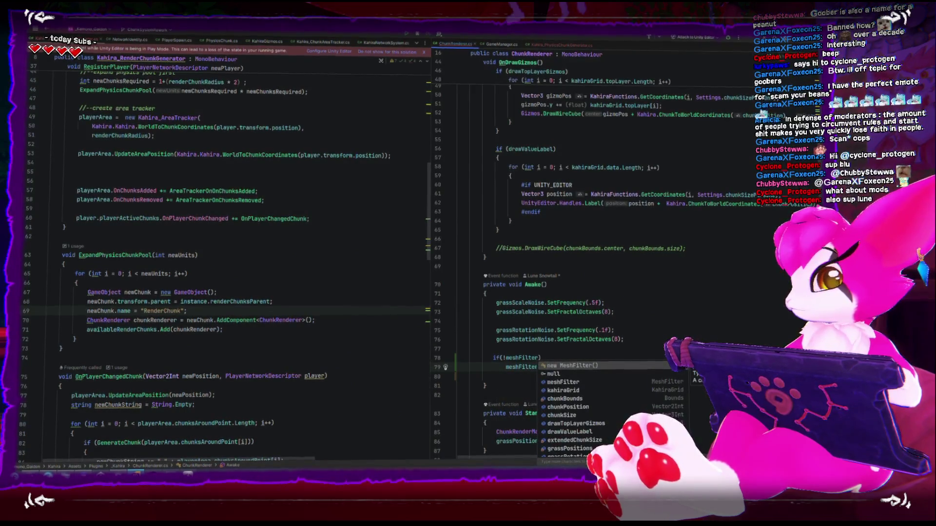
pyautogui.press('BackSpace')
pyautogui.press('BackSpace')
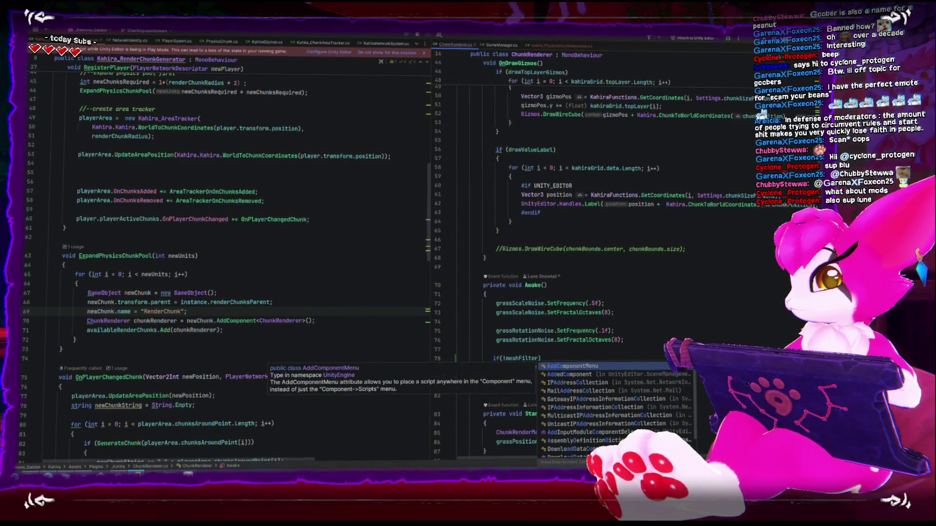
pyautogui.write('g')
pyautogui.write('if(!meshR')
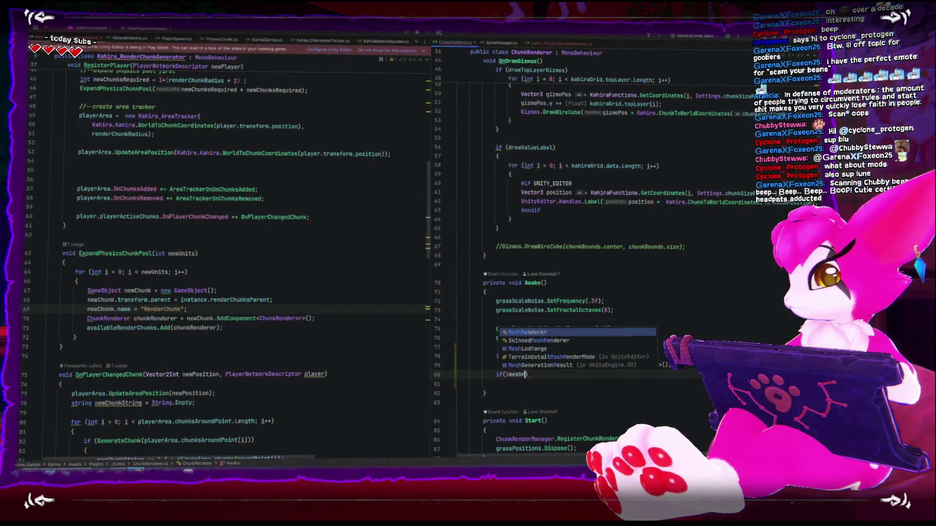
pyautogui.press('Return')
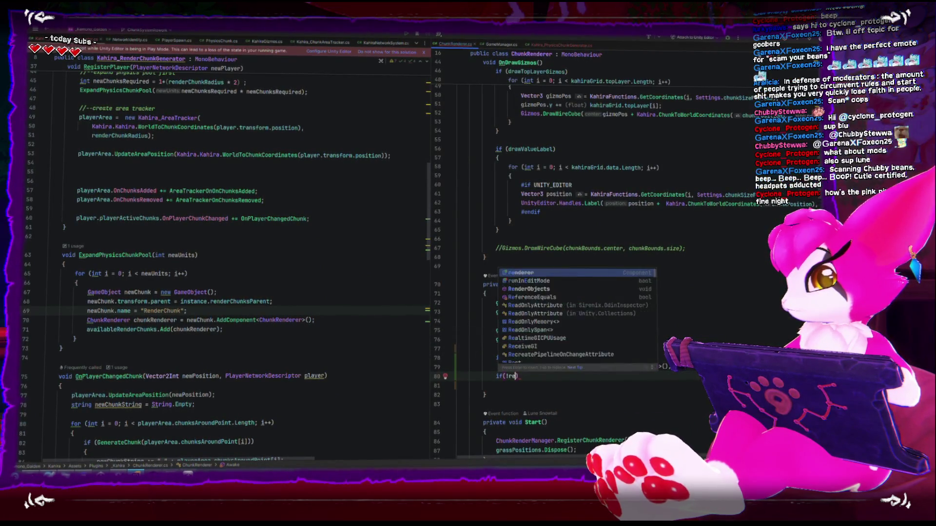
pyautogui.write('nderer')
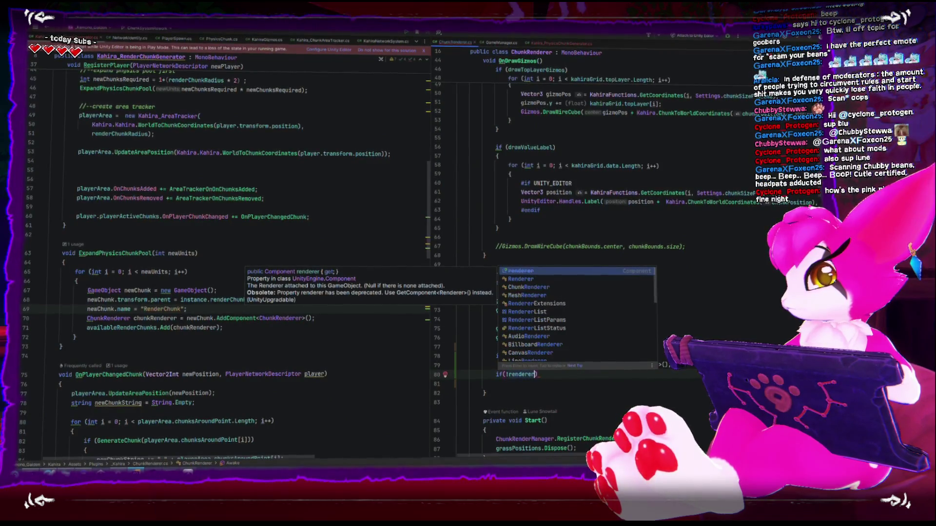
pyautogui.scroll(10, 585, 244)
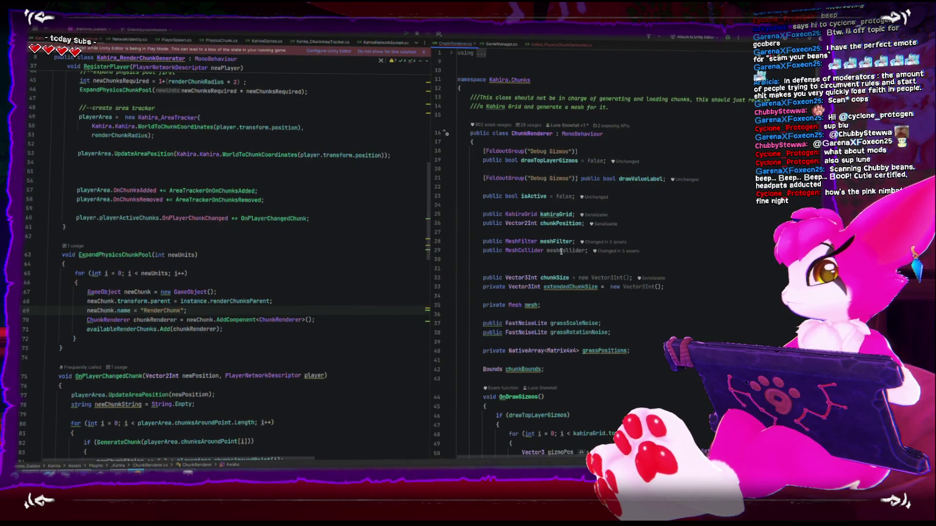
pyautogui.press('Down')
pyautogui.press('Home')
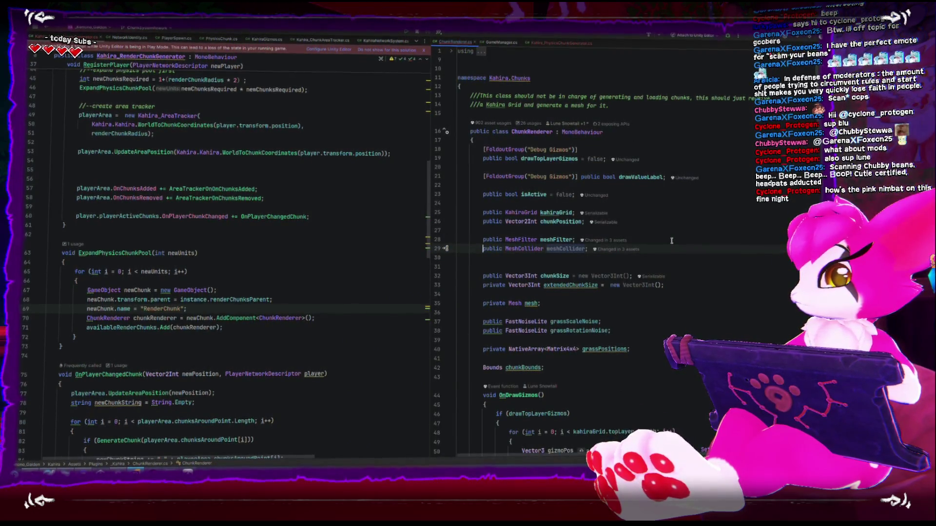
pyautogui.scroll(-12, 600, 357)
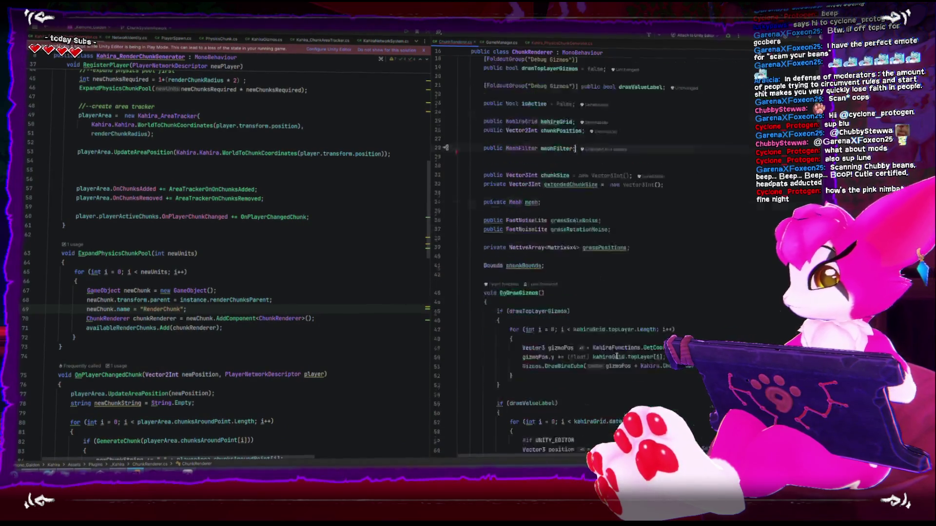
pyautogui.scroll(-8, 600, 357)
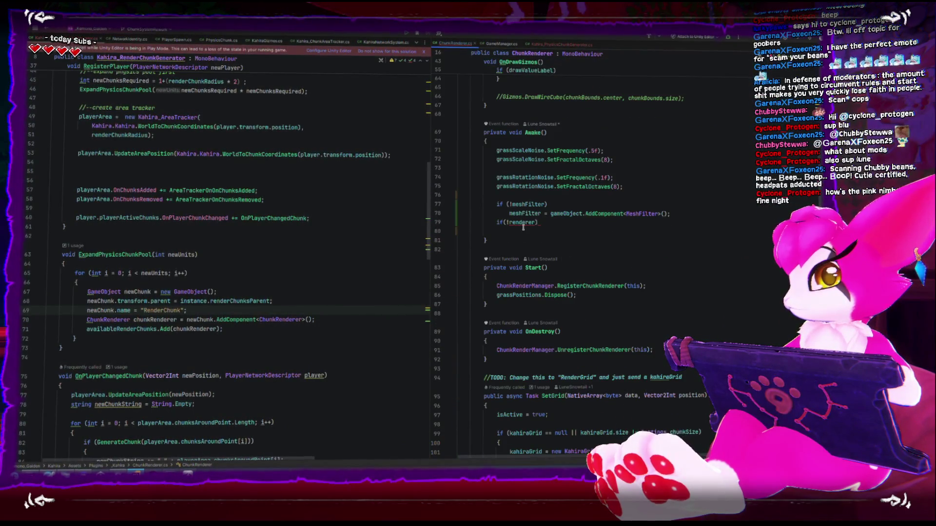
# Step: Finish the check so Awake calls gameObject.AddComponent<MeshRenderer>() when the renderer is missing
pyautogui.click(523, 225)
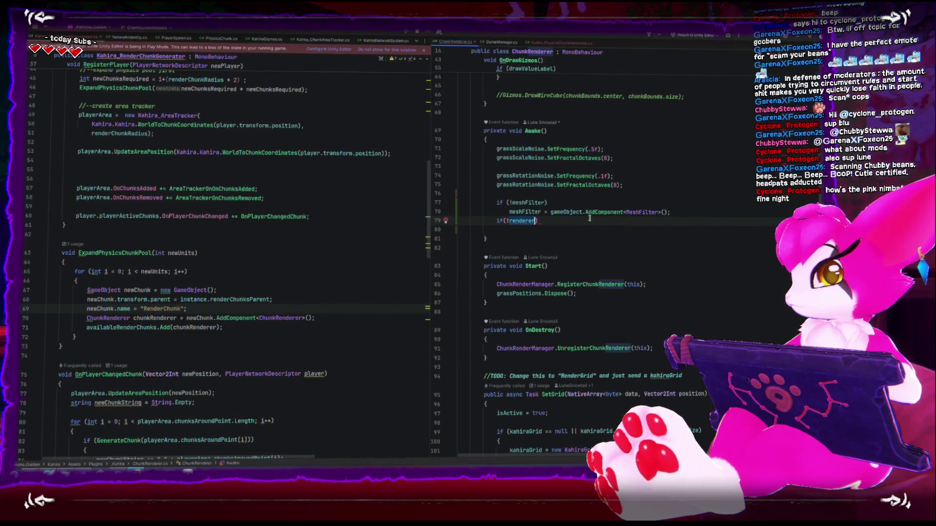
pyautogui.press('Return')
pyautogui.write(')')
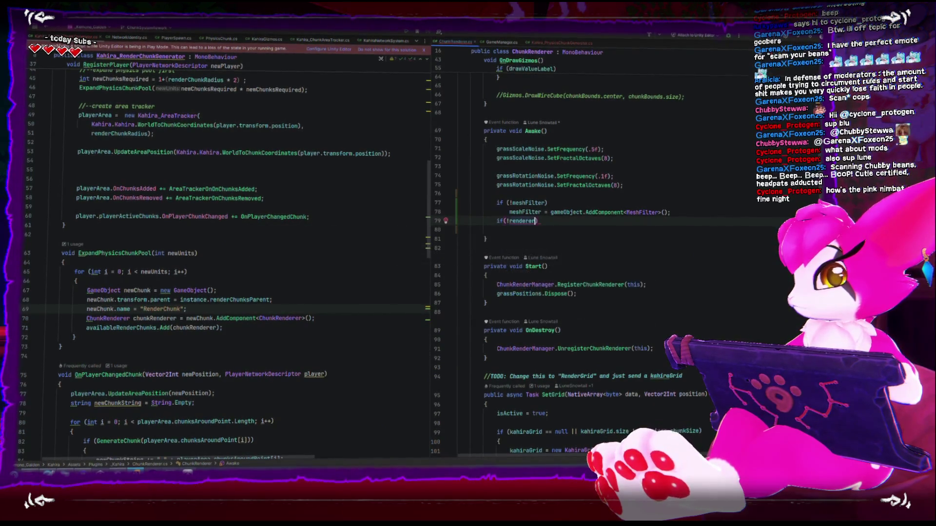
pyautogui.press('Return')
pyautogui.write('ren')
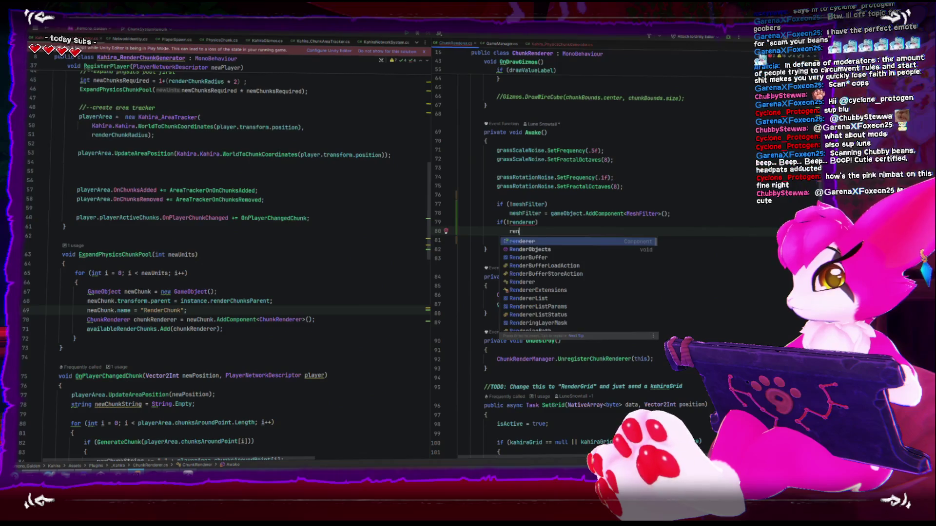
pyautogui.press('Escape')
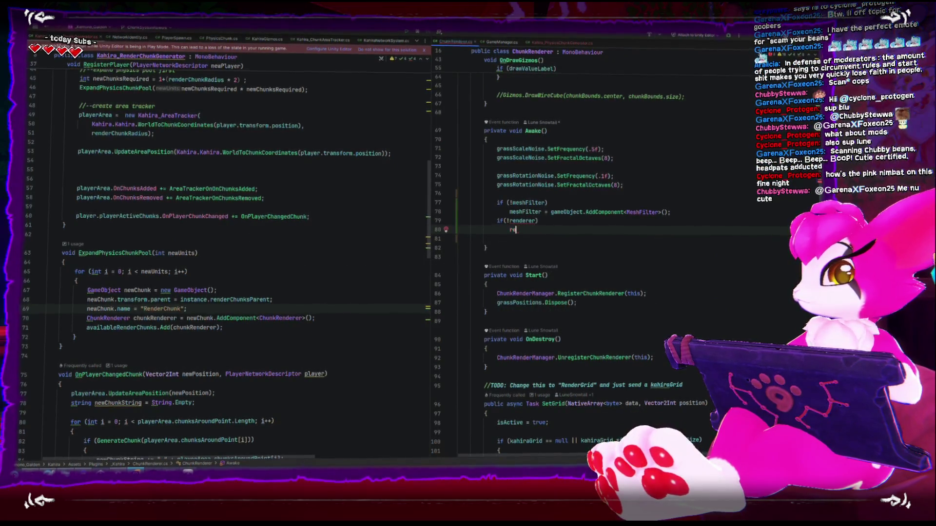
pyautogui.write('gameObject.a')
pyautogui.press('Return')
pyautogui.write('.Add')
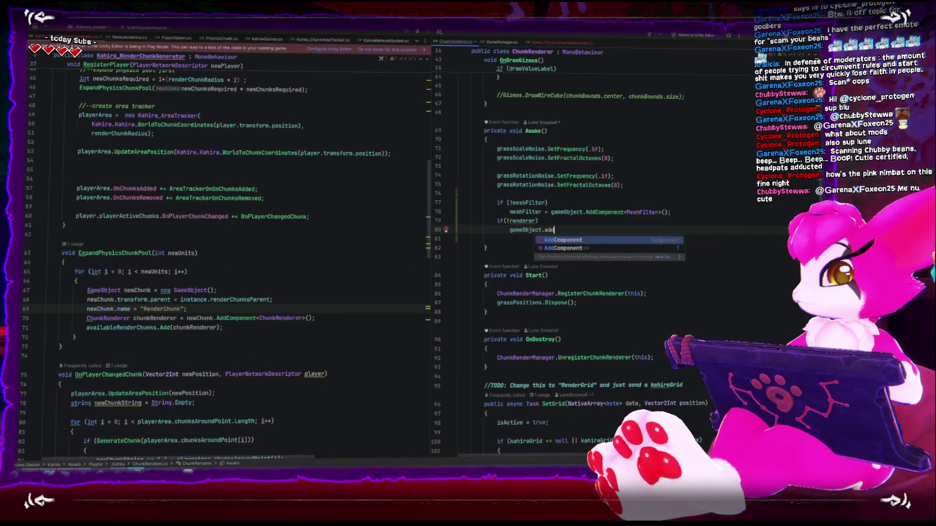
pyautogui.press('Return')
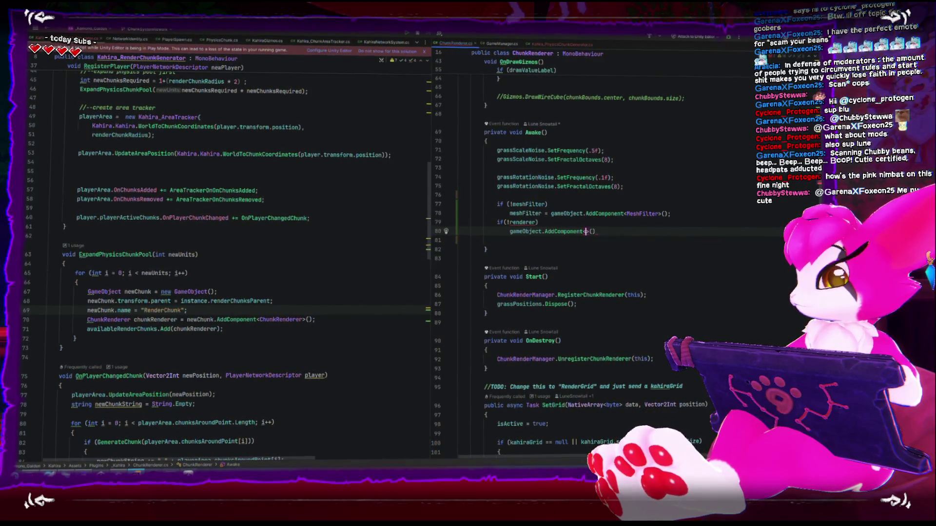
pyautogui.write('Mehs')
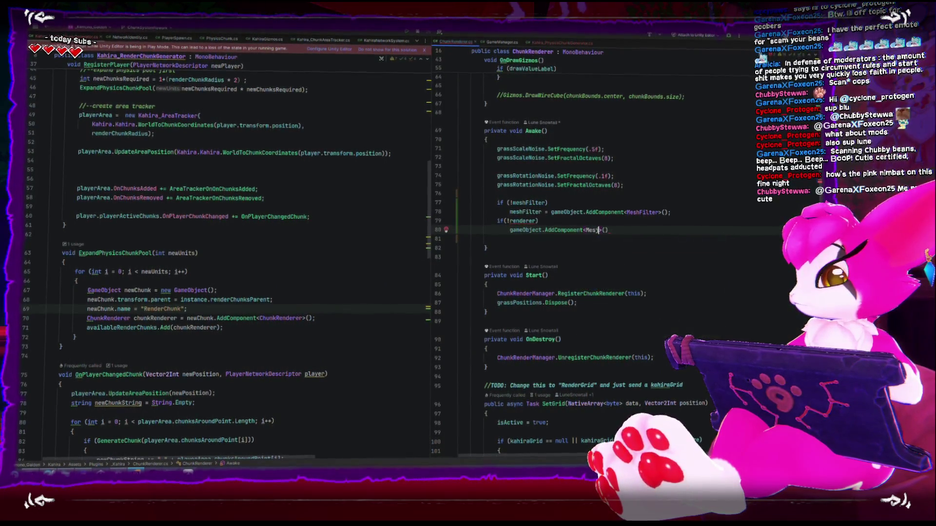
pyautogui.press('Return')
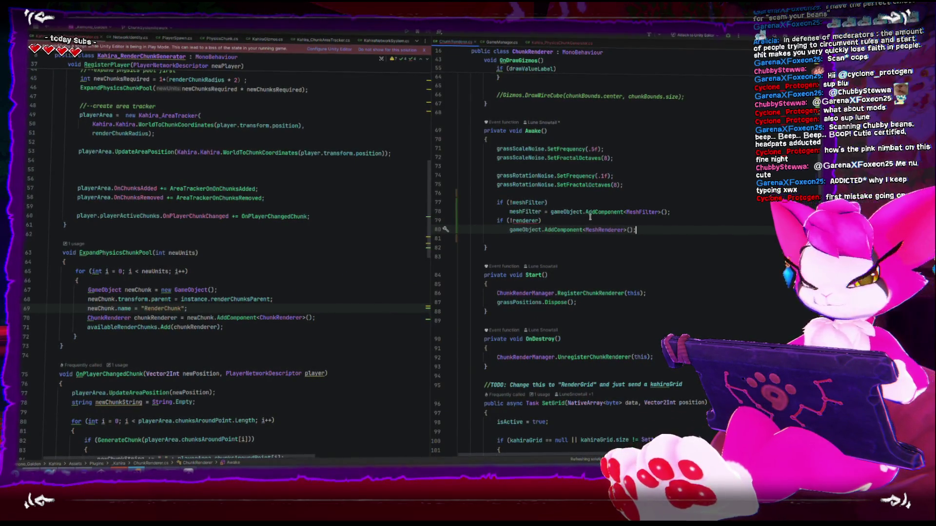
pyautogui.hotkey('alt', 'Tab')
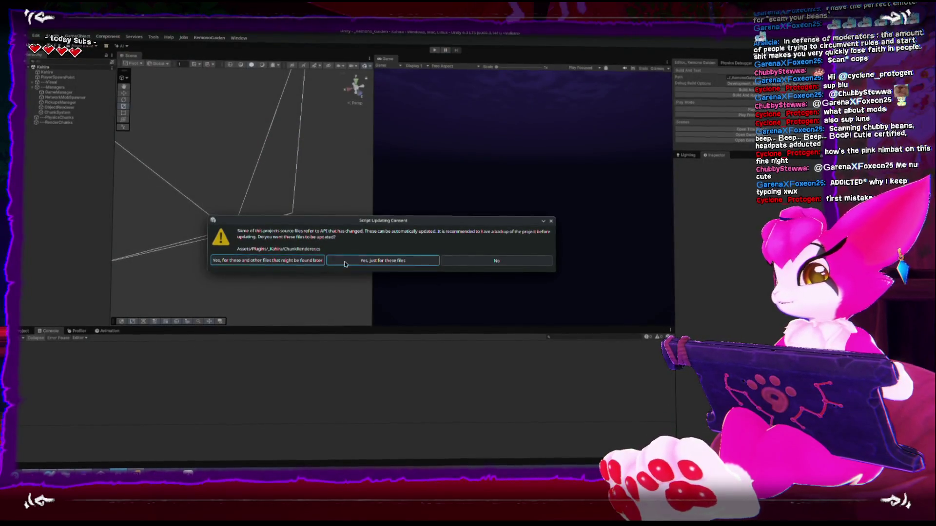
# Step: Approve the API update for ChunkRenderer only, making the check GetComponent<Renderer>(), then recompile
pyautogui.click(412, 260)
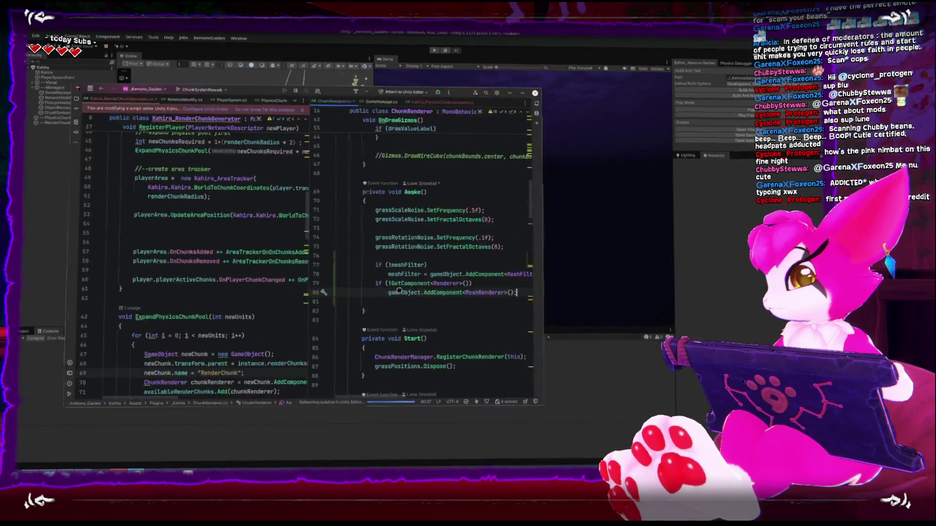
pyautogui.click(391, 283)
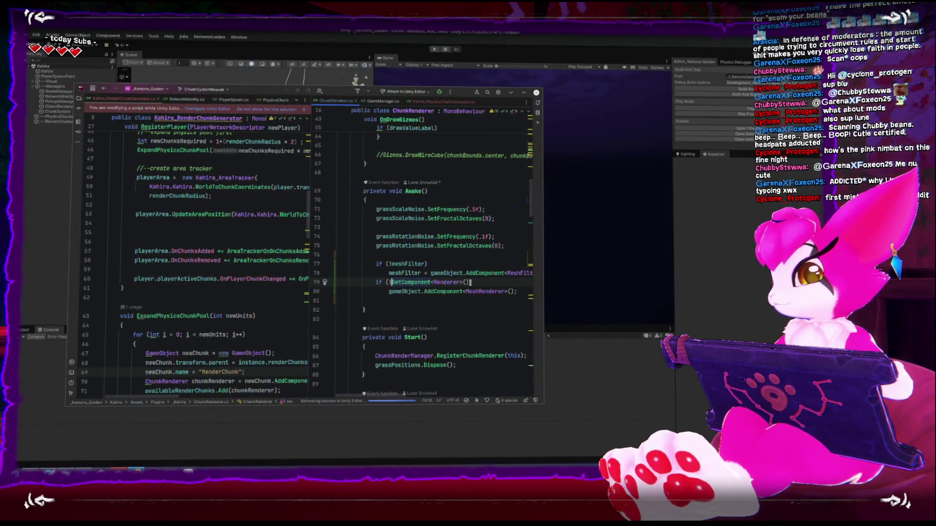
pyautogui.click(510, 94)
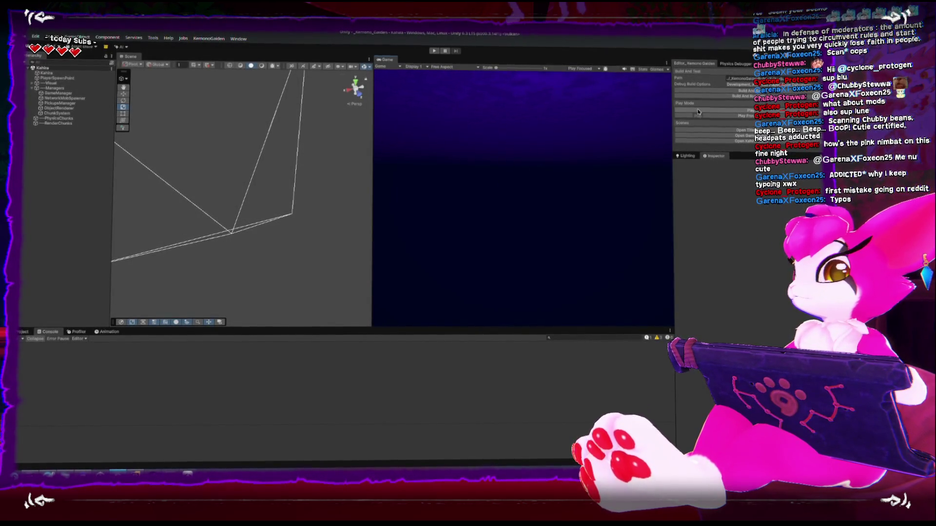
# Step: Play the game, run the character with WASD across several magenta chunks, then pause
pyautogui.hotkey('ctrl', 'p')
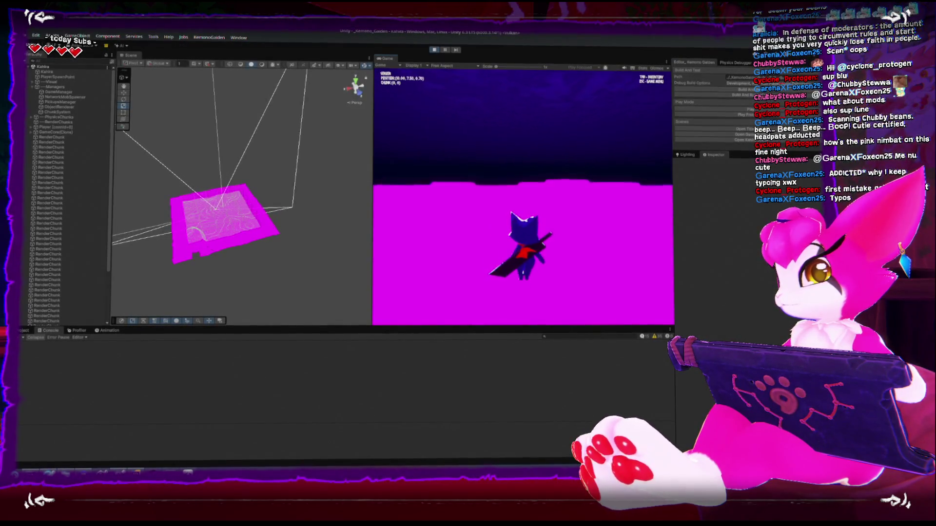
pyautogui.press('s')
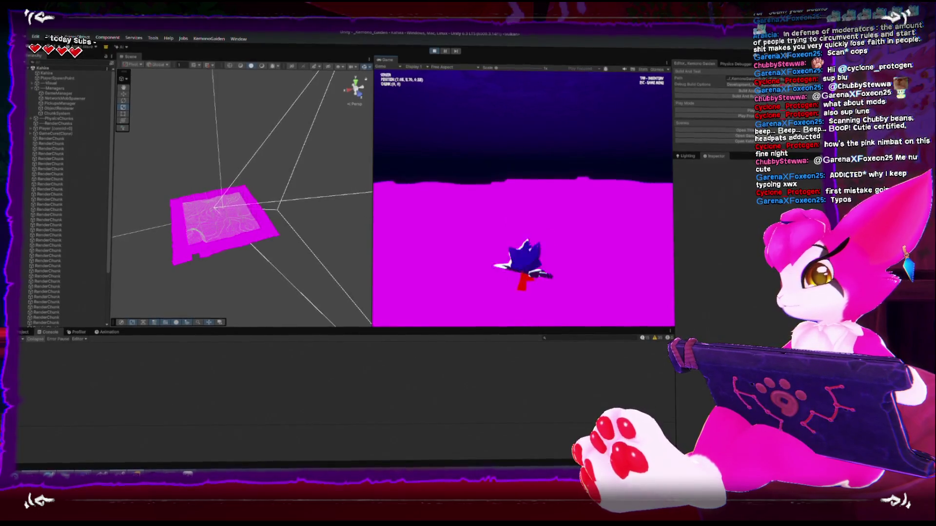
pyautogui.press('space')
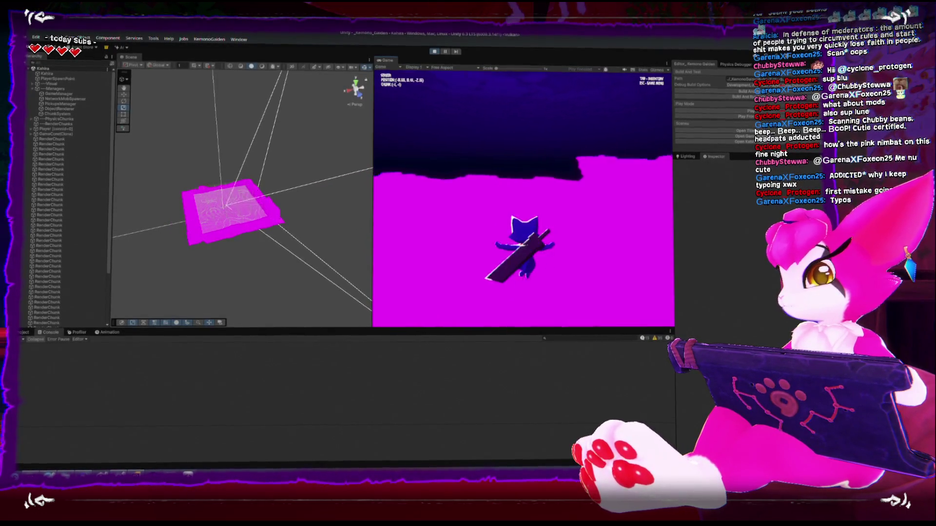
pyautogui.press('w')
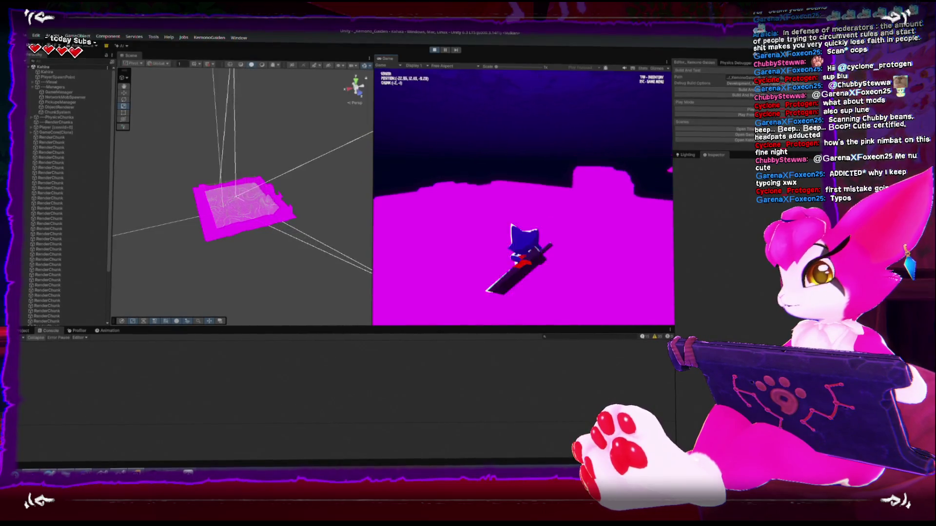
pyautogui.press('w')
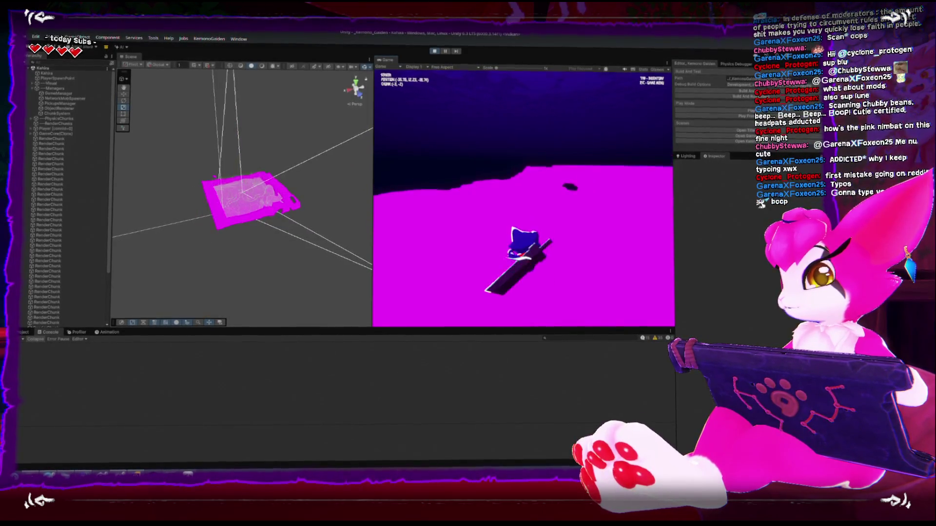
pyautogui.press('w')
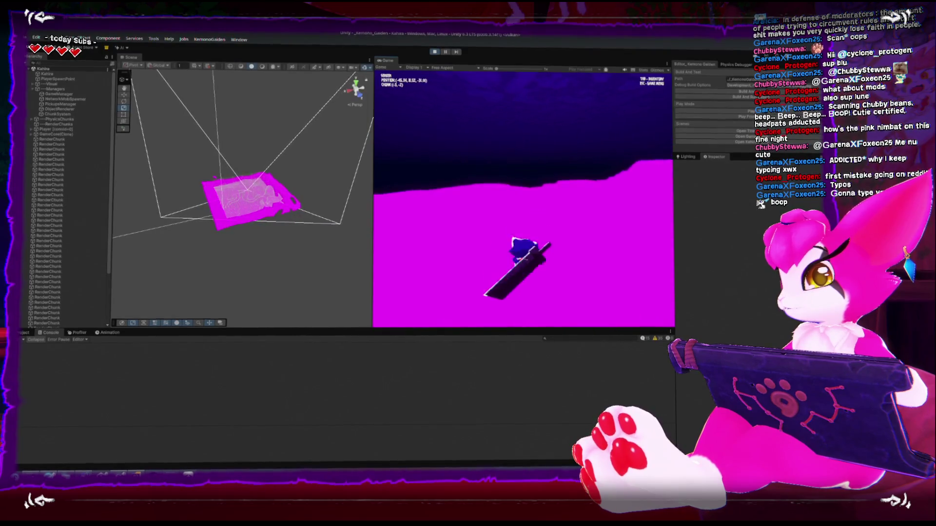
pyautogui.press('w')
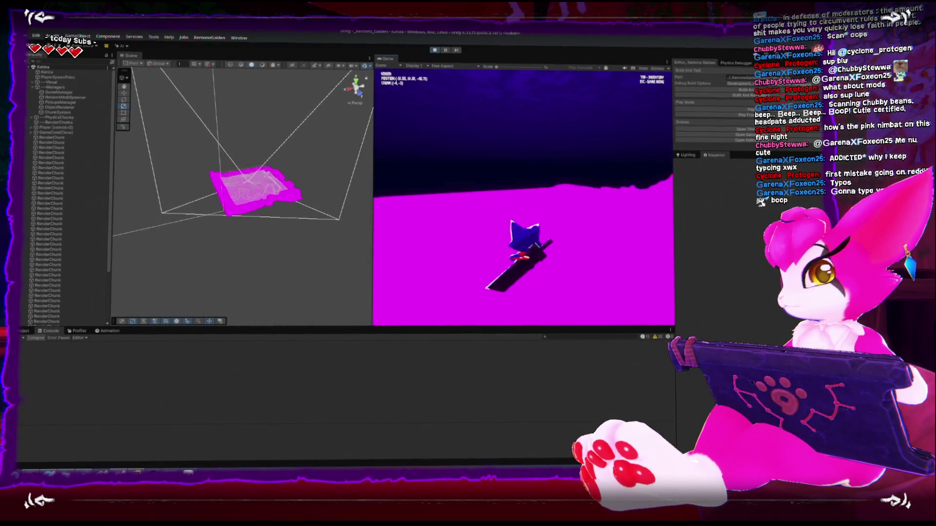
pyautogui.press('w')
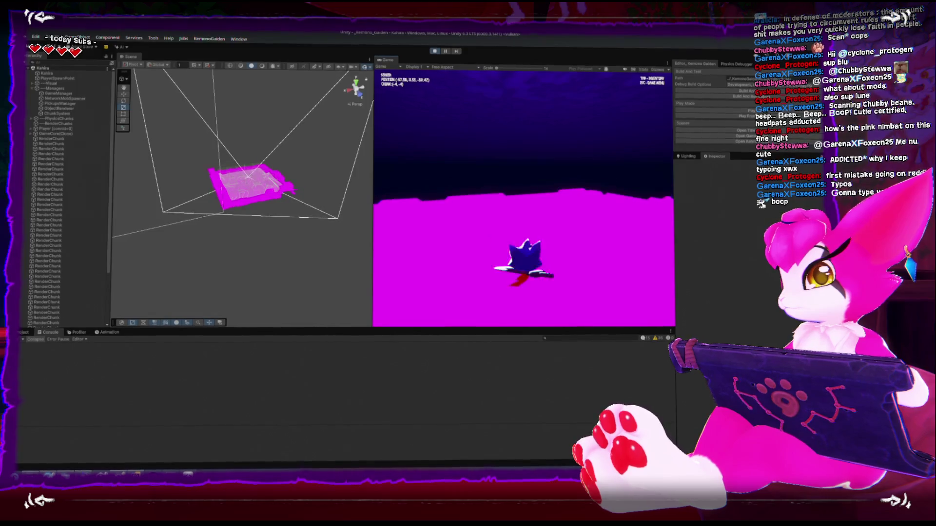
pyautogui.press('Escape')
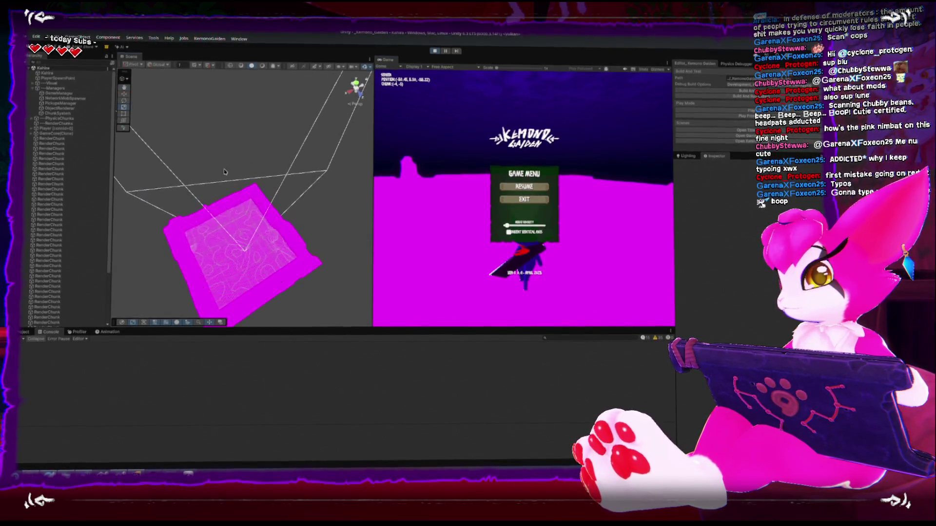
pyautogui.moveTo(224, 172)
pyautogui.mouseDown()
pyautogui.moveTo(252, 131)
pyautogui.moveTo(326, 172)
pyautogui.moveTo(244, 115)
pyautogui.moveTo(261, 139)
pyautogui.mouseUp()
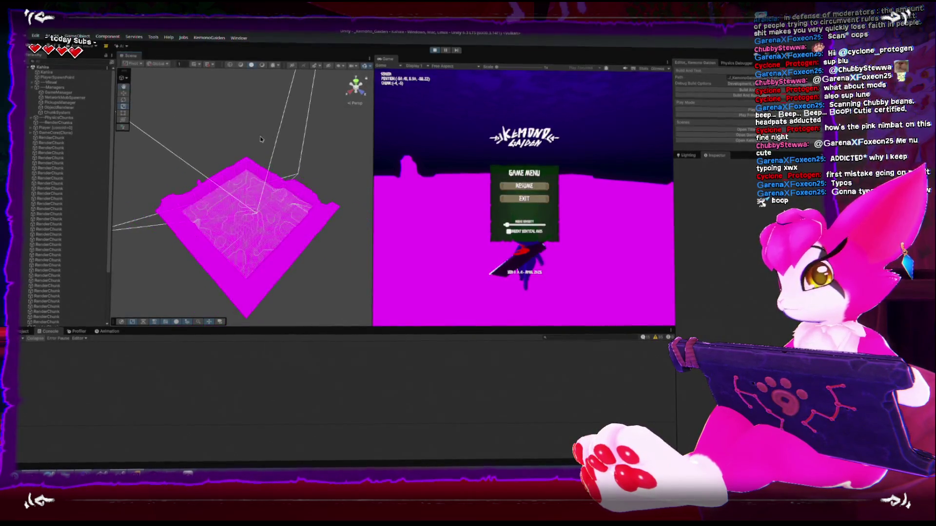
# Step: Stop the game, inspect PhysicsChunks and the Resources folder contents, then play again
pyautogui.click(434, 50)
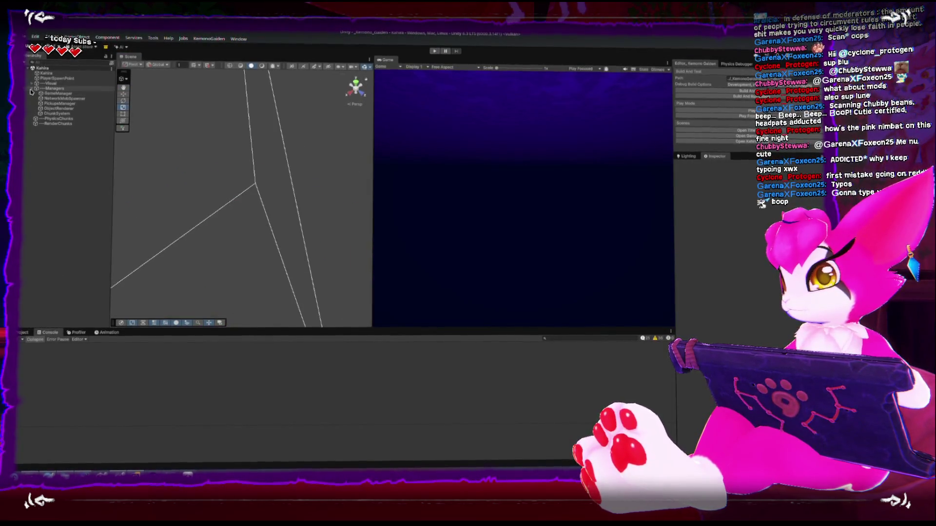
pyautogui.click(31, 96)
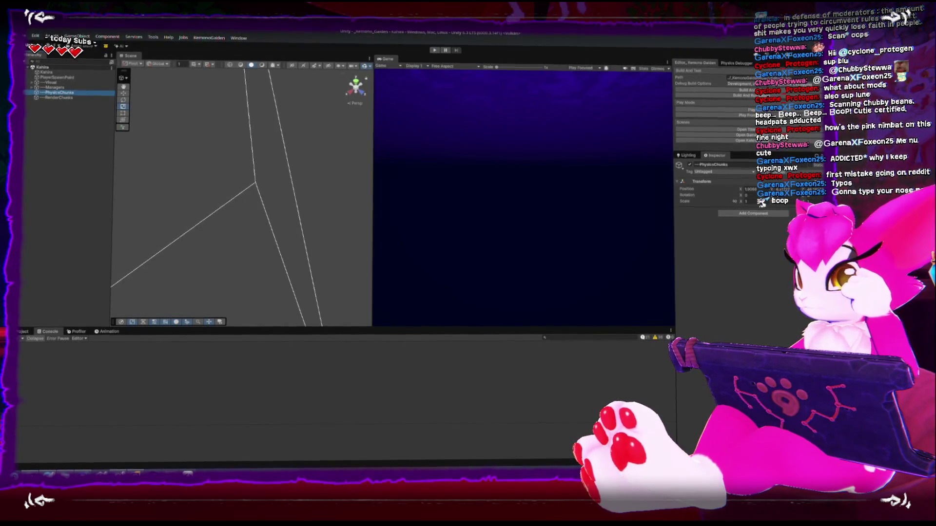
pyautogui.click(23, 332)
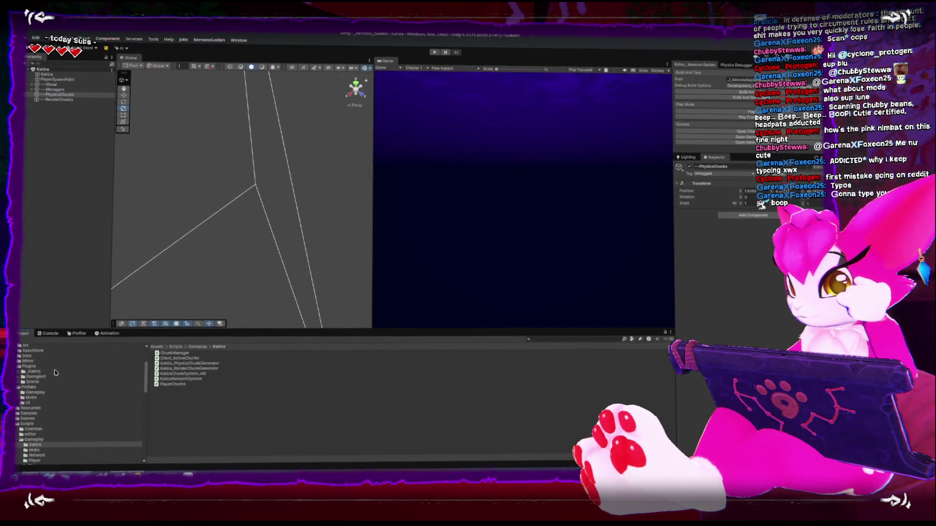
pyautogui.click(31, 408)
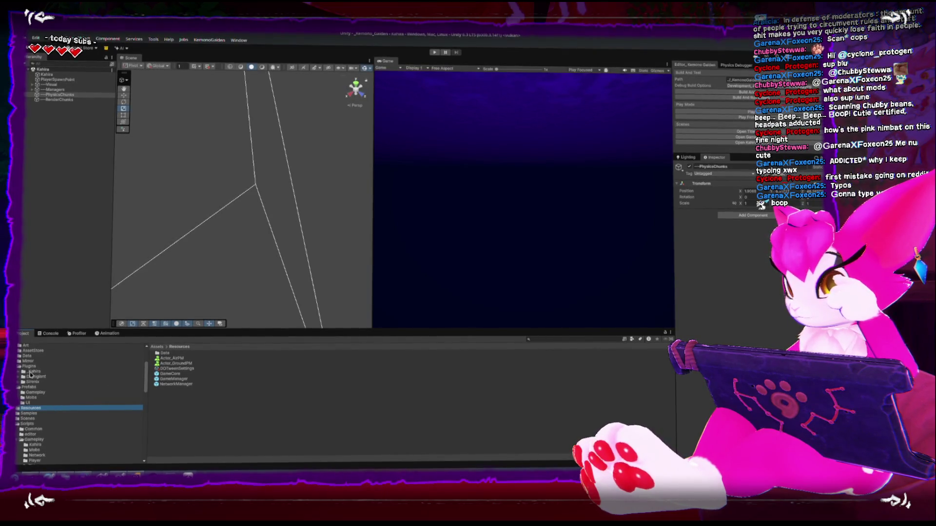
pyautogui.scroll(5, 30, 375)
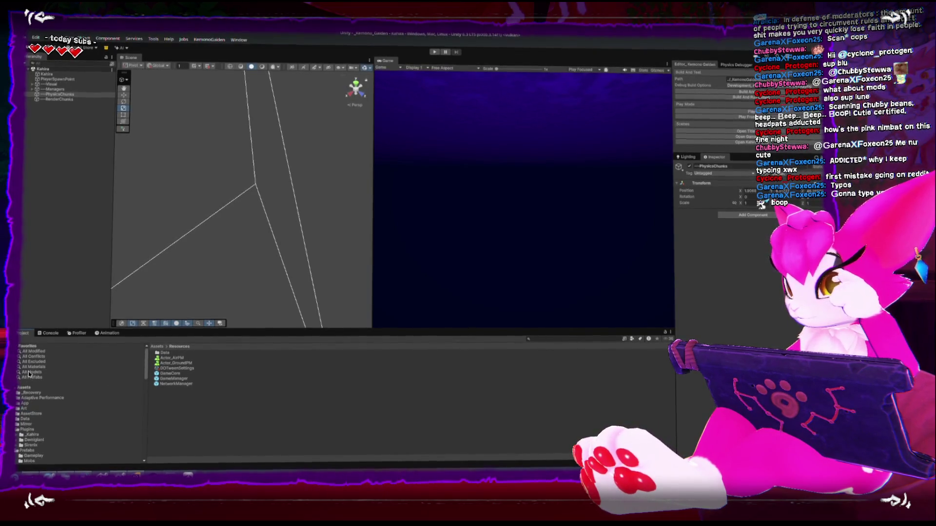
pyautogui.click(698, 111)
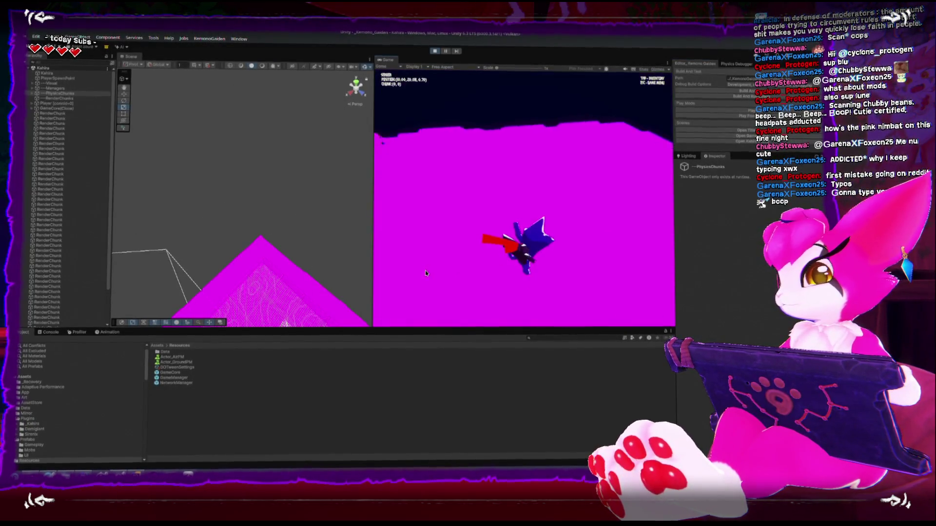
# Step: Pause the game and list the Art folder's materials with larger thumbnails
pyautogui.press('Escape')
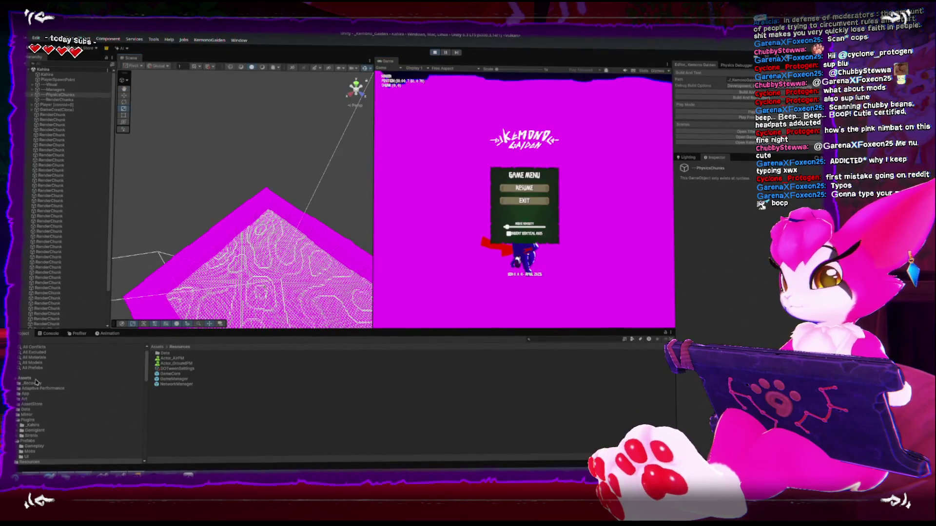
pyautogui.click(25, 398)
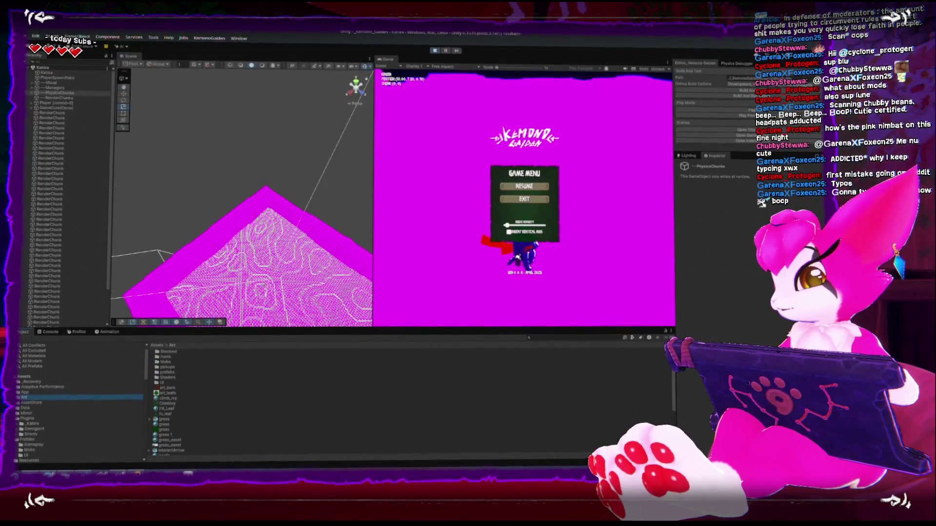
pyautogui.scroll(3, 287, 393)
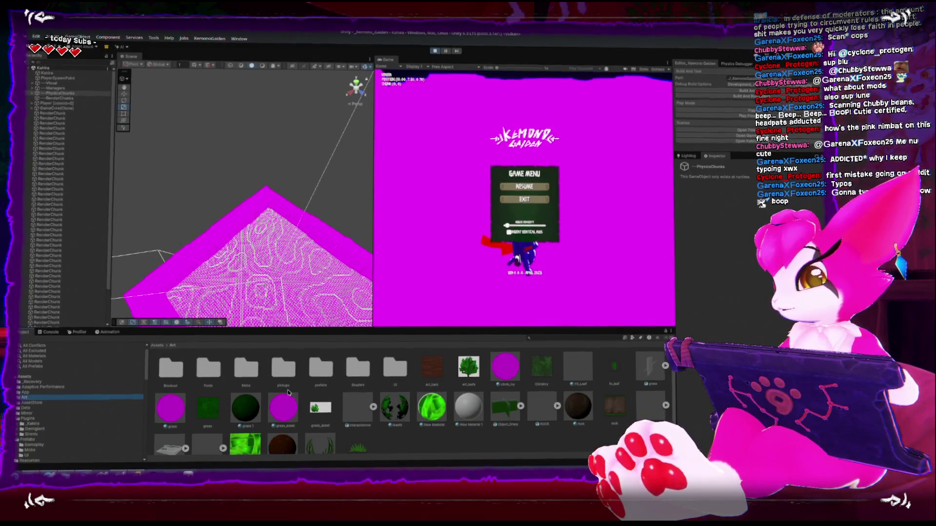
pyautogui.scroll(-1, 287, 392)
pyautogui.scroll(-3, 247, 210)
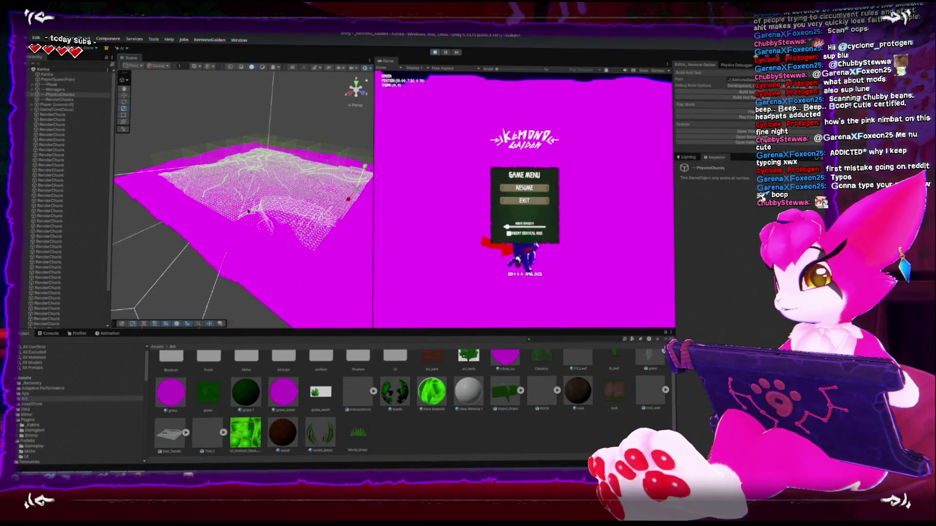
# Step: Frame the terrain chunks in the Scene view and select one RenderChunk to inspect its renderer
pyautogui.moveTo(247, 210); pyautogui.dragTo(273, 221)
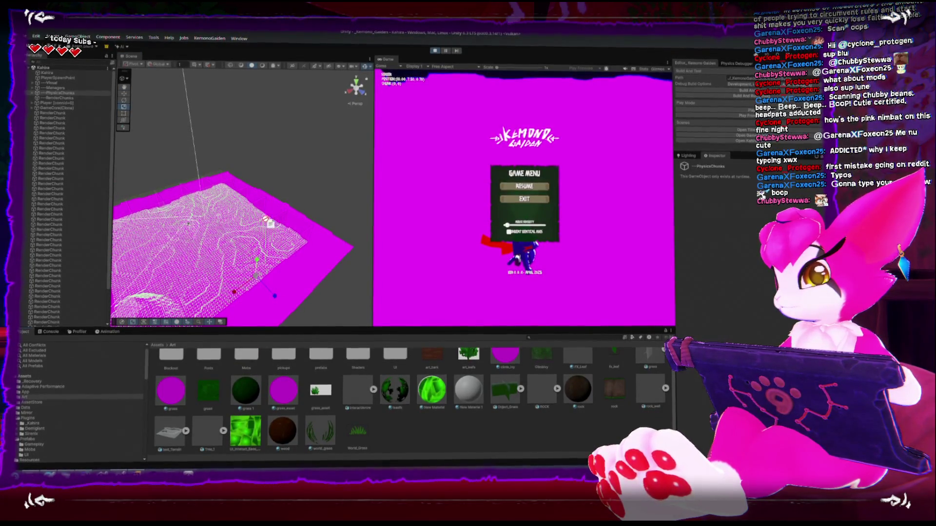
pyautogui.moveTo(269, 223)
pyautogui.mouseDown()
pyautogui.moveTo(298, 207)
pyautogui.moveTo(288, 188)
pyautogui.moveTo(248, 237)
pyautogui.moveTo(281, 196)
pyautogui.moveTo(266, 207)
pyautogui.mouseUp()
pyautogui.press('f')
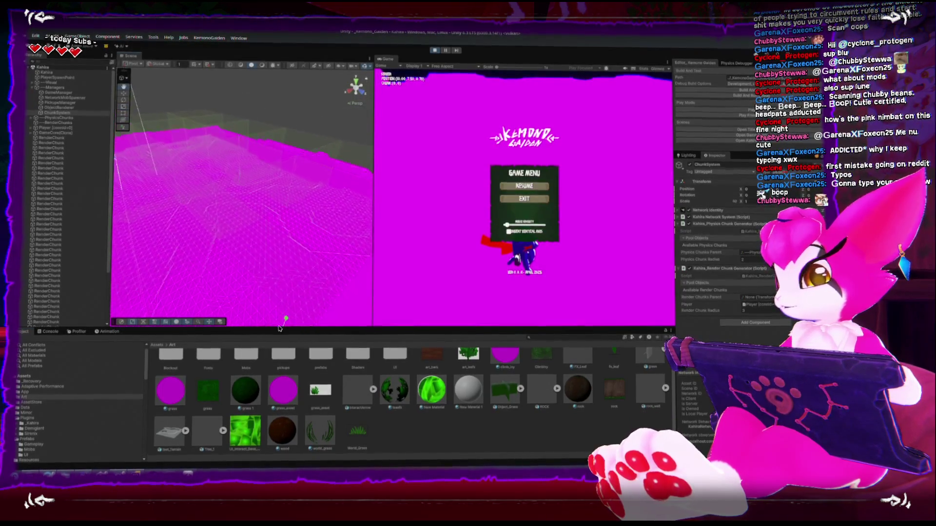
pyautogui.press('r')
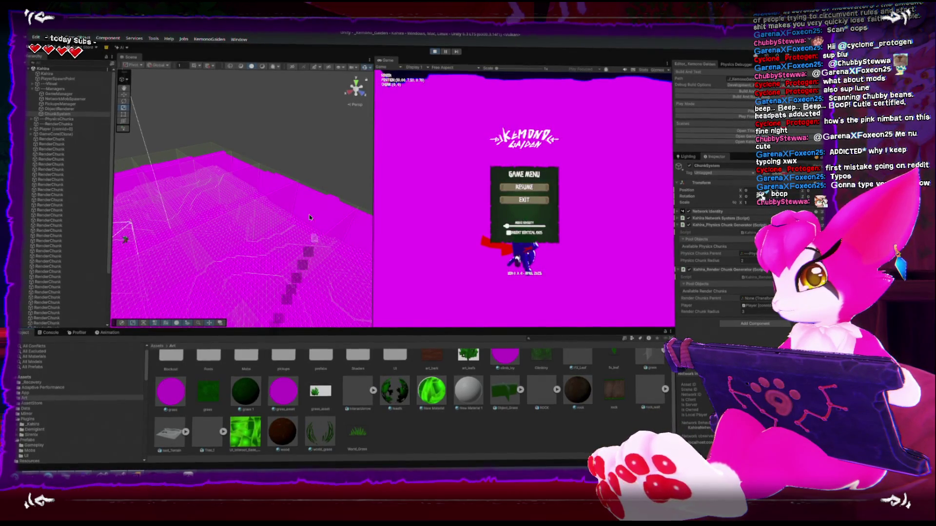
pyautogui.click(308, 251)
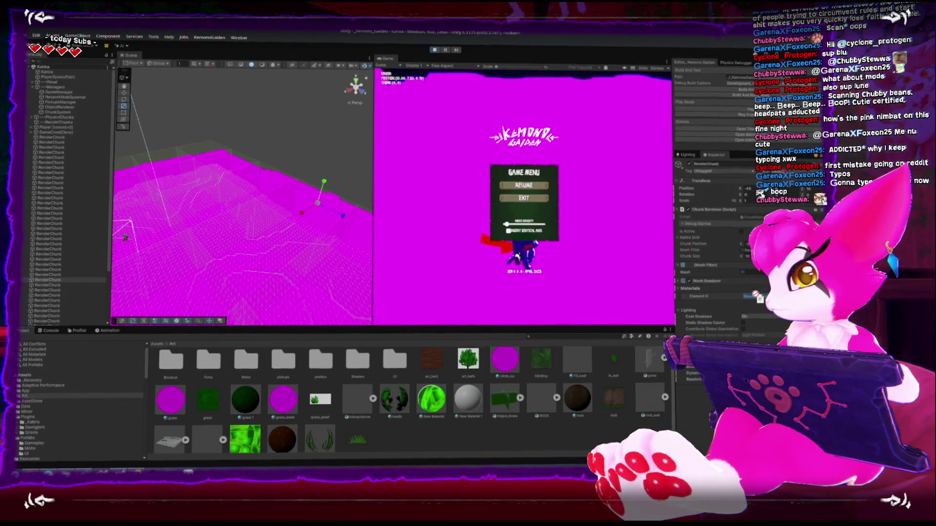
# Step: Apply the rock material from the Art folder to a selected green terrain chunk
pyautogui.moveTo(757, 296); pyautogui.dragTo(753, 296)
pyautogui.scroll(5, 262, 195)
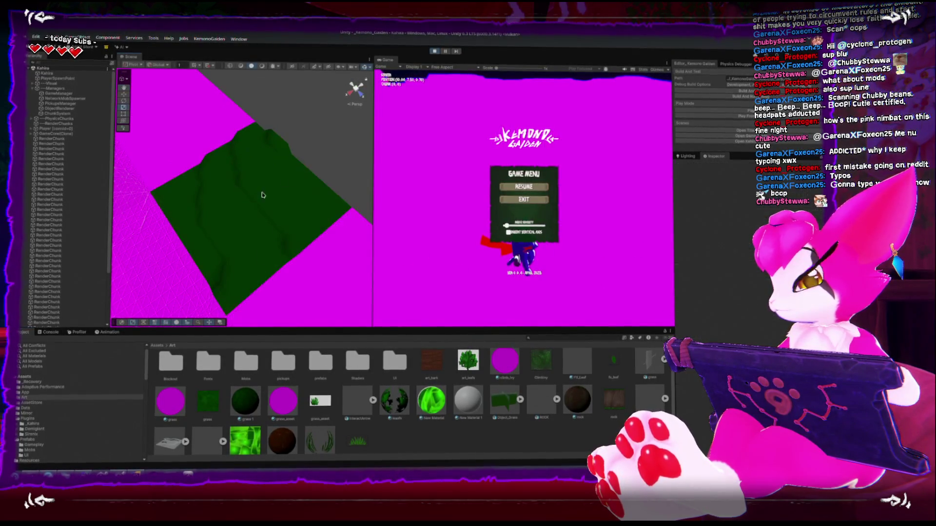
pyautogui.moveTo(262, 195)
pyautogui.mouseDown()
pyautogui.moveTo(263, 229)
pyautogui.moveTo(277, 247)
pyautogui.moveTo(246, 250)
pyautogui.mouseUp()
pyautogui.scroll(-1, 395, 371)
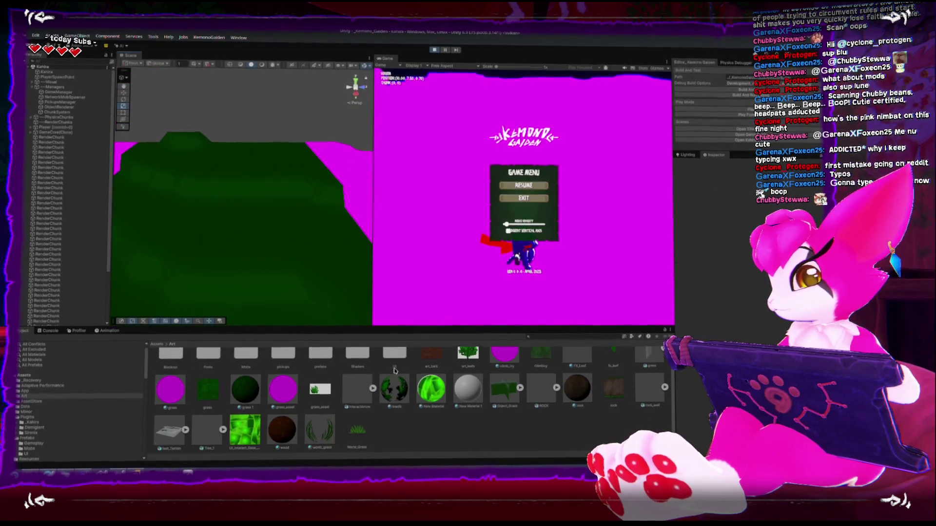
pyautogui.click(306, 268)
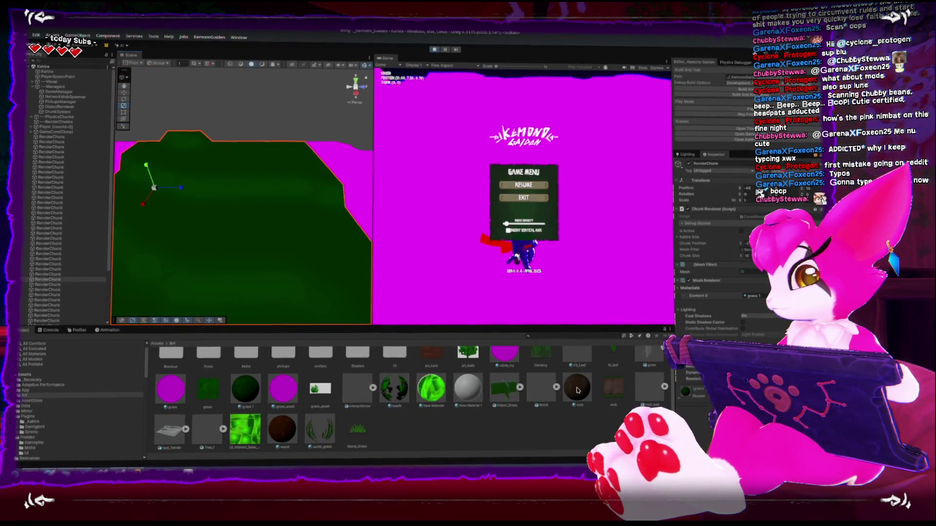
pyautogui.moveTo(578, 390)
pyautogui.mouseDown()
pyautogui.moveTo(288, 203)
pyautogui.moveTo(257, 209)
pyautogui.mouseUp()
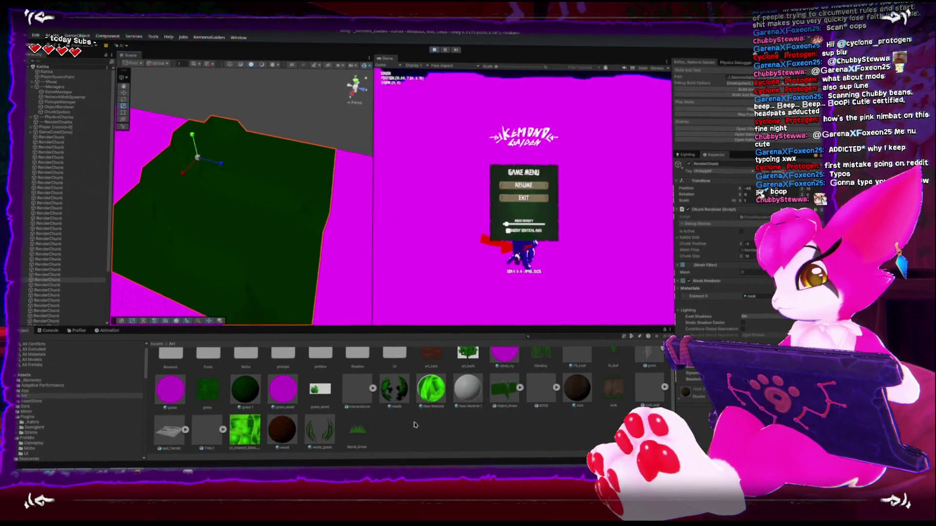
# Step: Collapse the Art folder in the Project window
pyautogui.scroll(1, 397, 422)
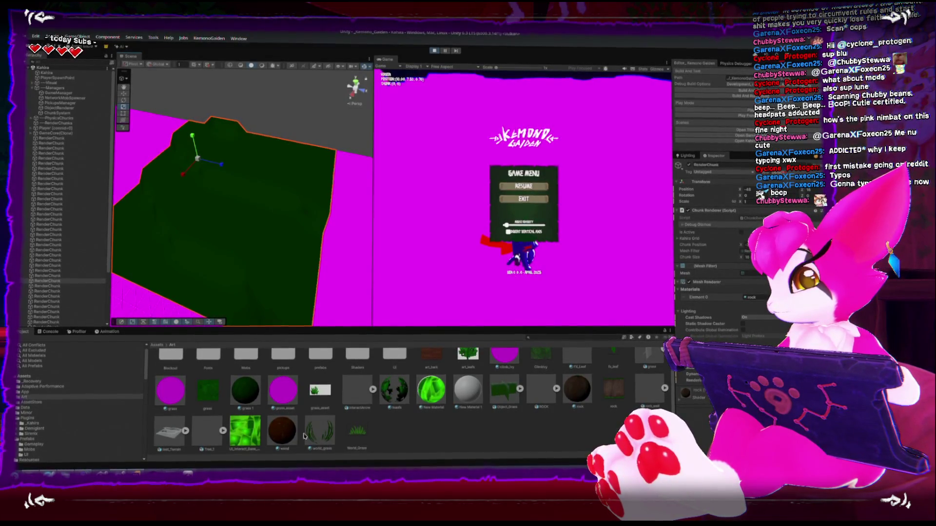
pyautogui.scroll(1, 287, 441)
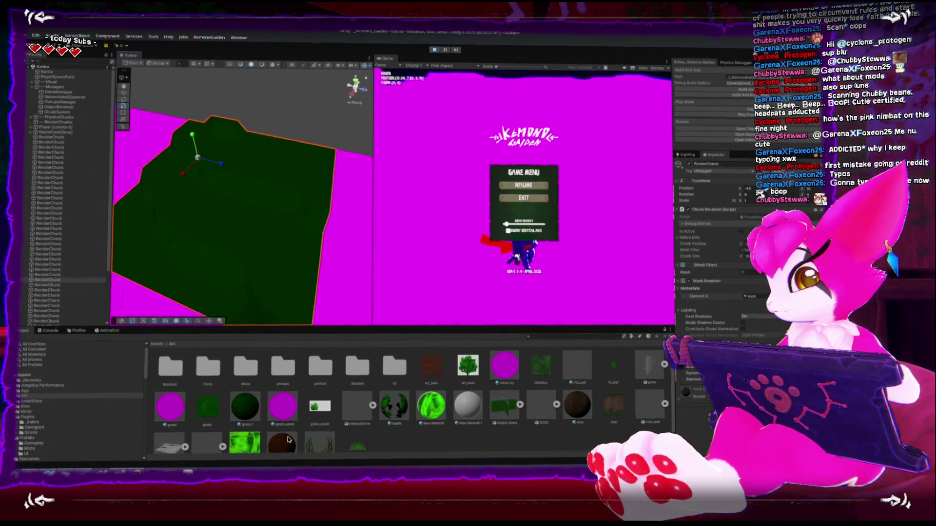
pyautogui.scroll(-1, 288, 434)
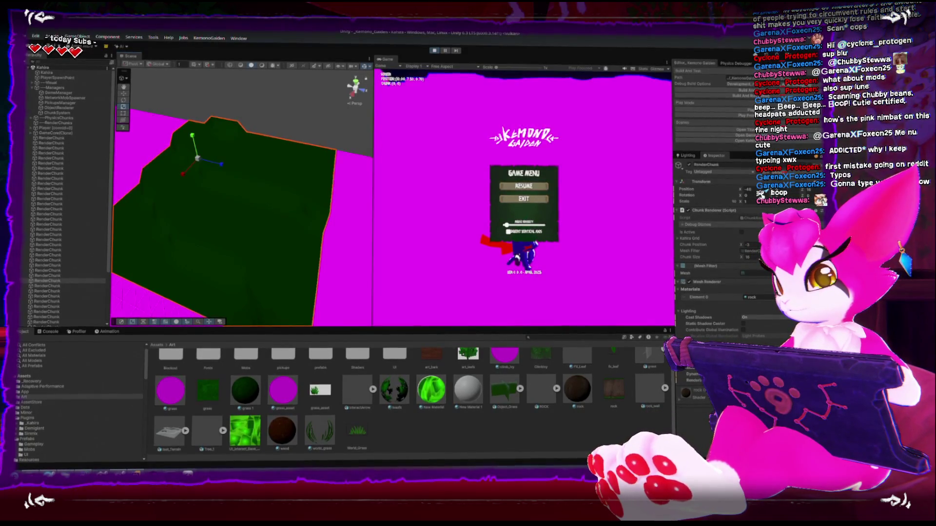
pyautogui.click(18, 396)
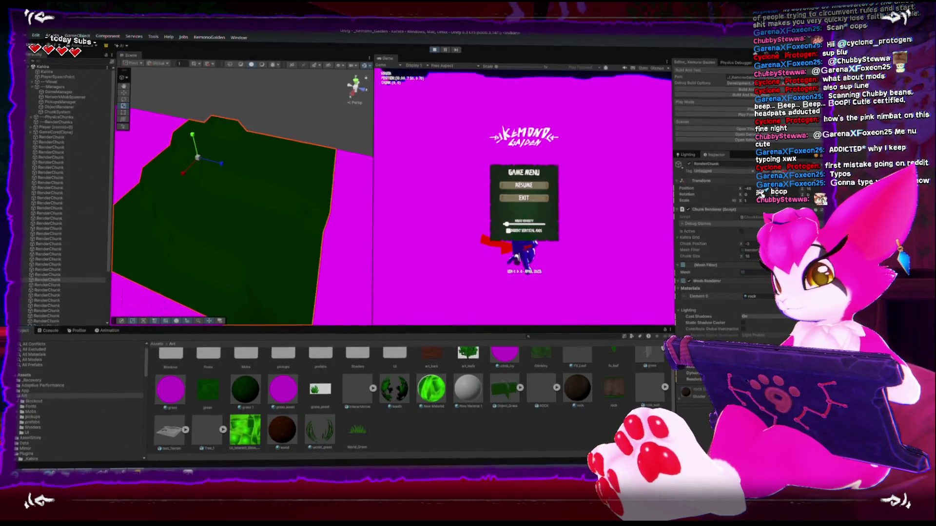
# Step: Try the DemoAssets Environment material and New Material on the grey terrain chunk
pyautogui.click(28, 422)
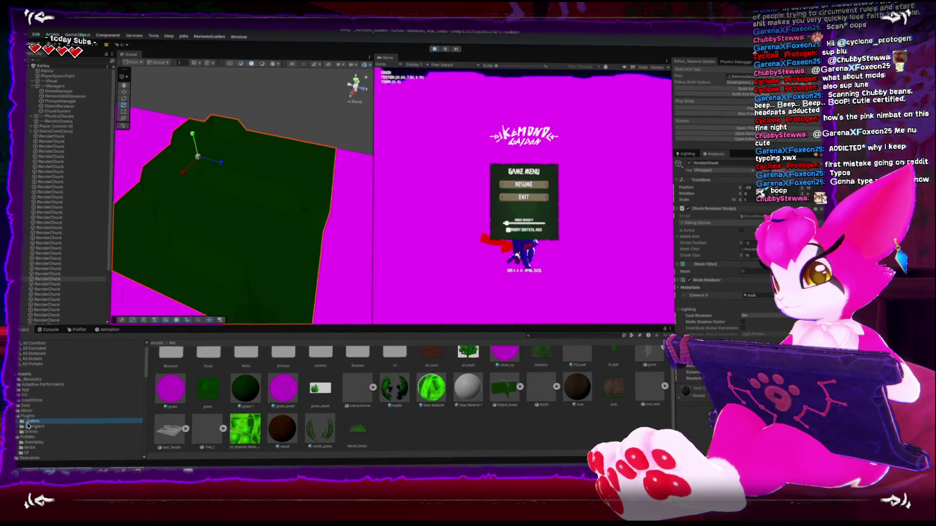
pyautogui.click(18, 423)
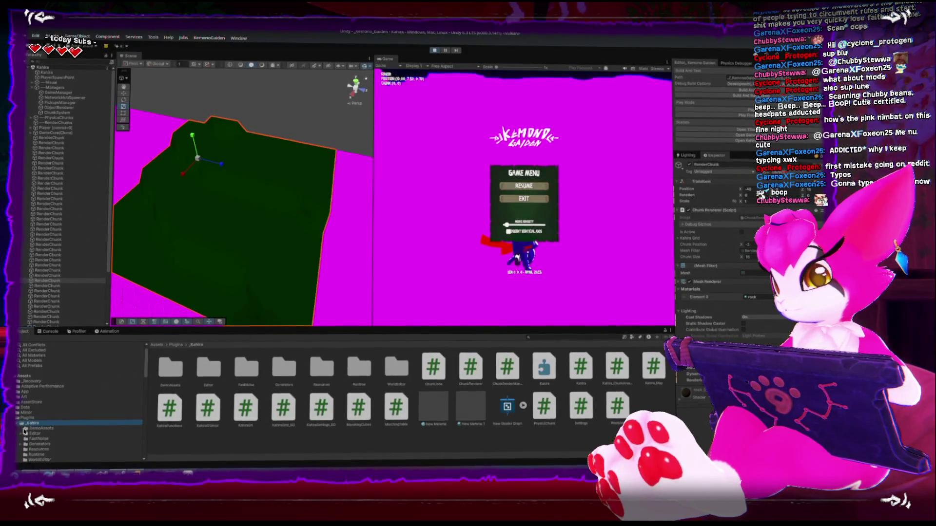
pyautogui.click(43, 427)
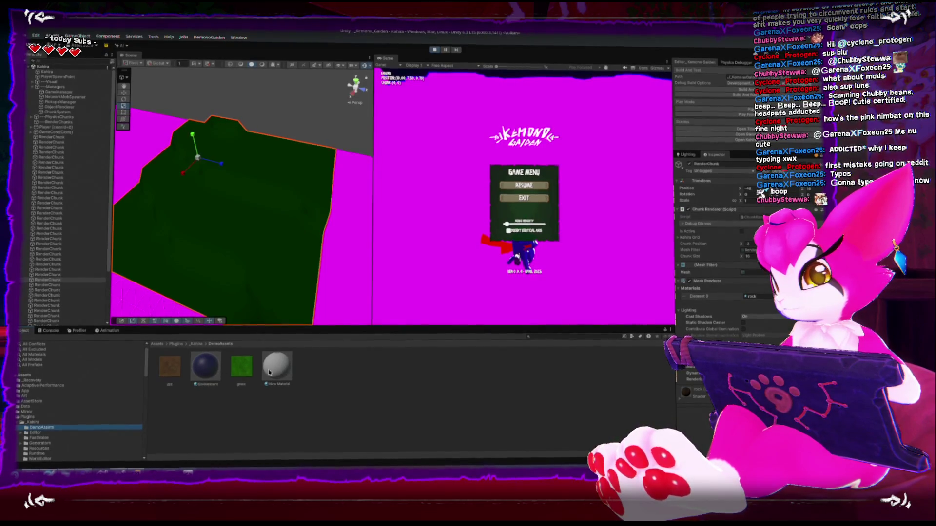
pyautogui.moveTo(211, 374); pyautogui.dragTo(295, 202)
pyautogui.moveTo(274, 368); pyautogui.dragTo(257, 219)
pyautogui.moveTo(232, 185)
pyautogui.mouseDown()
pyautogui.moveTo(351, 242)
pyautogui.moveTo(297, 229)
pyautogui.mouseUp()
# Step: Apply the green grass-and-rock New Material 1 to the chunk and duplicate it as New Material 2
pyautogui.click(196, 344)
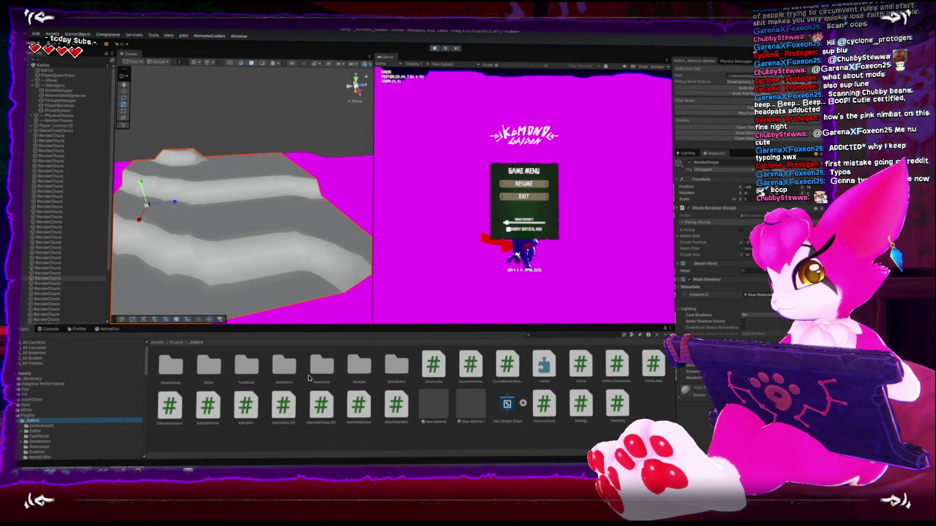
pyautogui.moveTo(471, 405); pyautogui.dragTo(285, 255)
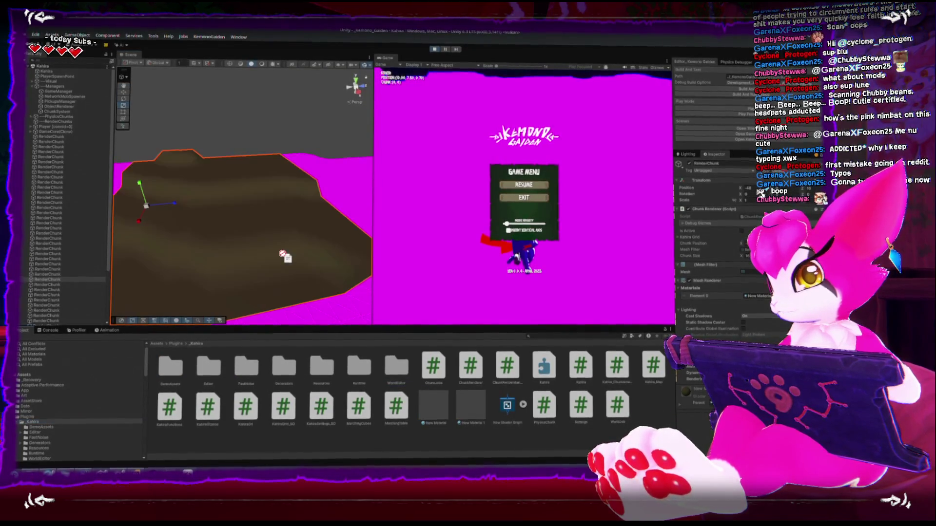
pyautogui.moveTo(472, 401)
pyautogui.mouseDown()
pyautogui.moveTo(255, 236)
pyautogui.moveTo(230, 263)
pyautogui.mouseUp()
pyautogui.click(465, 397)
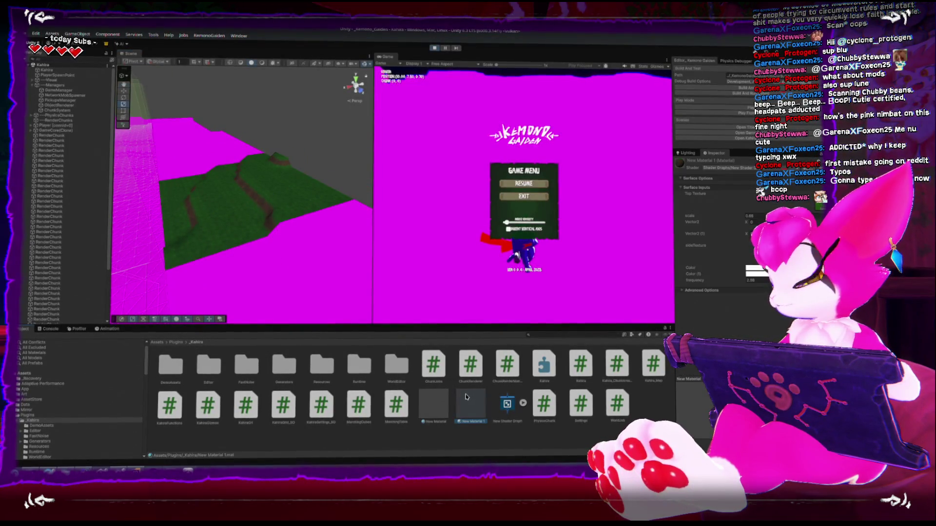
pyautogui.scroll(-4, 65, 407)
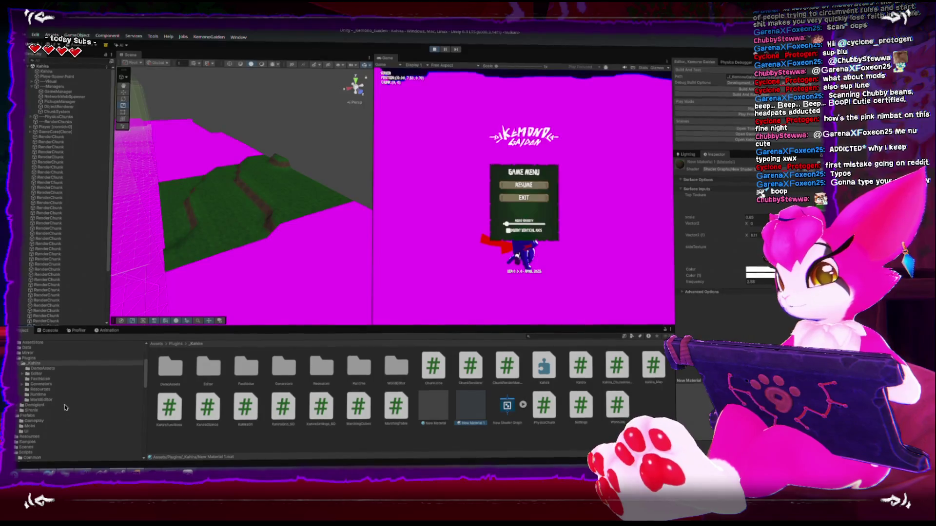
pyautogui.scroll(3, 66, 408)
pyautogui.hotkey('ctrl', 'd')
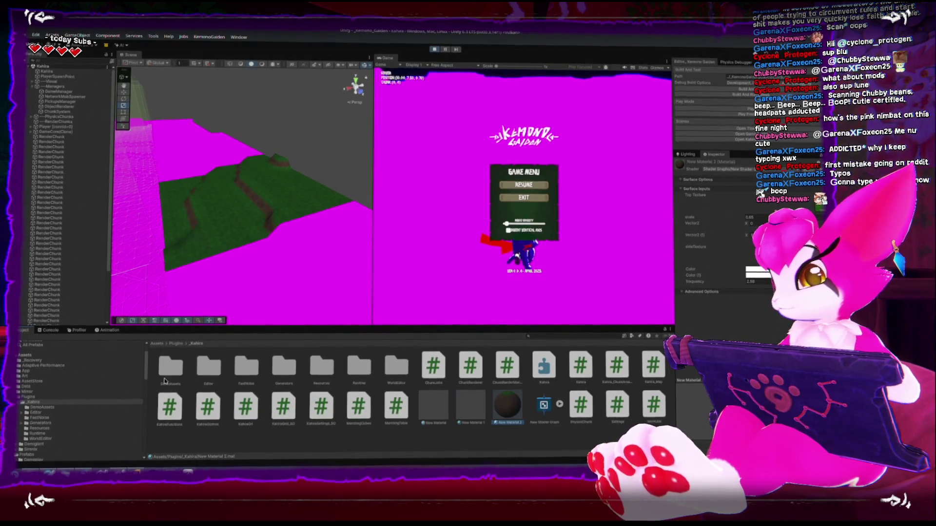
pyautogui.scroll(-3, 114, 382)
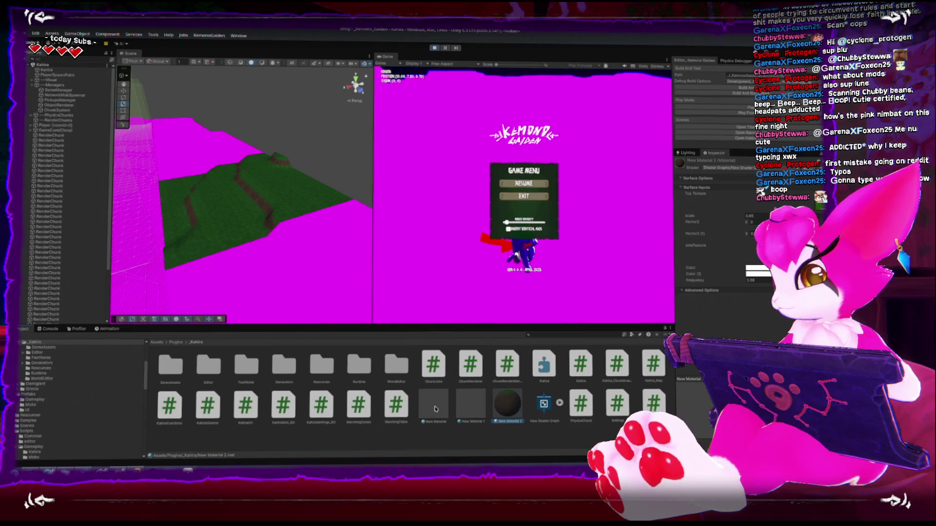
# Step: Move New Material 2 into Assets/Resources, rename it TerrainMaterial, and exit play mode
pyautogui.moveTo(507, 405)
pyautogui.mouseDown()
pyautogui.moveTo(17, 412)
pyautogui.moveTo(30, 418)
pyautogui.mouseUp()
pyautogui.click(28, 423)
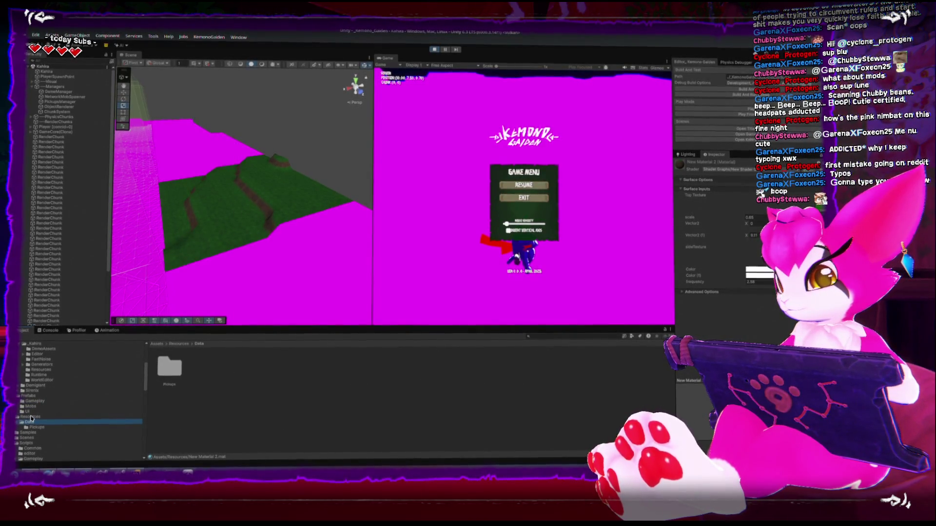
pyautogui.click(30, 417)
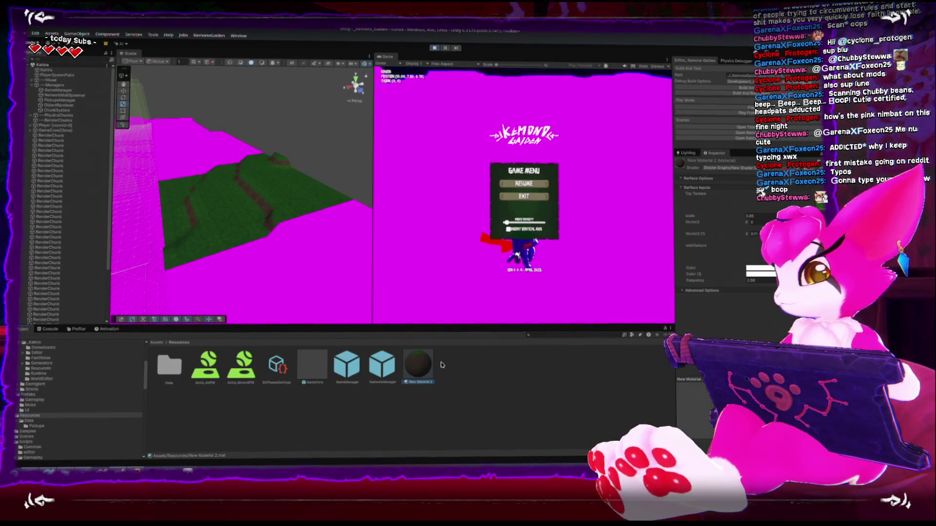
pyautogui.click(418, 365)
pyautogui.write('Te')
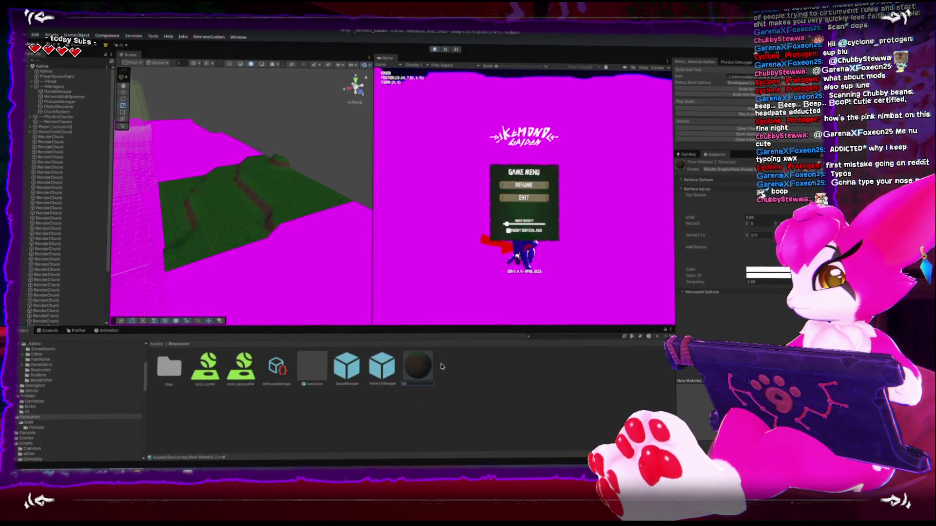
pyautogui.write('rrainMaterial')
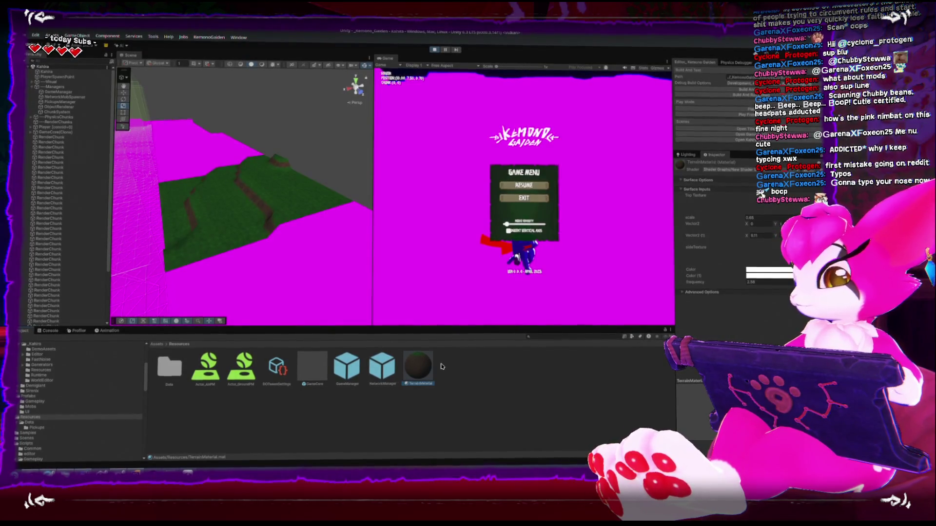
pyautogui.press('Return')
pyautogui.click(434, 48)
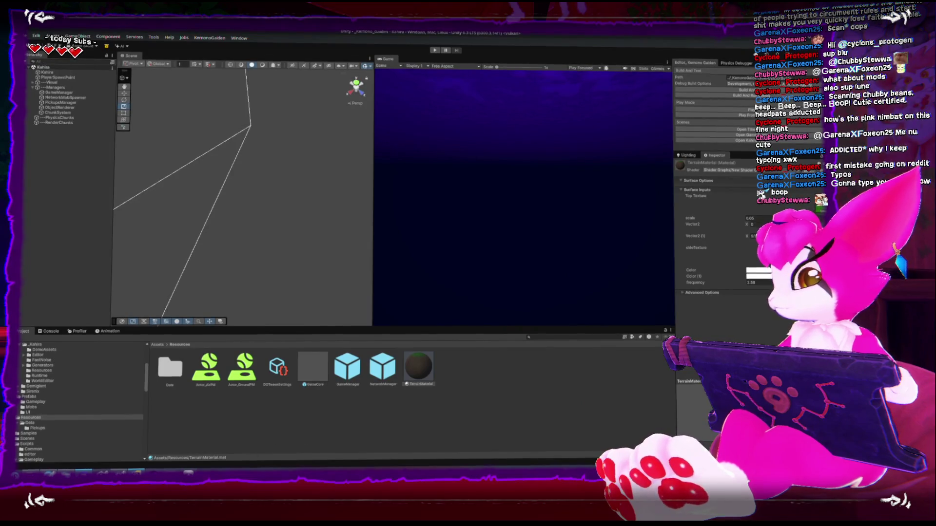
pyautogui.hotkey('alt', 'Tab')
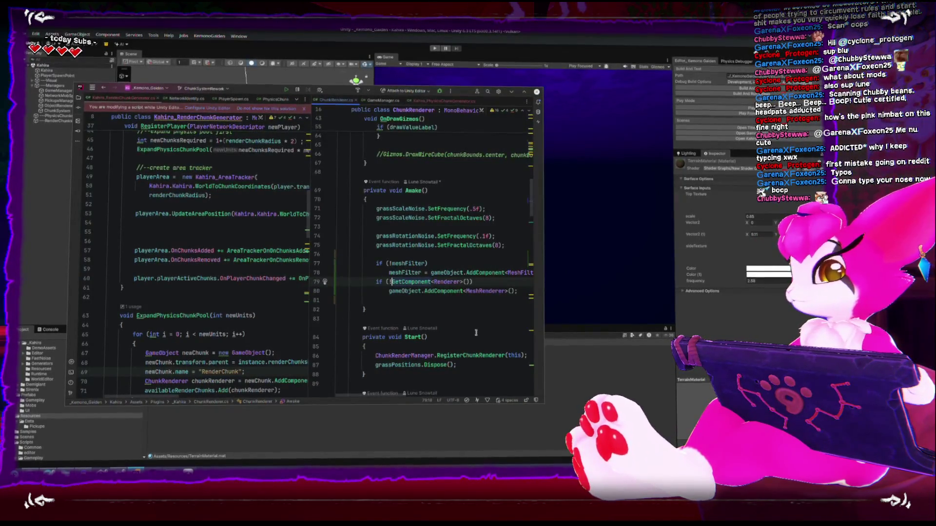
# Step: Wrap the AddComponent line in braces under the renderer GetComponent check on line 79
pyautogui.click(614, 284)
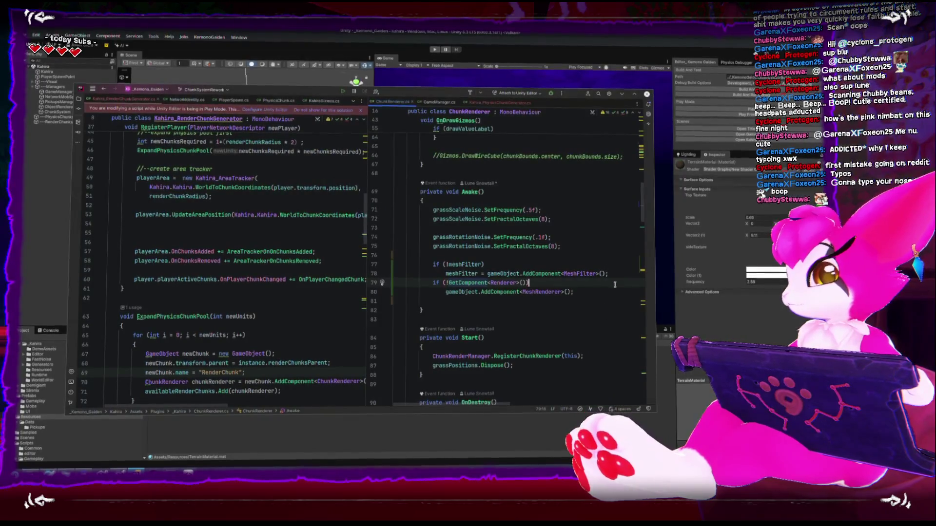
pyautogui.press('Return')
pyautogui.write('{')
pyautogui.press('Return')
pyautogui.press('Down')
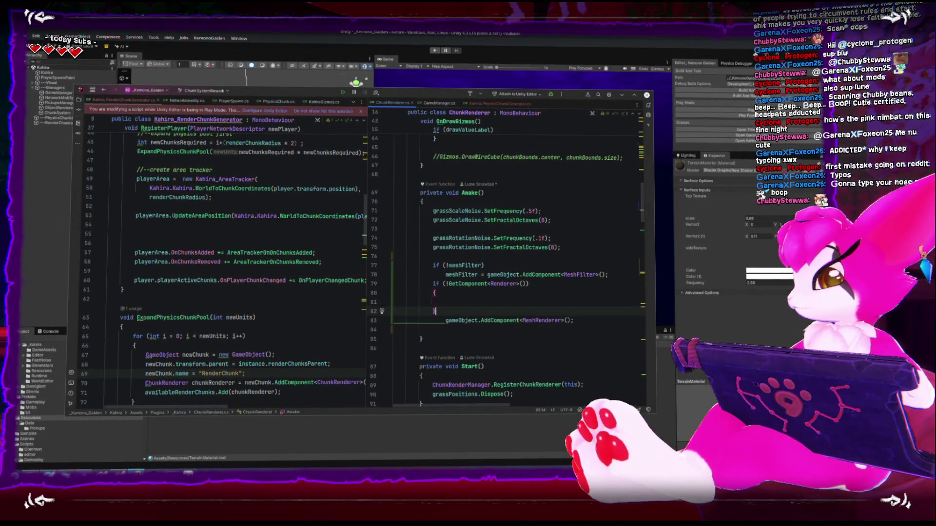
pyautogui.press('Down')
pyautogui.hotkey('ctrl', 'shift', 'Up')
pyautogui.hotkey('ctrl', 'shift', 'Up')
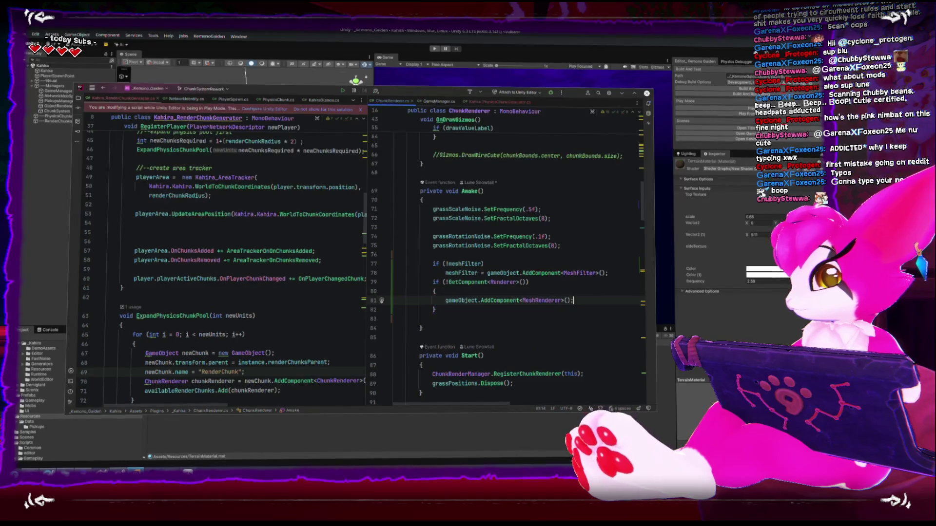
pyautogui.press('Return')
# Step: Add a line setting sharedMaterial to Resources.Load<Material>("TerrainMaterial") in ChunkRenderer.Awake
pyautogui.write('render')
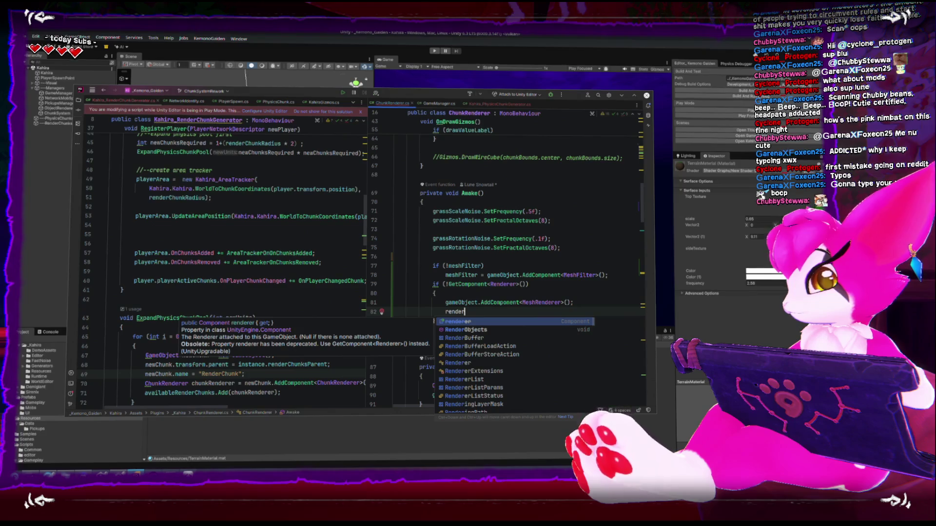
pyautogui.write('eer.sharedMaterial = Resources')
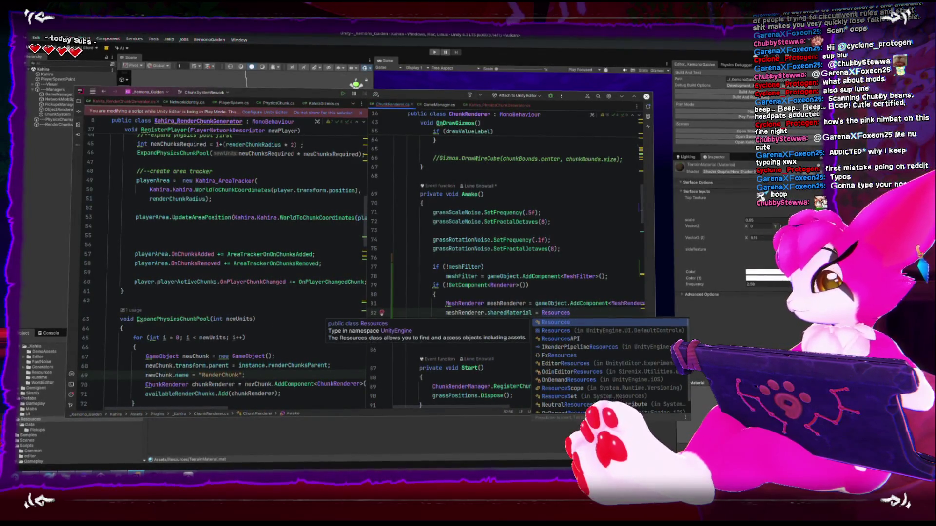
pyautogui.write('oad<Material>("TerrainMa");')
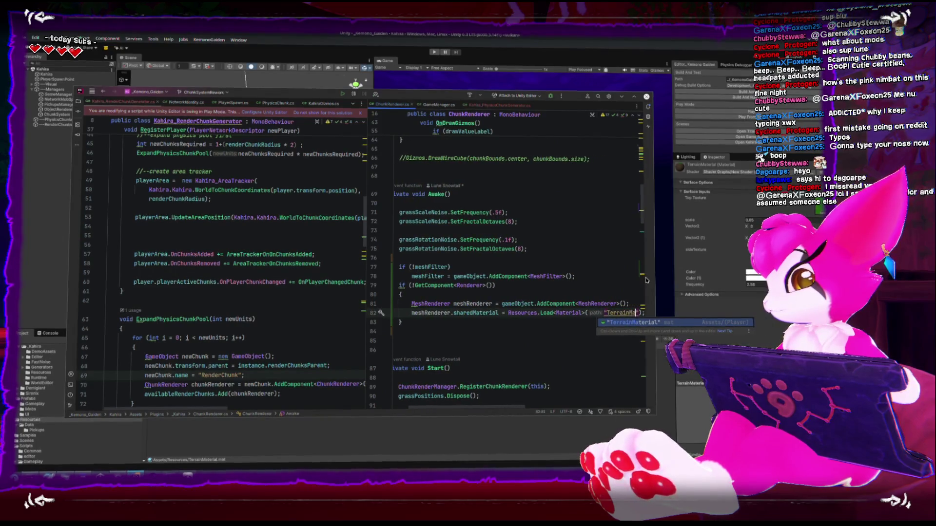
pyautogui.hscroll(1, 646, 280)
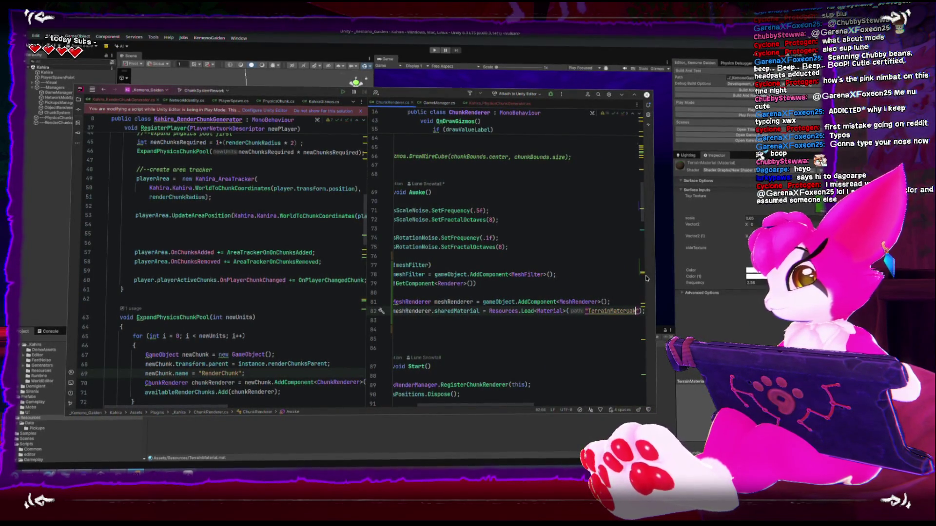
pyautogui.press('BackSpace')
pyautogui.press('BackSpace')
pyautogui.press('BackSpace')
pyautogui.write('ial')
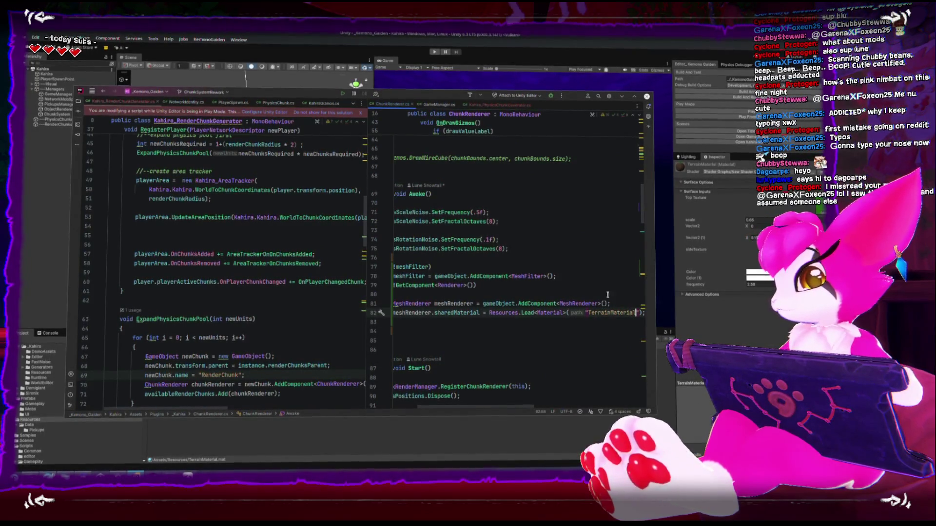
pyautogui.press('Down')
pyautogui.press('Down')
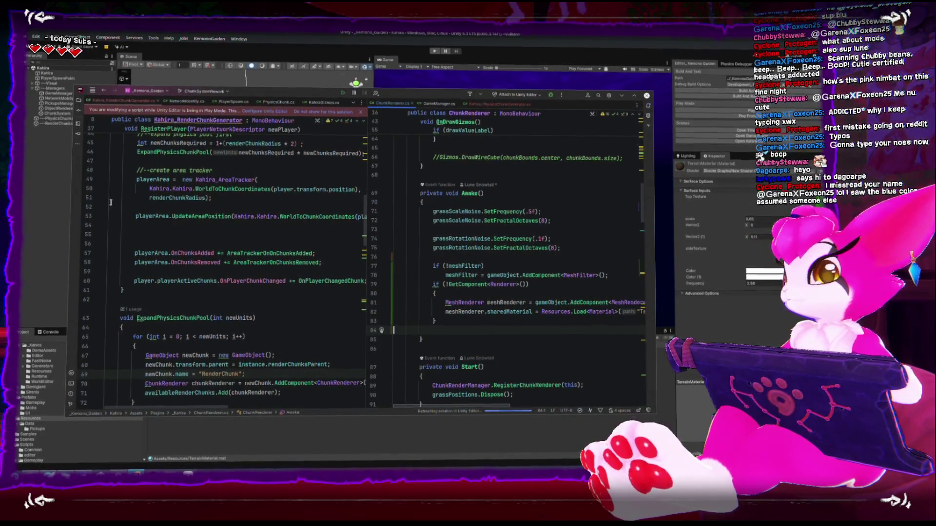
pyautogui.hotkey('alt', 'Tab')
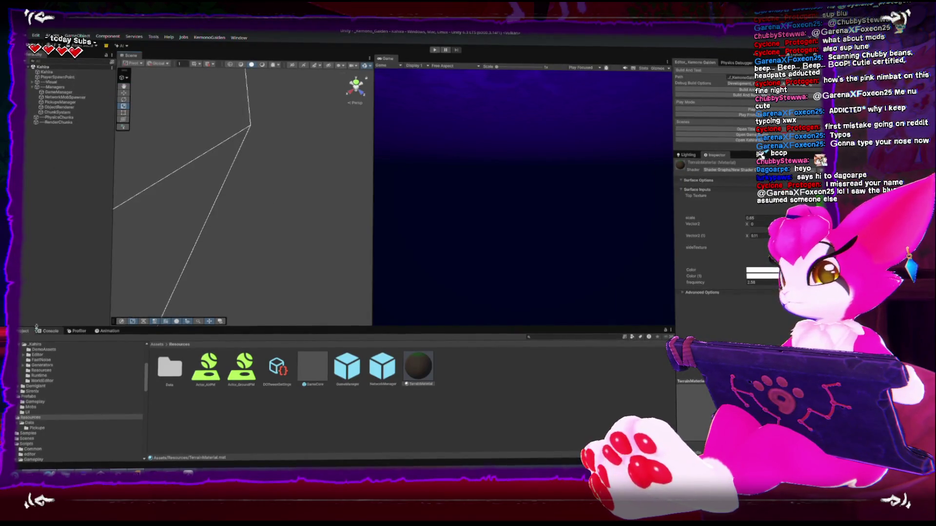
# Step: Show the Console and enter play mode to test the terrain
pyautogui.click(40, 332)
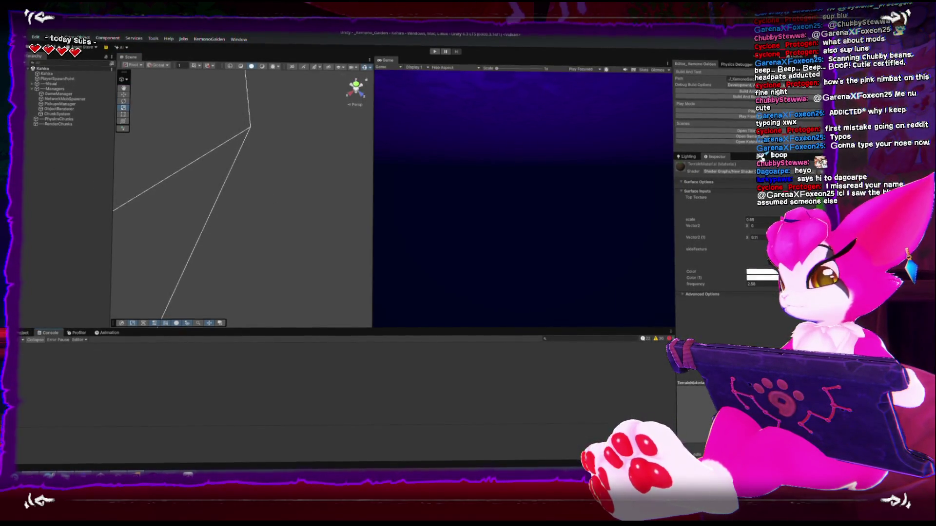
pyautogui.hotkey('ctrl', 'p')
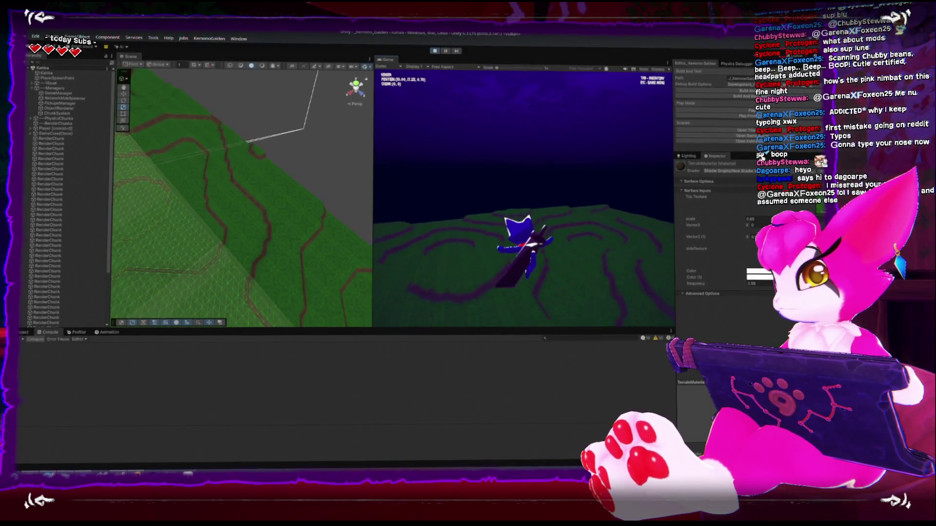
pyautogui.press('Escape')
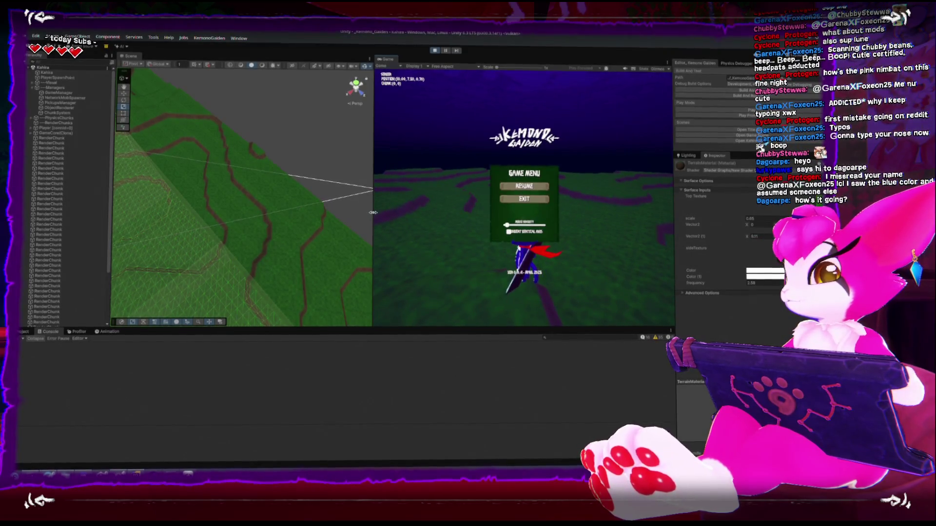
pyautogui.press('Escape')
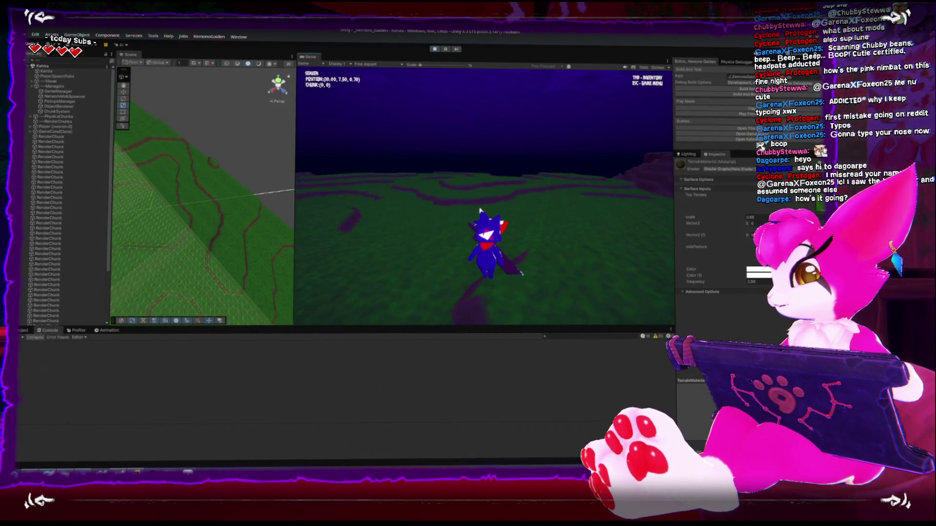
# Step: Run the character forward across the green terrain, then maximize the Game view
pyautogui.press('w')
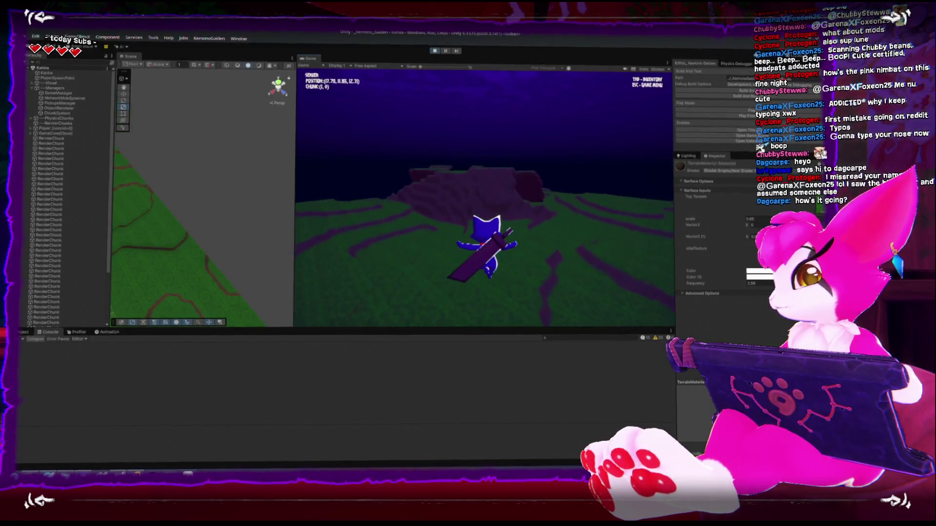
pyautogui.press('w')
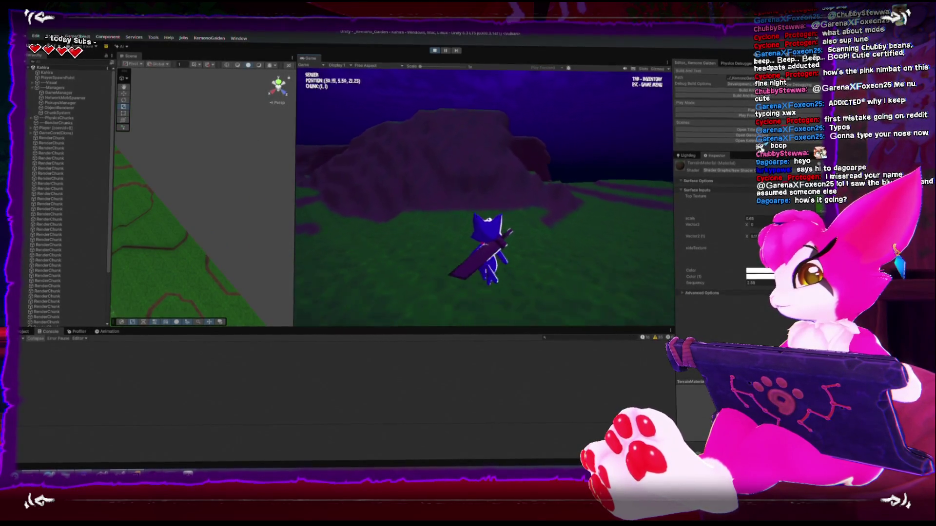
pyautogui.press('w')
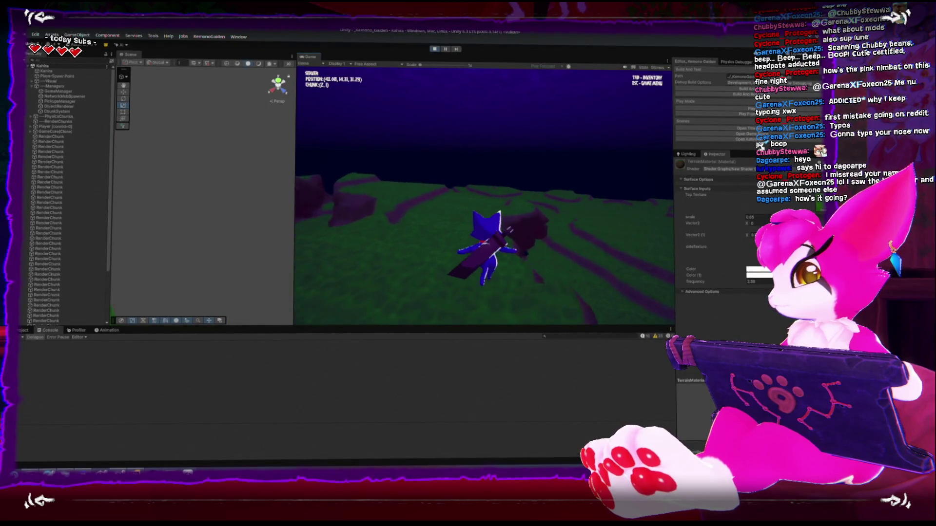
pyautogui.press('w')
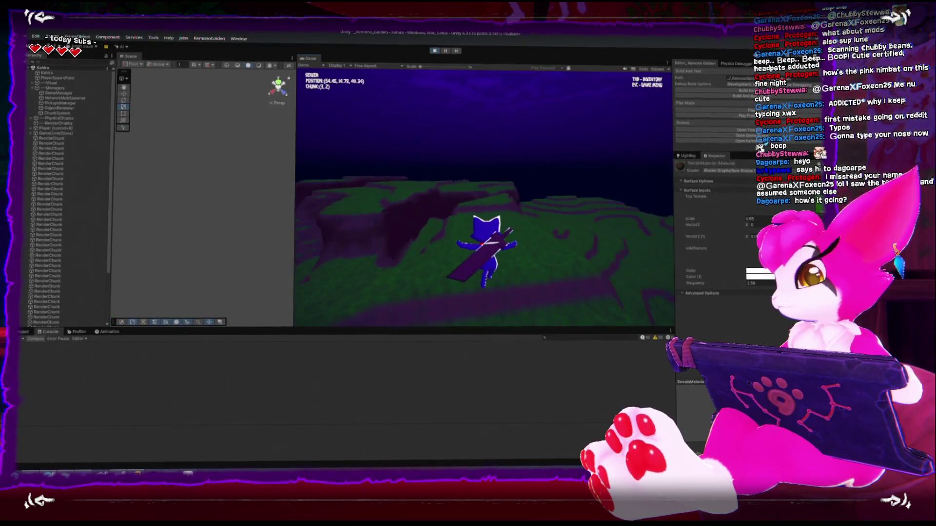
pyautogui.press('w')
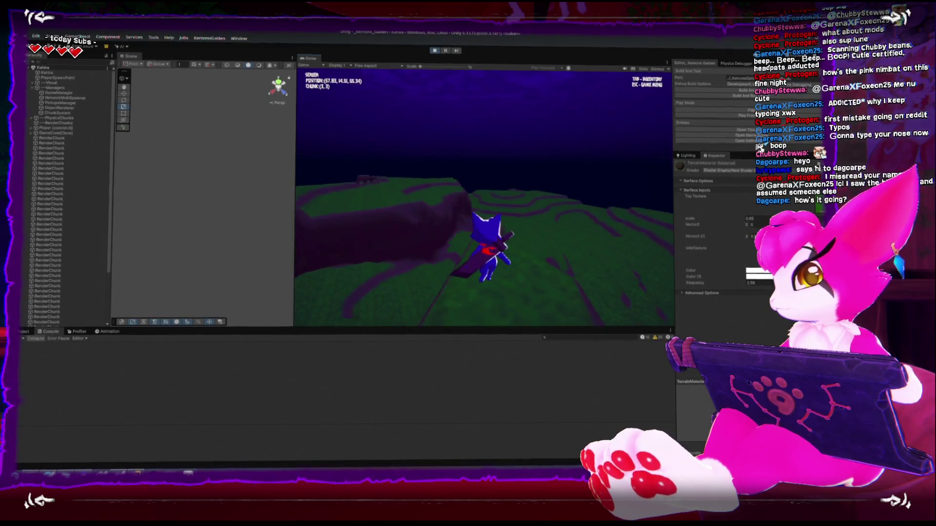
pyautogui.press('w')
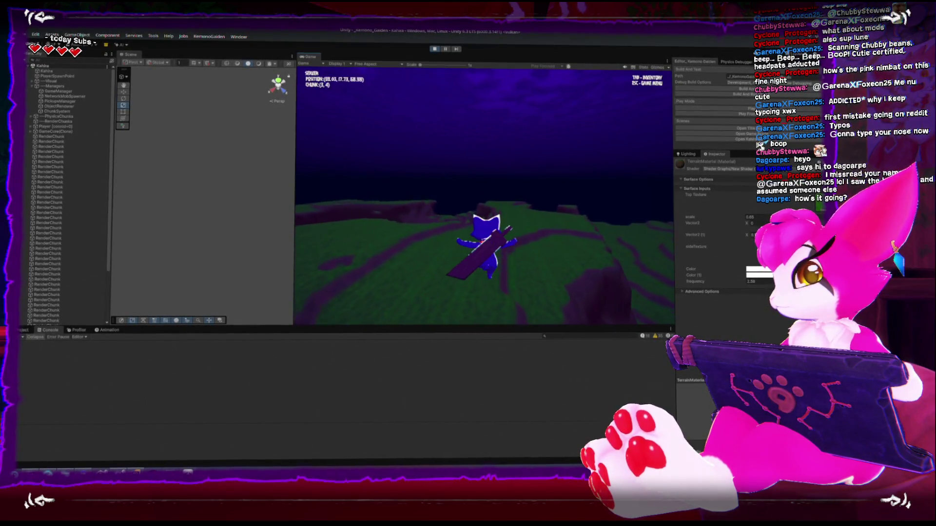
pyautogui.press('Escape')
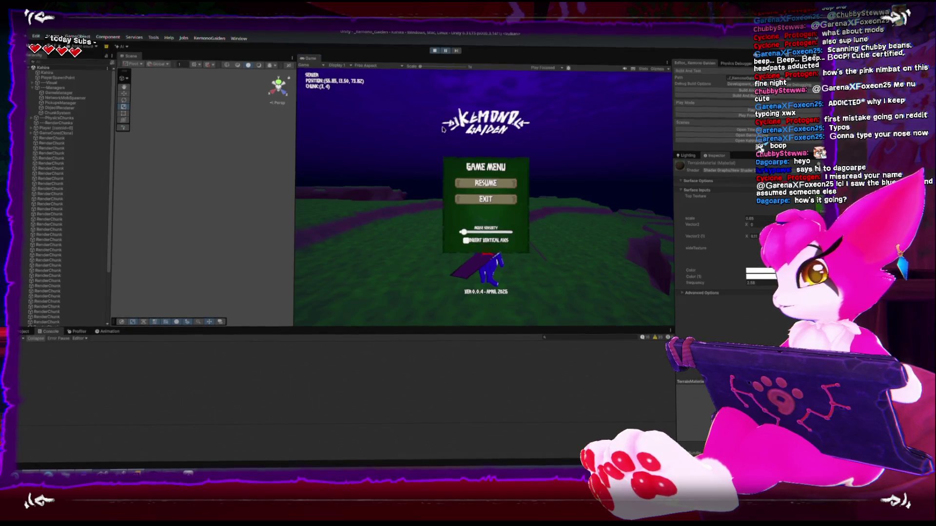
pyautogui.hotkey('shift', 'space')
pyautogui.press('Escape')
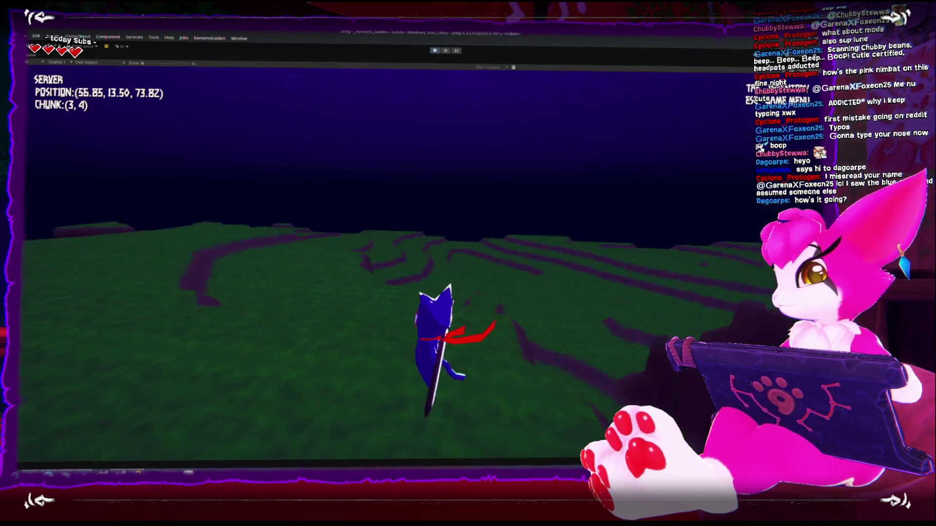
# Step: Walk from chunk (4, 5) past chunk (8, 7) onto higher rocky ground, then pause and restore the layout
pyautogui.press('w')
pyautogui.press('w')
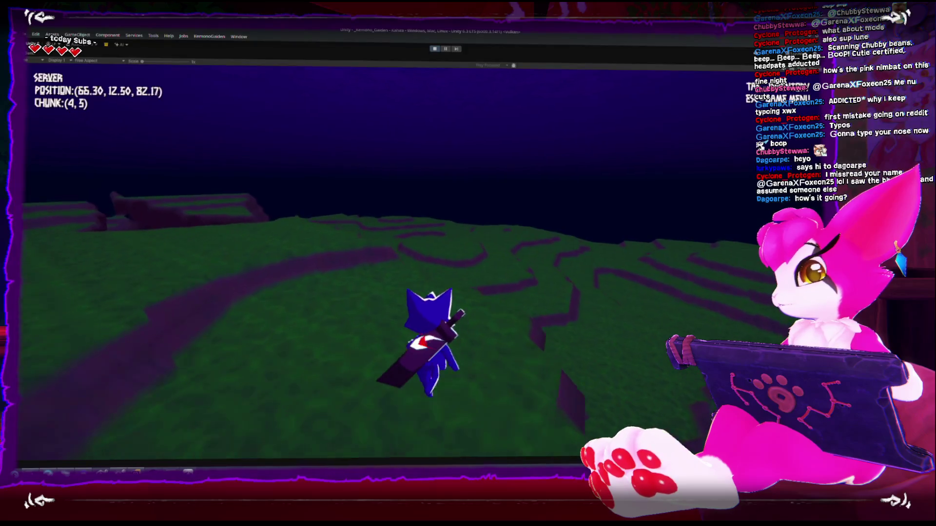
pyautogui.press('w')
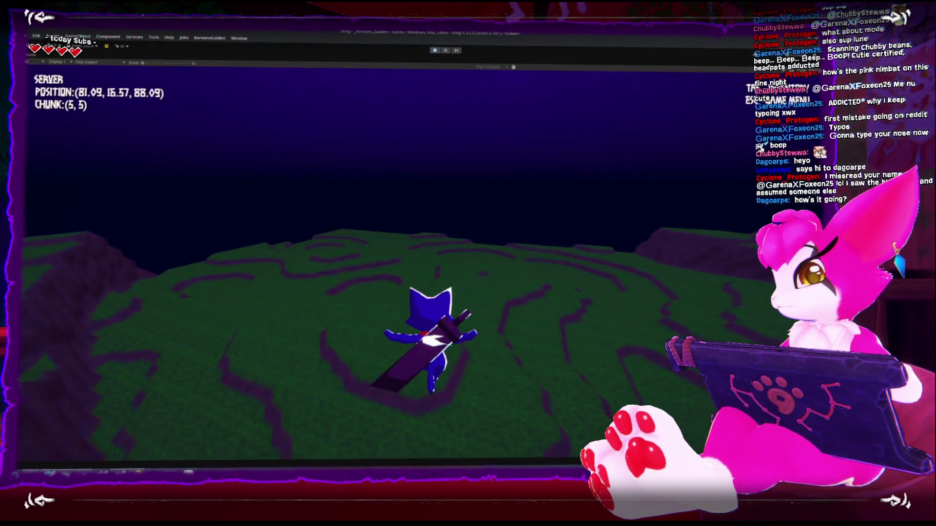
pyautogui.press('w')
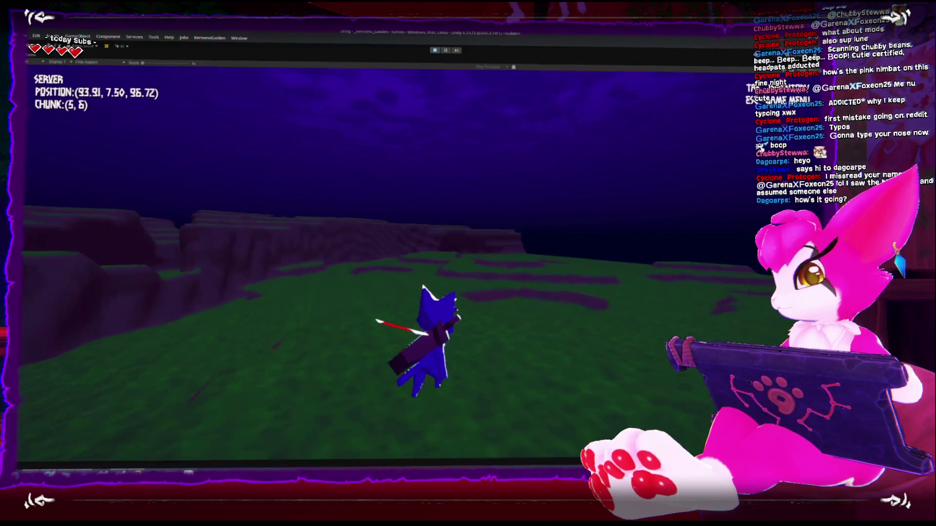
pyautogui.press('w')
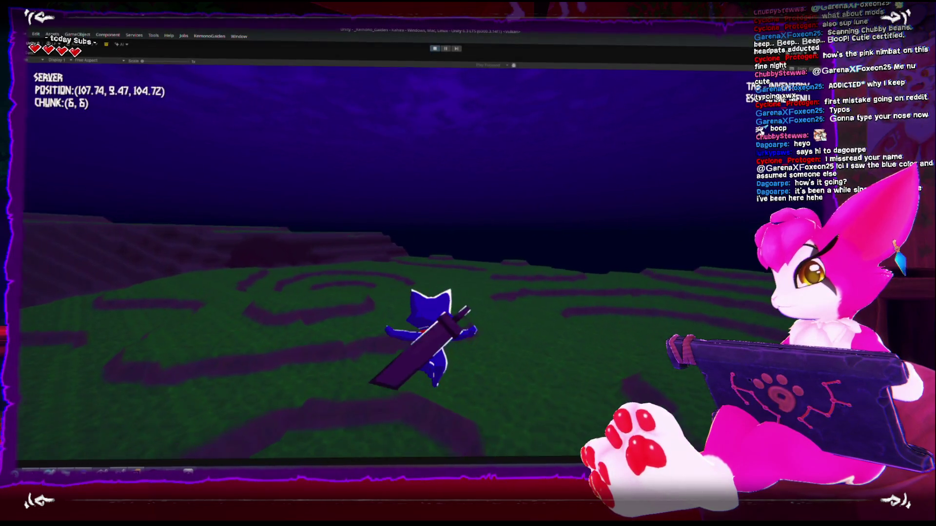
pyautogui.press('w')
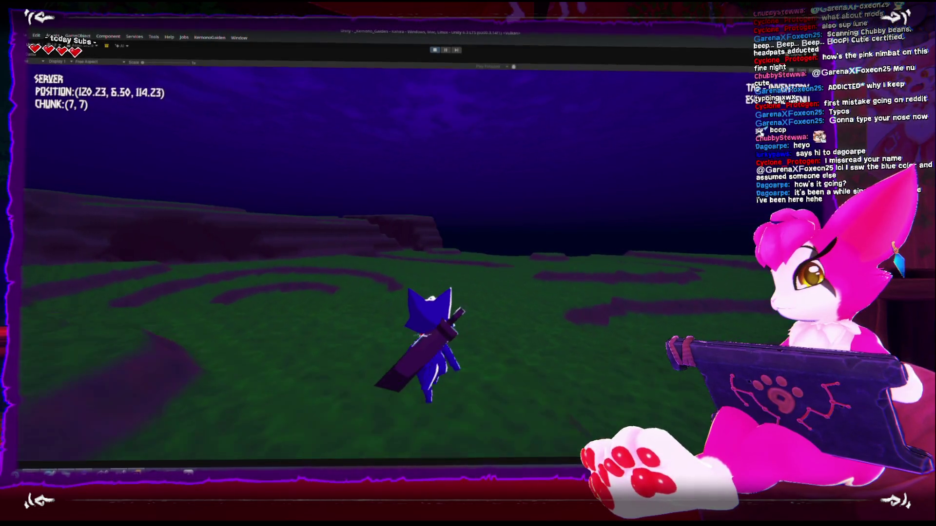
pyautogui.press('w')
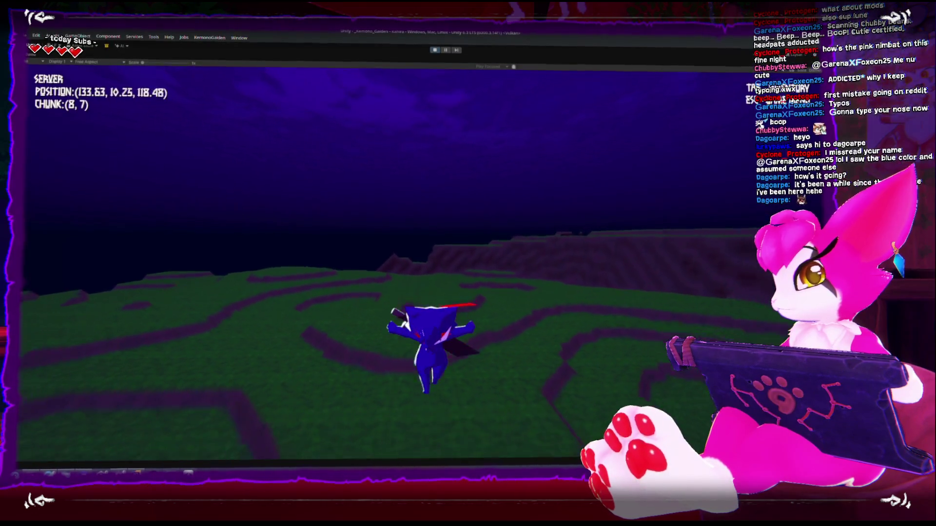
pyautogui.press('w')
pyautogui.press('w')
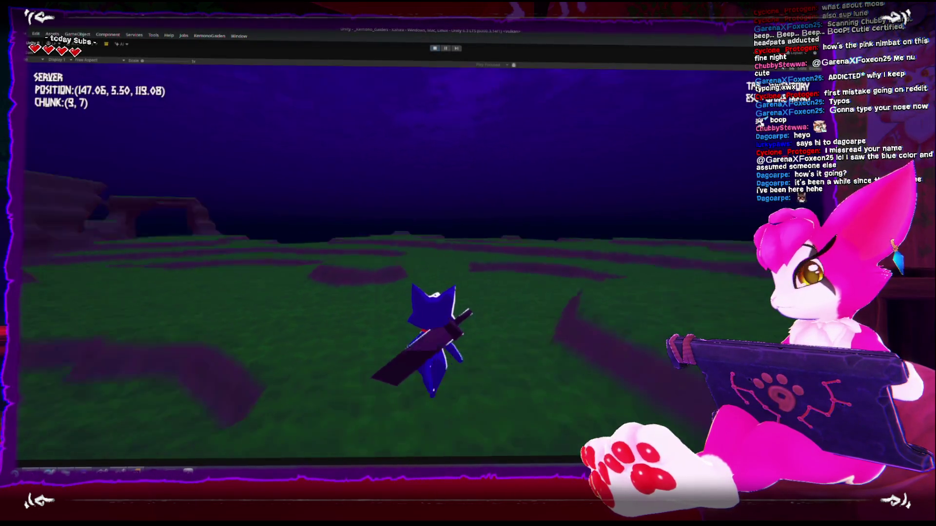
pyautogui.press('w')
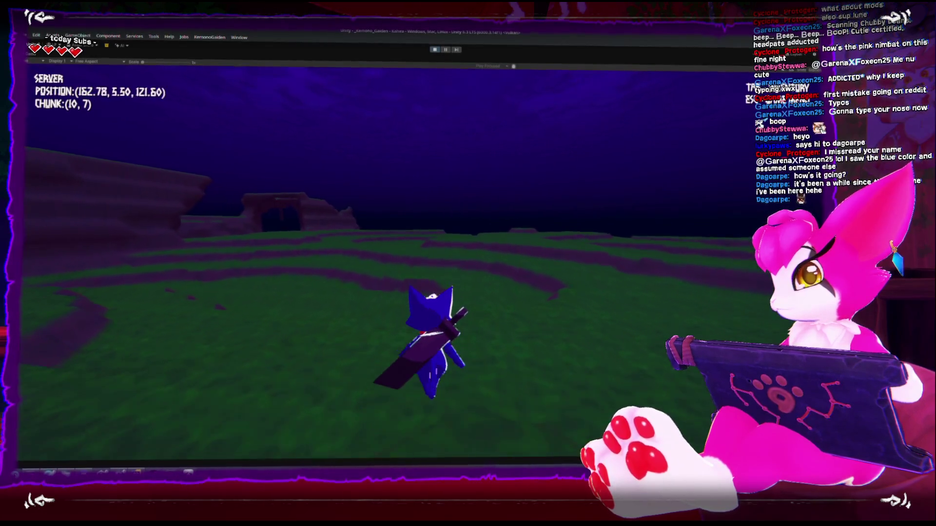
pyautogui.press('w')
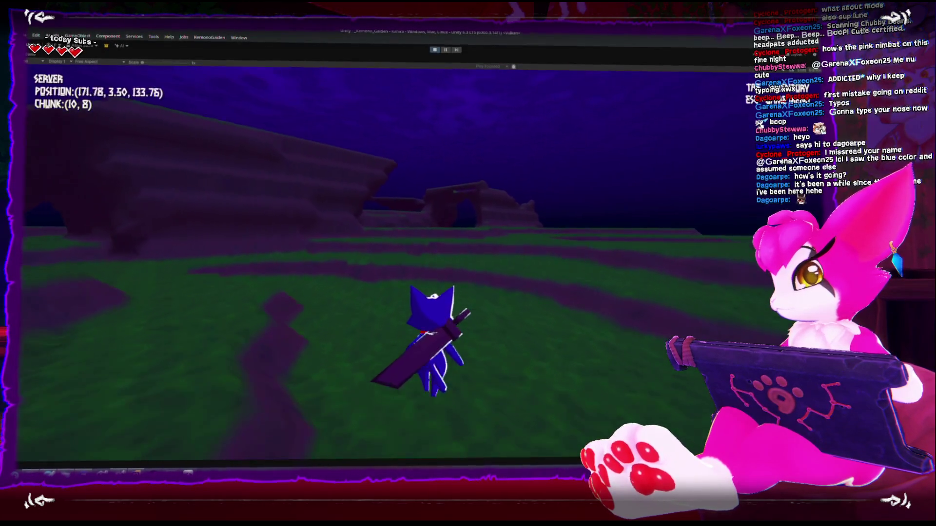
pyautogui.press('w')
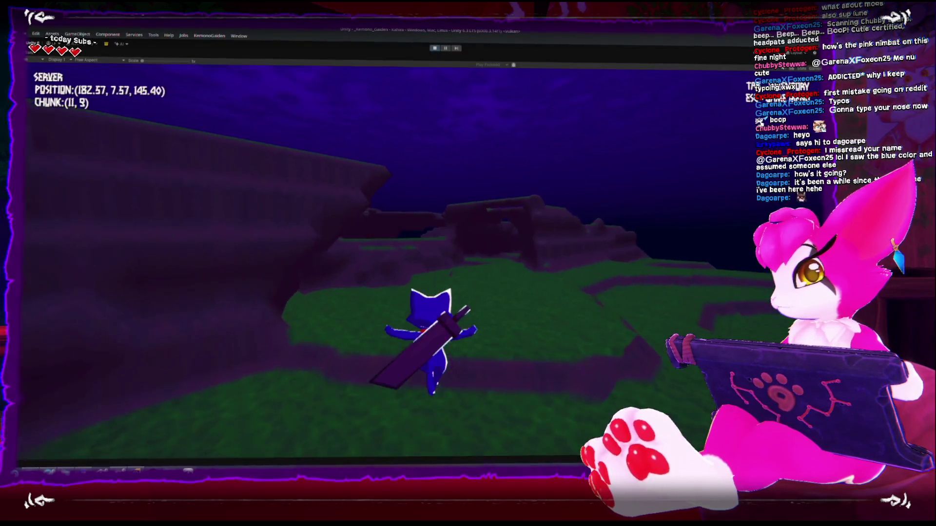
pyautogui.press('w')
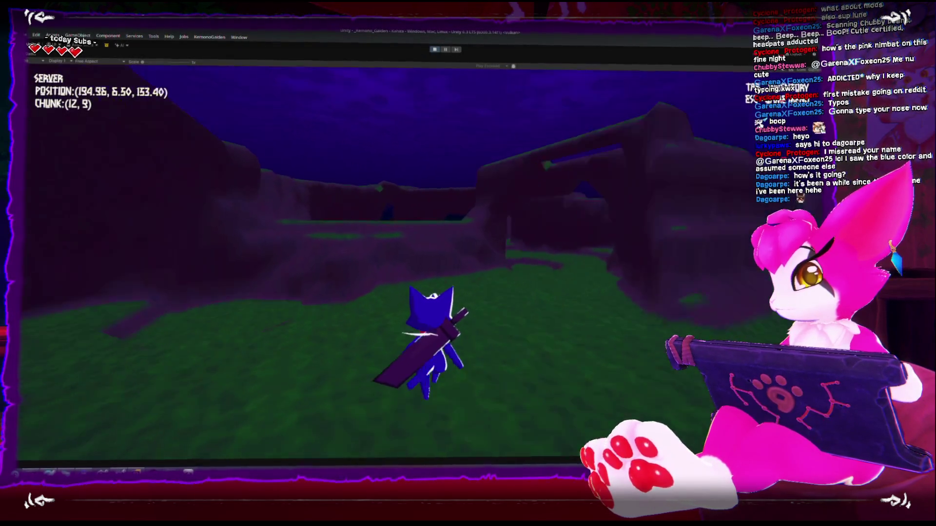
pyautogui.press('w')
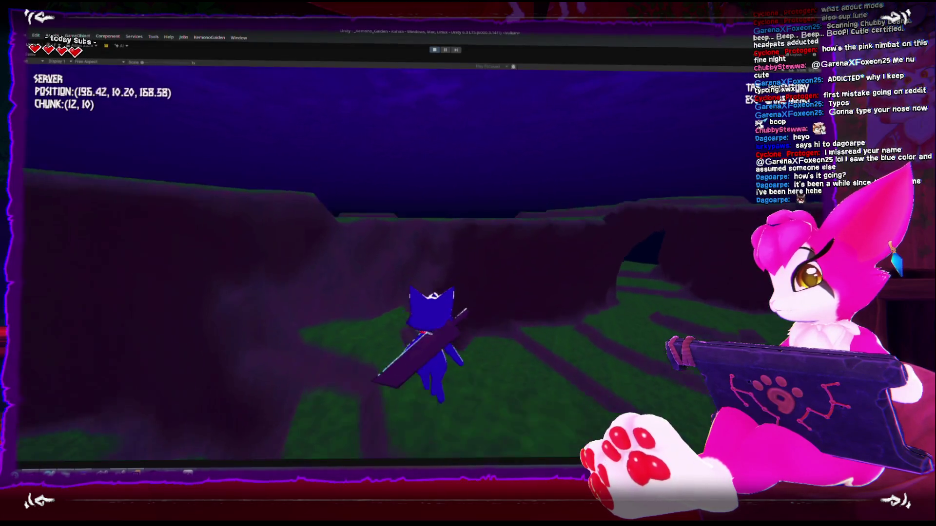
pyautogui.press('w')
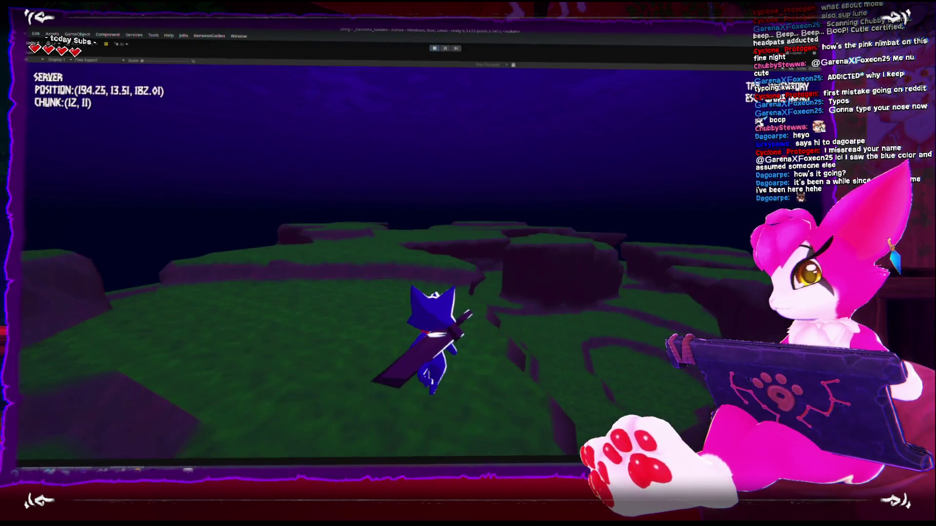
pyautogui.press('w')
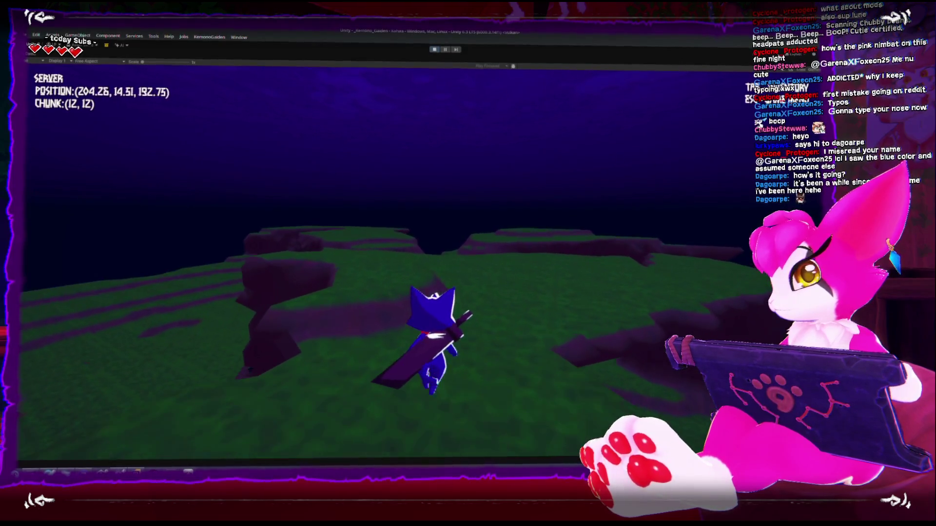
pyautogui.press('Escape')
pyautogui.hotkey('shift', 'space')
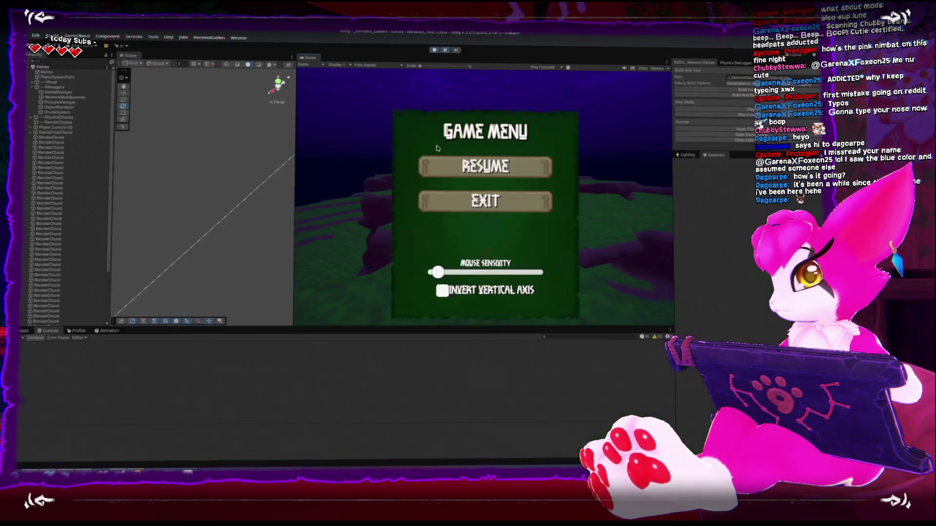
# Step: Show the Profiler, resume the game, run across the textured terrain, and pause again
pyautogui.click(79, 330)
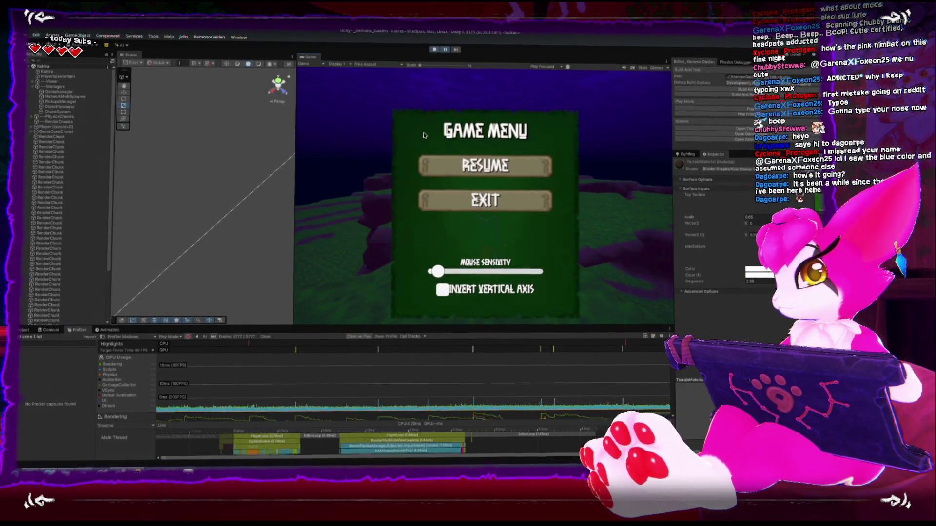
pyautogui.click(360, 140)
pyautogui.press('Escape')
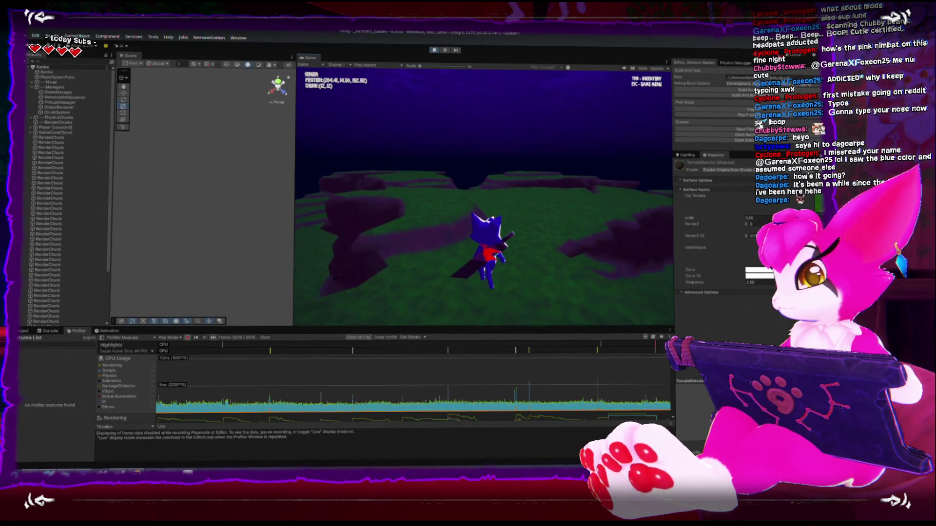
pyautogui.press('w')
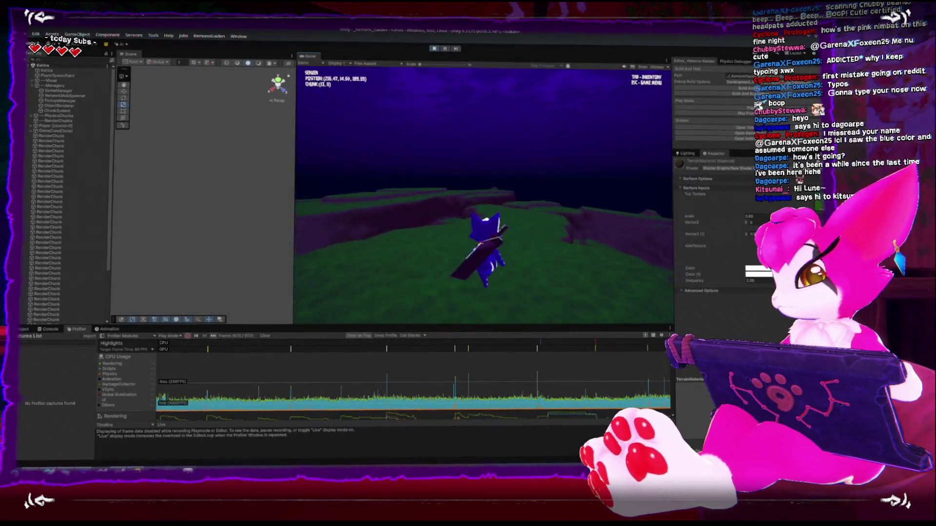
pyautogui.press('s')
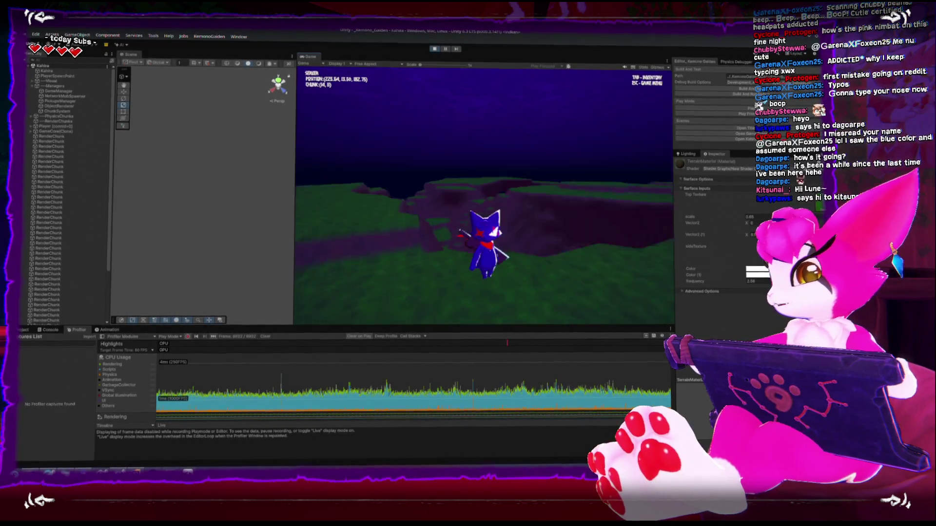
pyautogui.press('Escape')
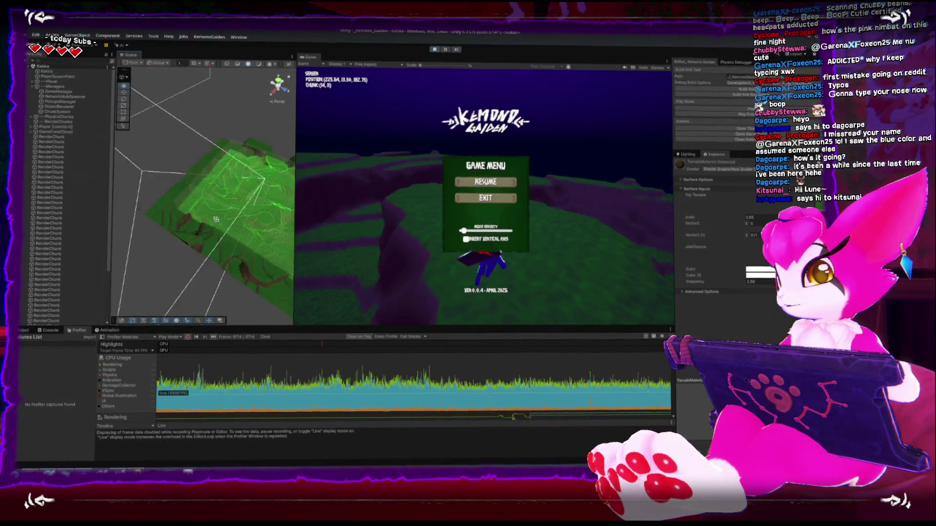
# Step: Orbit the Scene view down onto a green chunk, resume, run forward, and pause again
pyautogui.moveTo(204, 177)
pyautogui.mouseDown()
pyautogui.moveTo(196, 212)
pyautogui.moveTo(192, 195)
pyautogui.mouseUp()
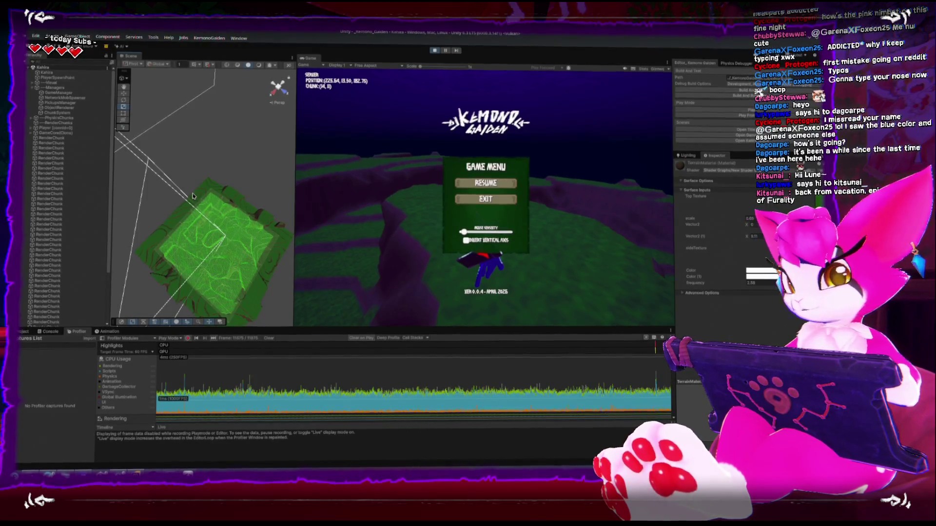
pyautogui.click(338, 157)
pyautogui.press('Escape')
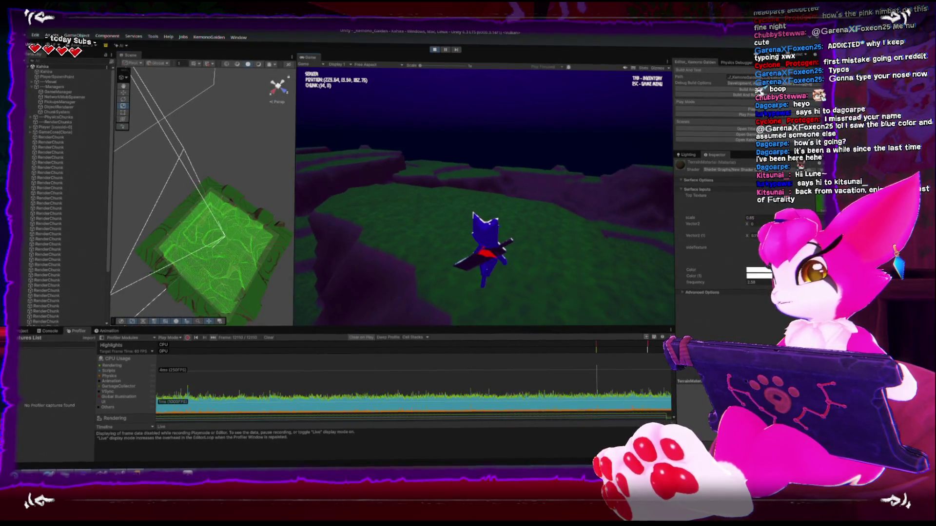
pyautogui.press('w')
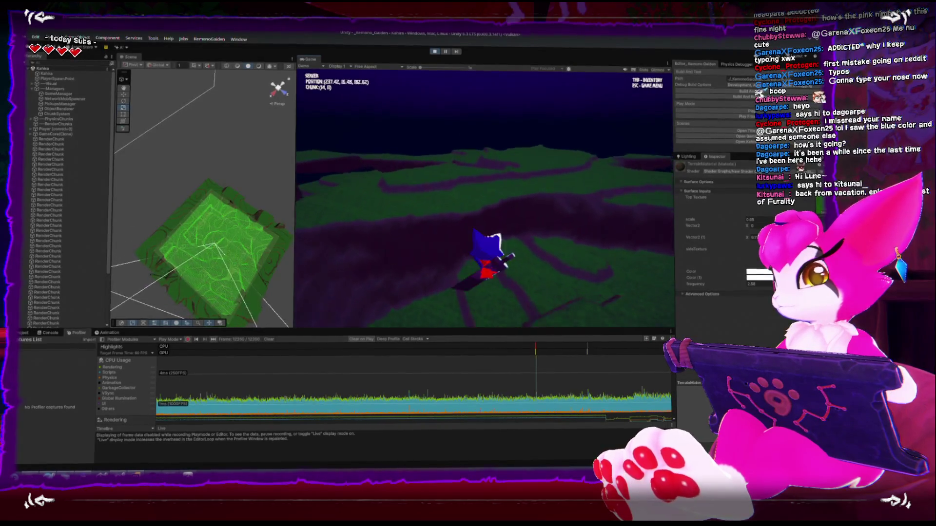
pyautogui.press('w')
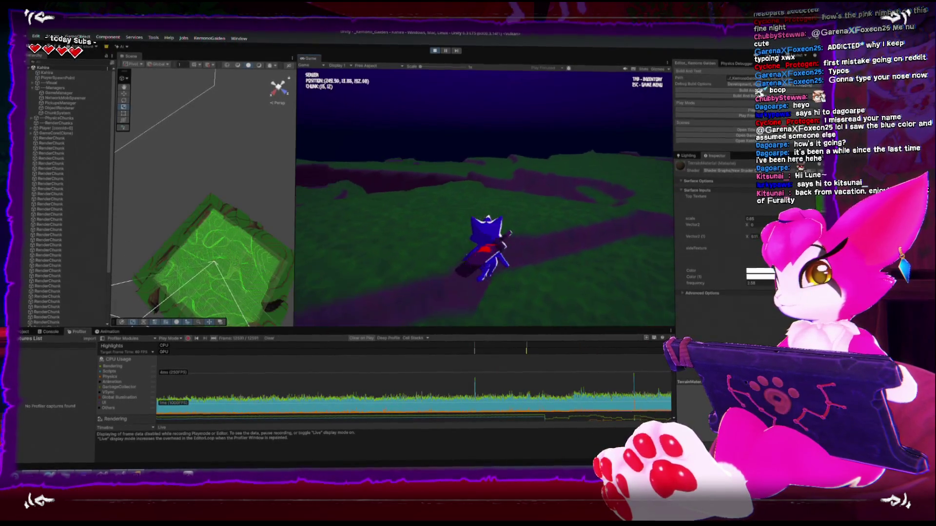
pyautogui.press('w')
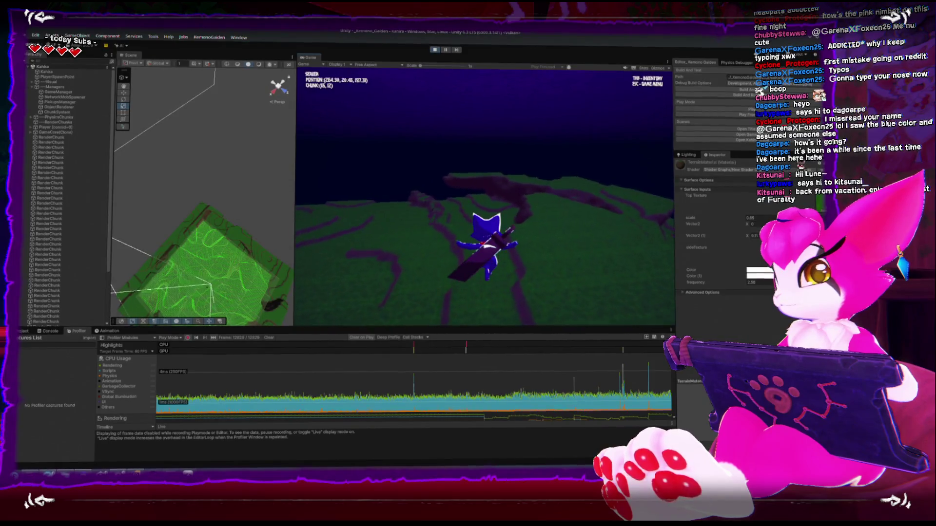
pyautogui.press('w')
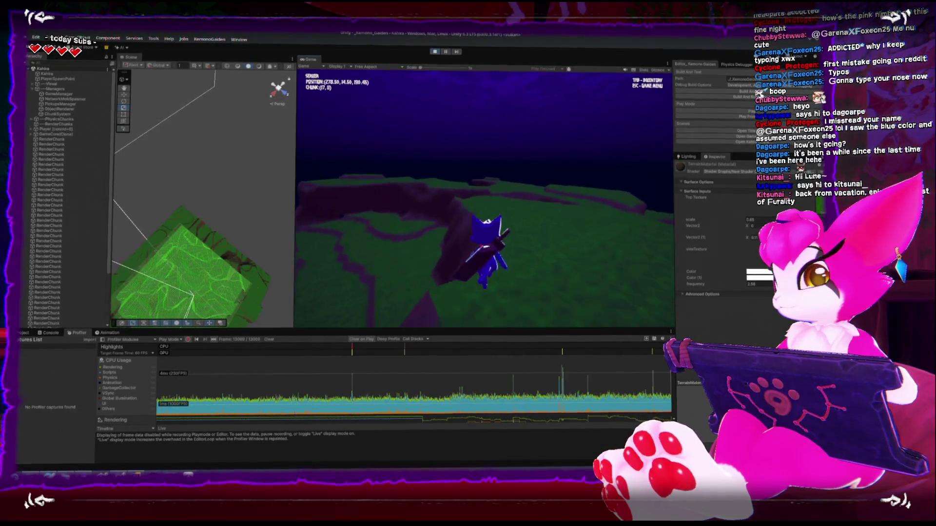
pyautogui.press('w')
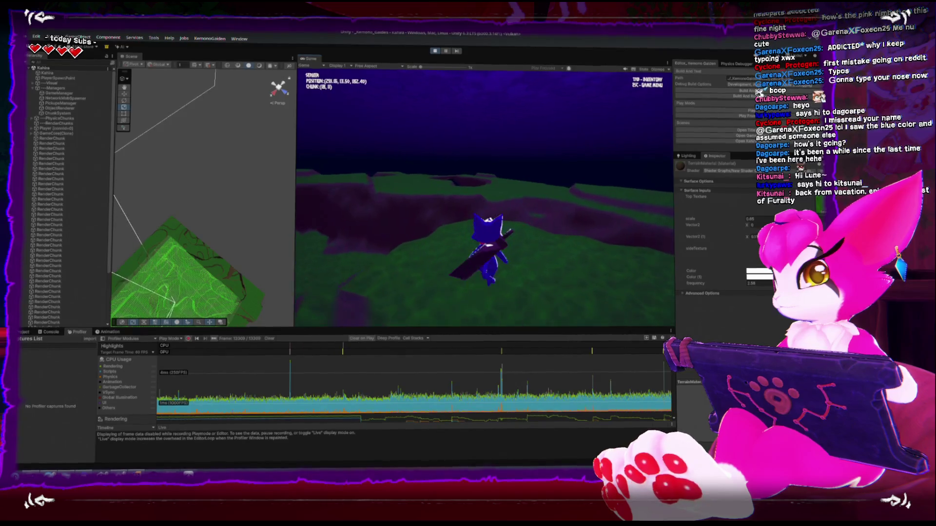
pyautogui.press('w')
pyautogui.press('Escape')
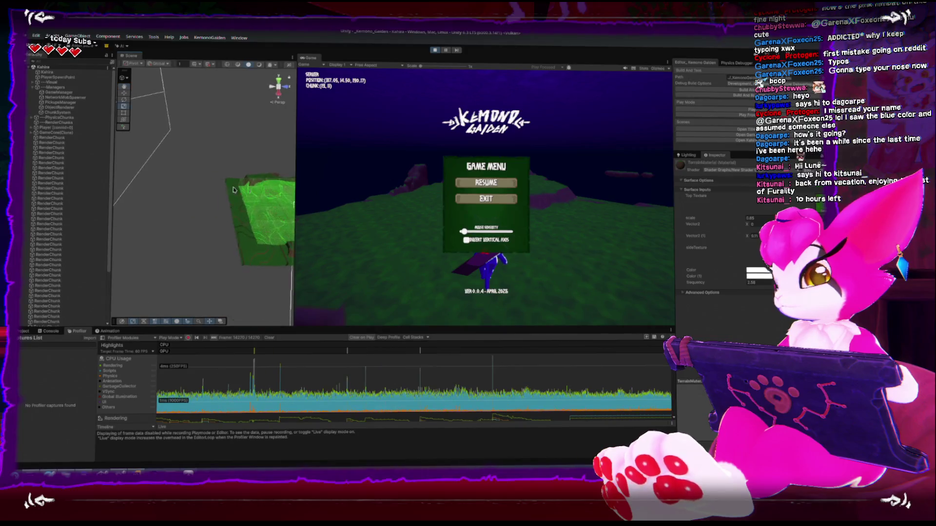
pyautogui.moveTo(205, 182)
pyautogui.mouseDown()
pyautogui.moveTo(261, 183)
pyautogui.moveTo(217, 214)
pyautogui.moveTo(219, 166)
pyautogui.mouseUp()
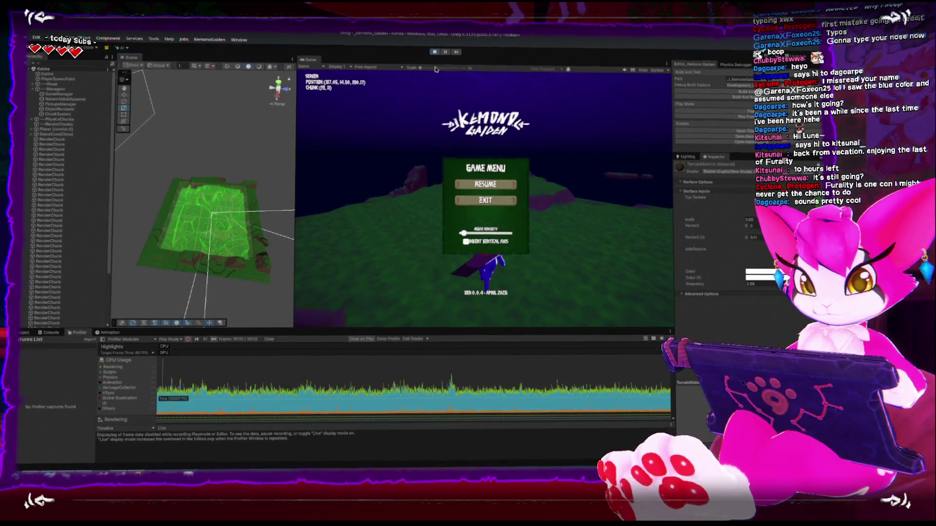
# Step: Resume, run the character into the next chunk, pause, and stop play mode
pyautogui.press('Escape')
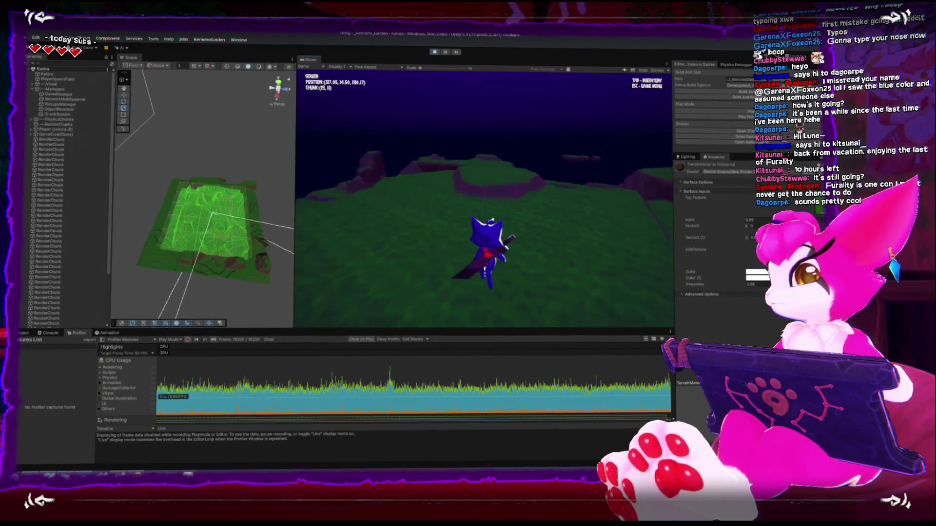
pyautogui.press('w')
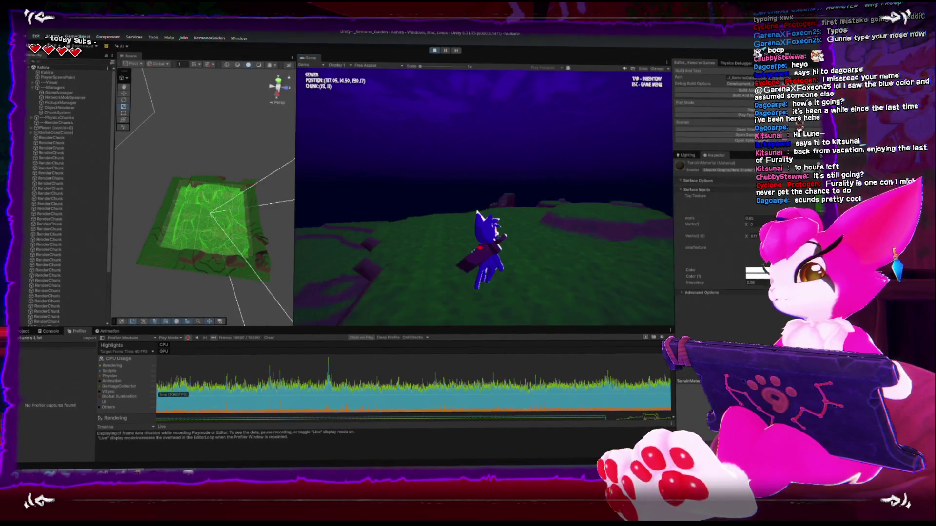
pyautogui.press('w')
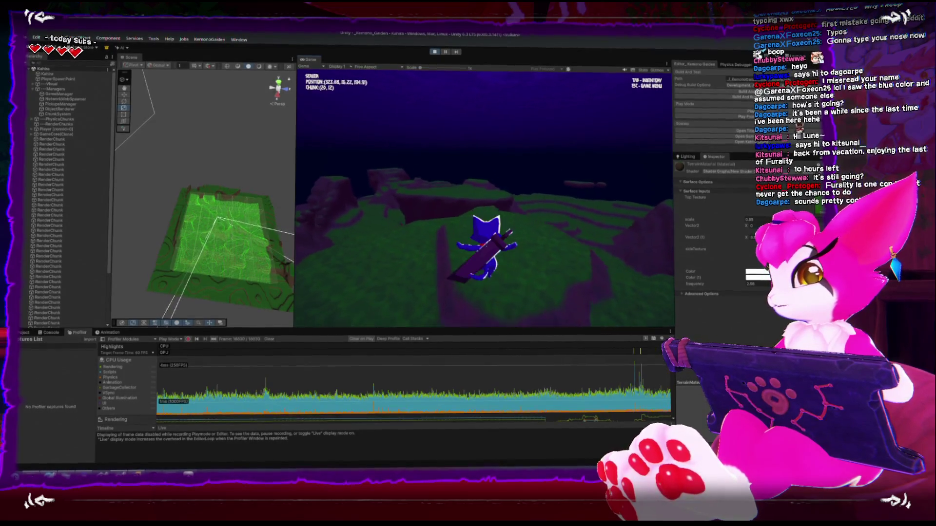
pyautogui.press('w')
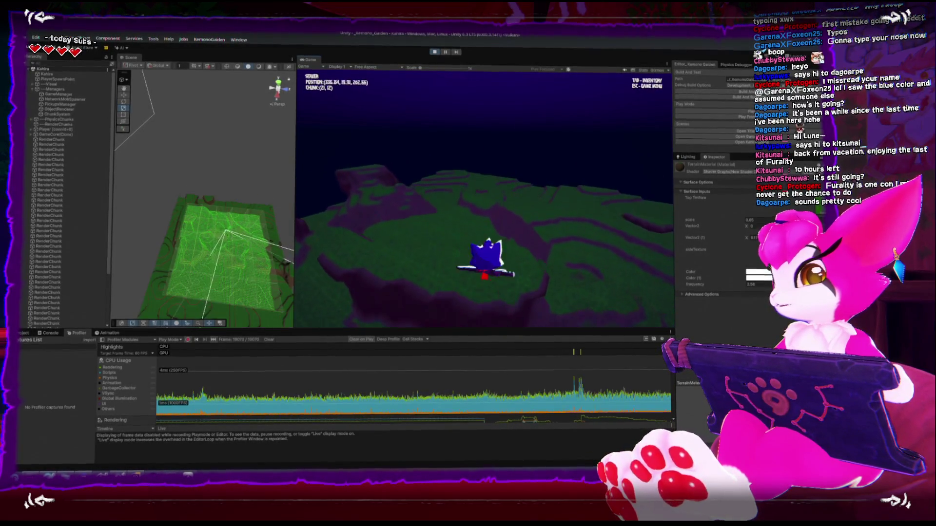
pyautogui.press('Escape')
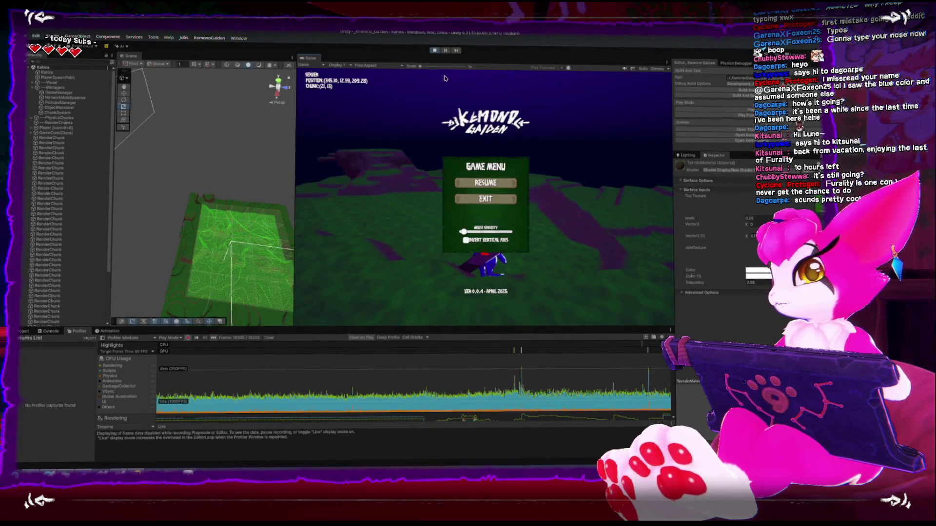
pyautogui.click(433, 51)
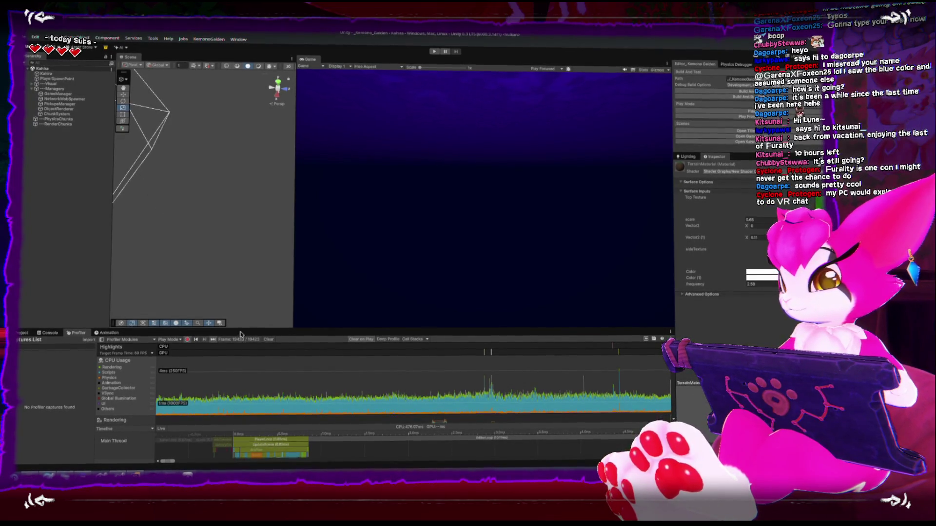
pyautogui.hotkey('alt', 'Tab')
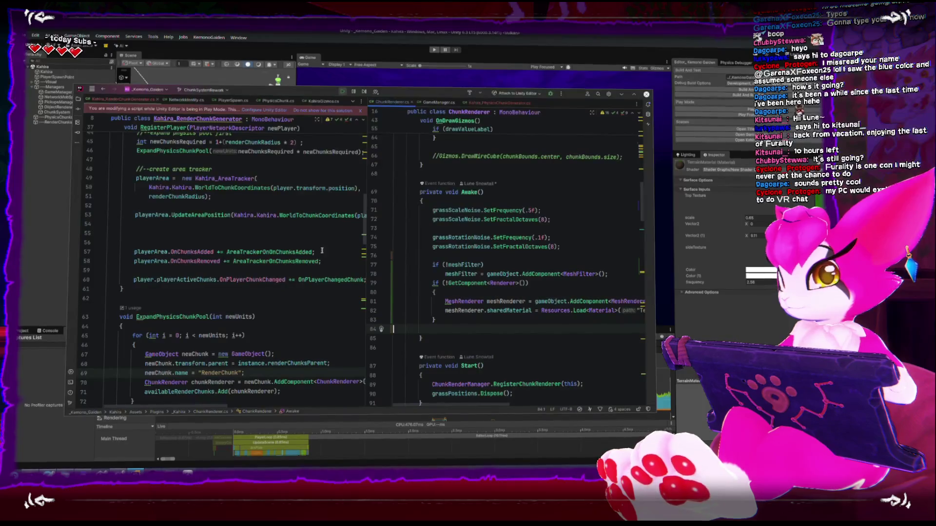
# Step: Review ChunkRenderer's Awake Resources.Load line maximized, then minimize Rider and deselect TerrainMaterial in Unity
pyautogui.doubleClick(308, 96)
pyautogui.scroll(10, 259, 354)
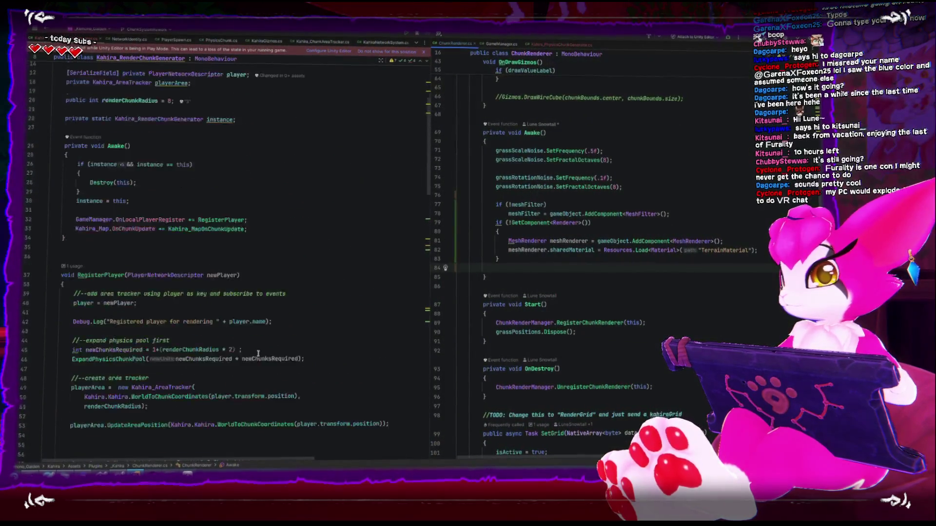
pyautogui.scroll(4, 258, 354)
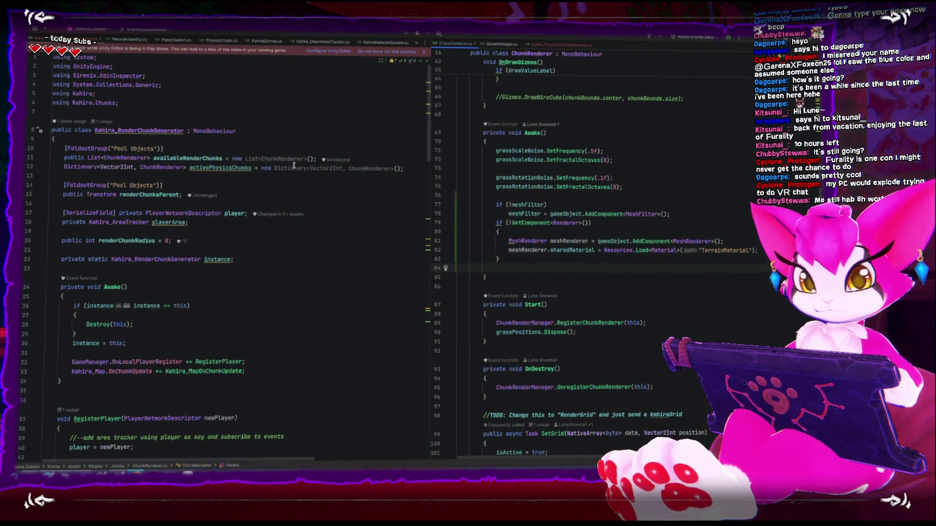
pyautogui.moveTo(292, 161)
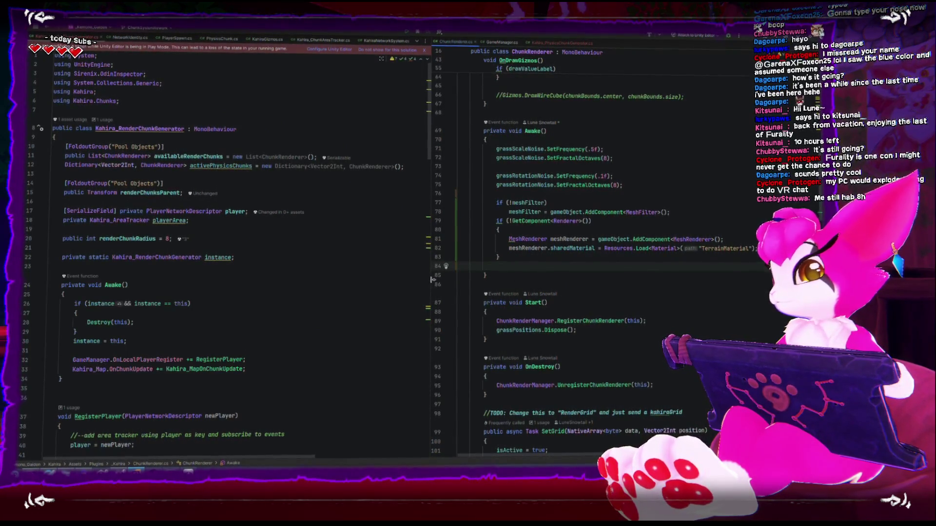
pyautogui.moveTo(430, 283); pyautogui.dragTo(412, 283)
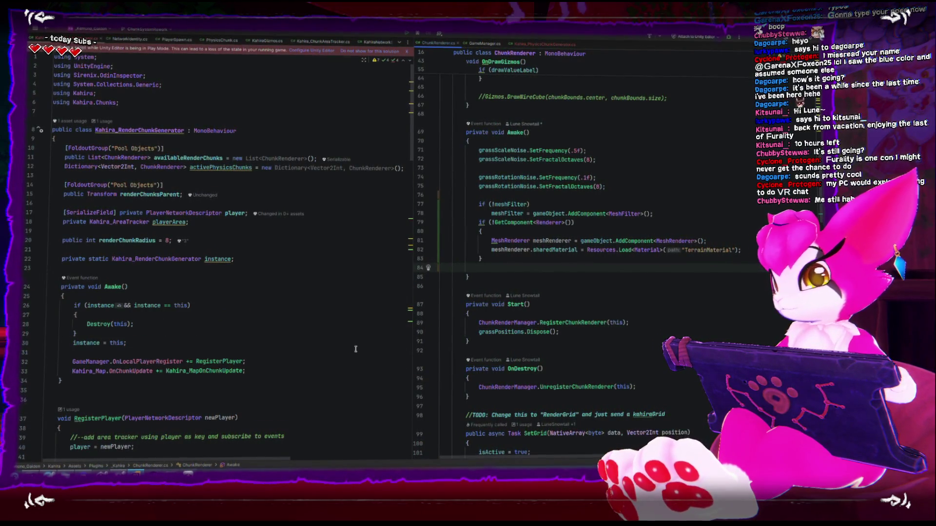
pyautogui.scroll(-10, 356, 349)
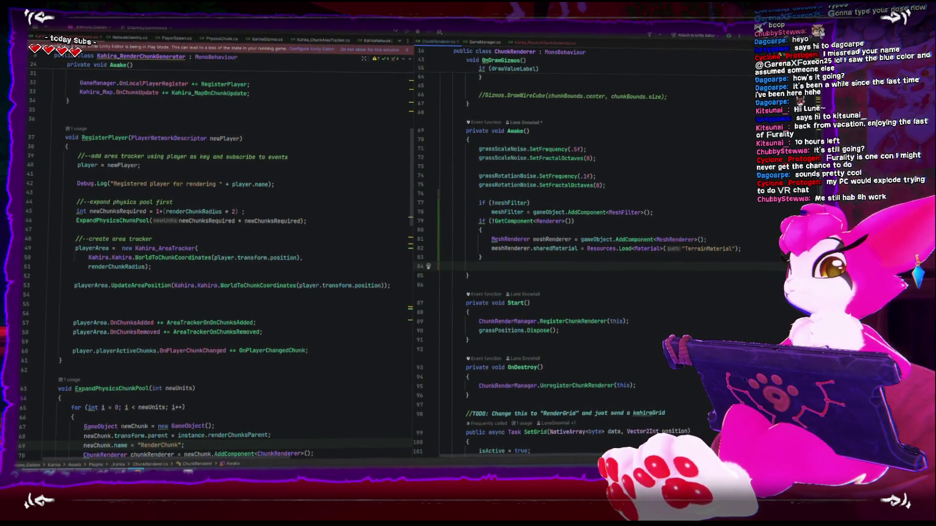
pyautogui.moveTo(490, 34); pyautogui.dragTo(528, 239)
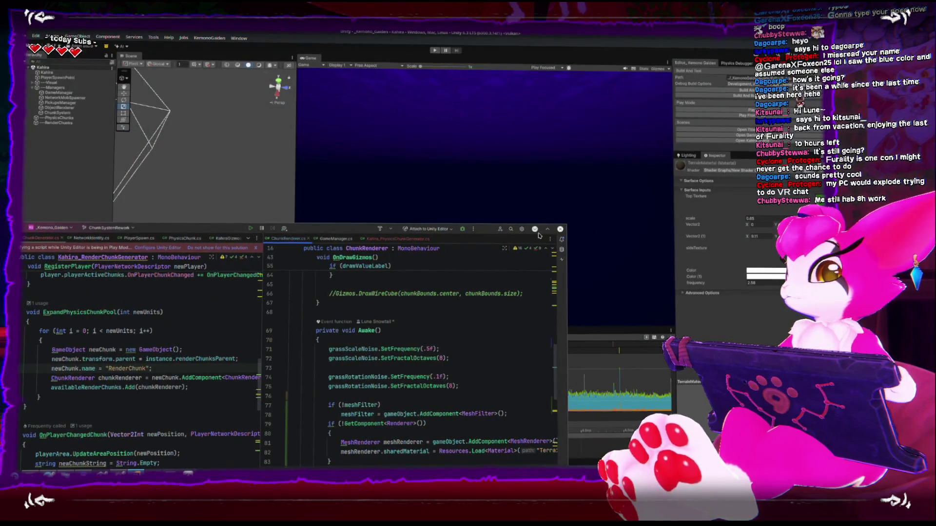
pyautogui.click(534, 229)
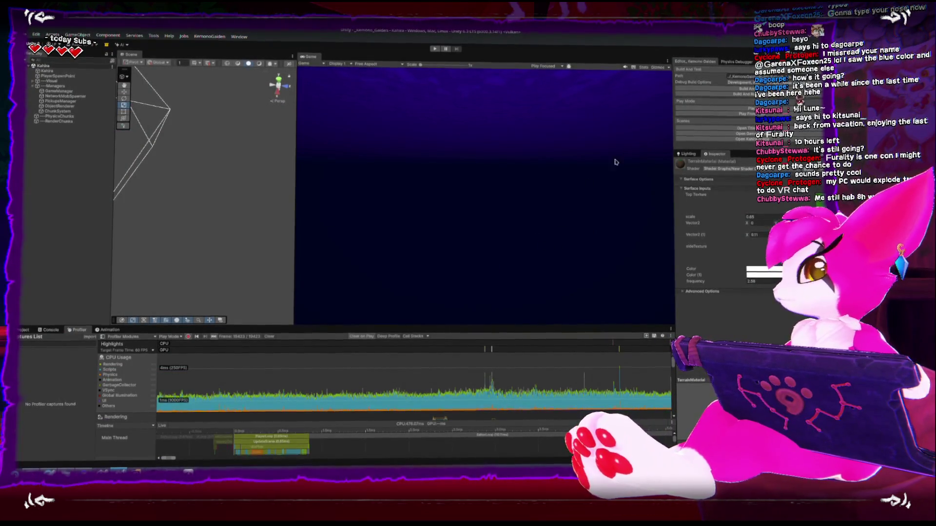
pyautogui.click(212, 205)
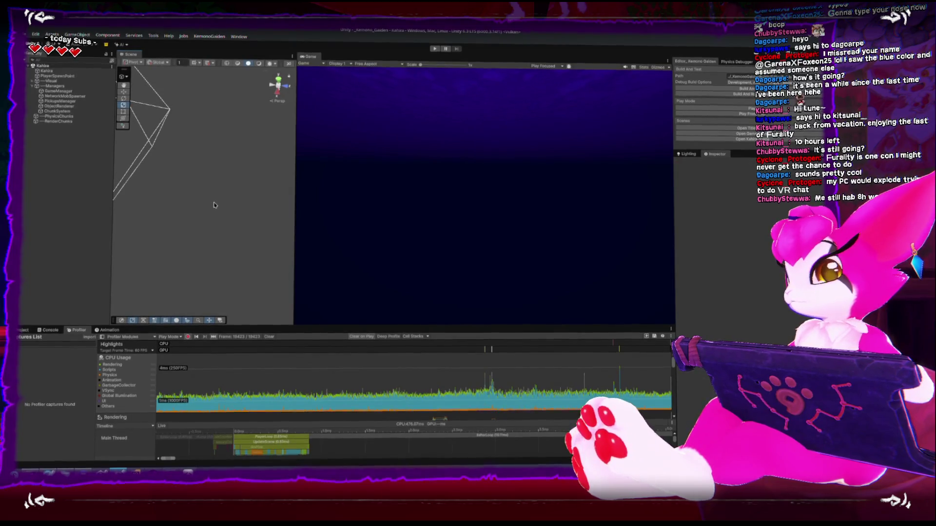
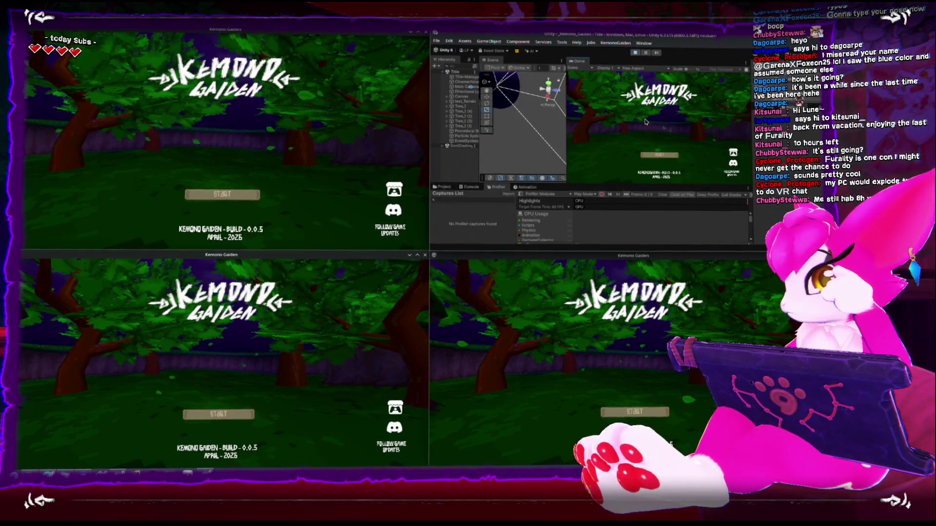
# Step: Host a Kemono Gaiden session from the editor's Game view, widen it, and open the pause menu
pyautogui.click(652, 153)
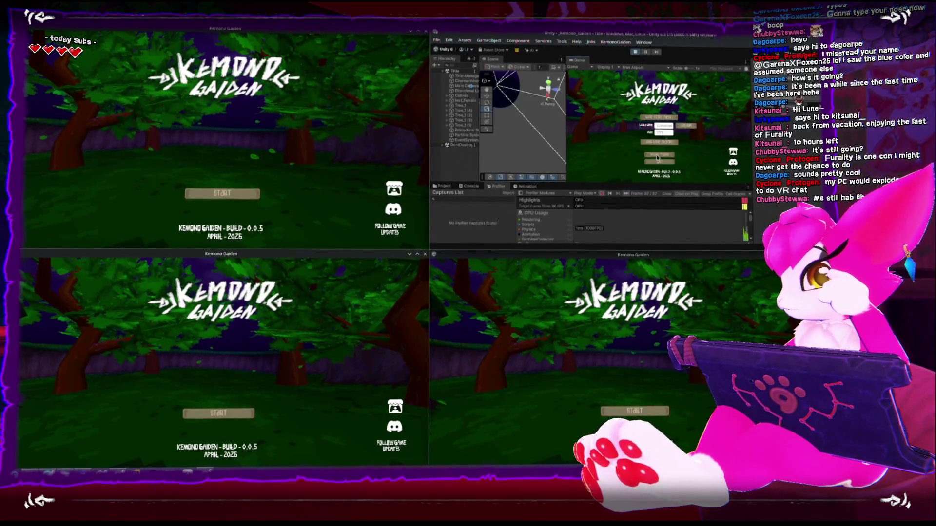
pyautogui.click(687, 127)
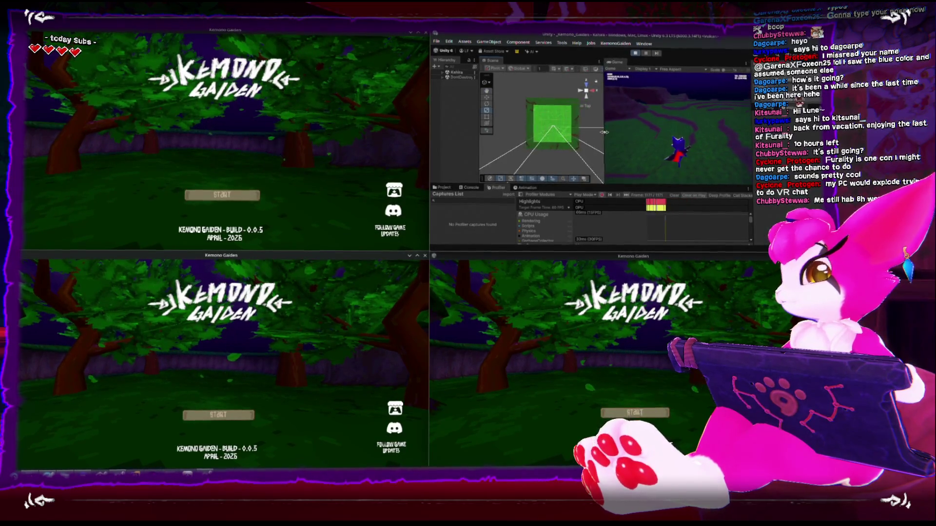
pyautogui.moveTo(606, 131); pyautogui.dragTo(598, 128)
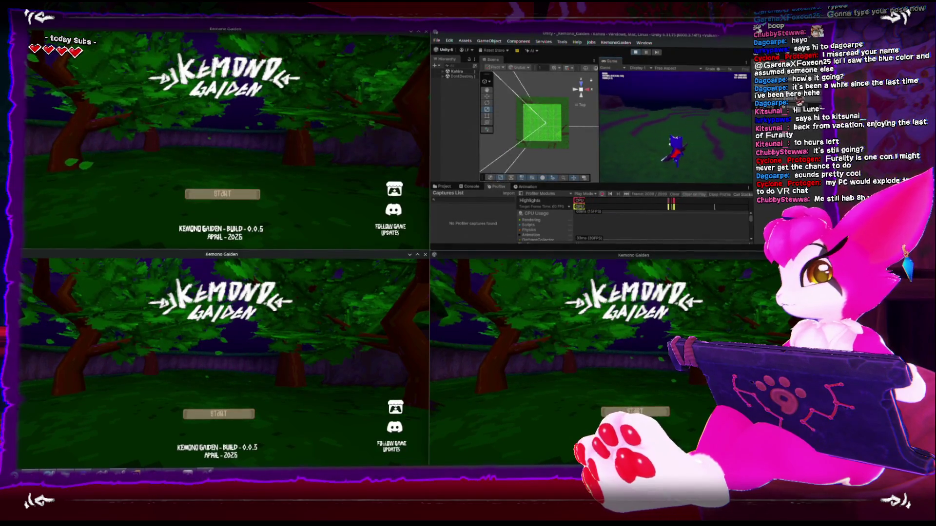
pyautogui.press('Escape')
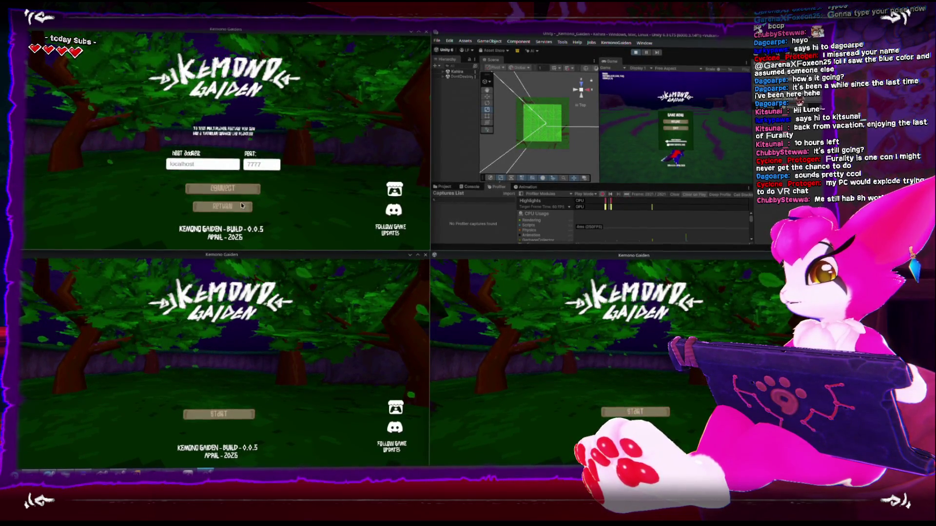
# Step: Connect the top-left client to the host and run its character around the field
pyautogui.click(241, 205)
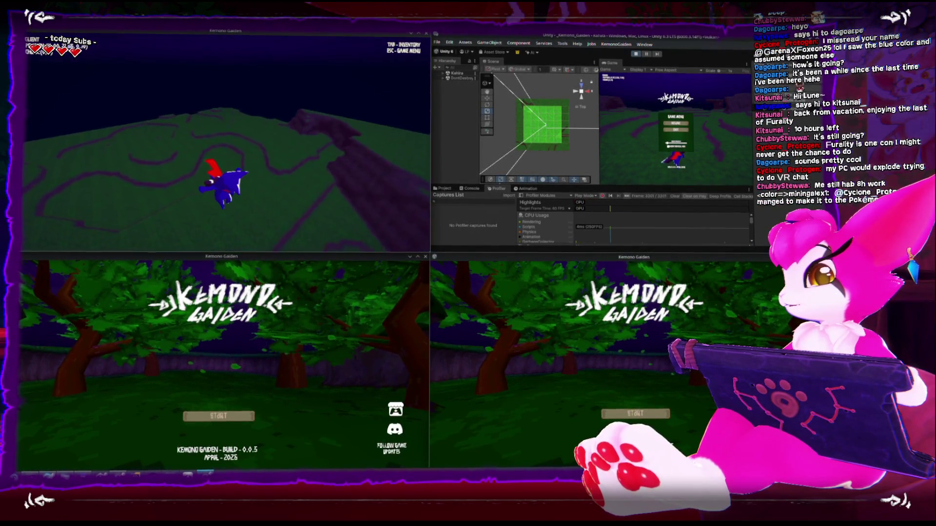
pyautogui.press('w')
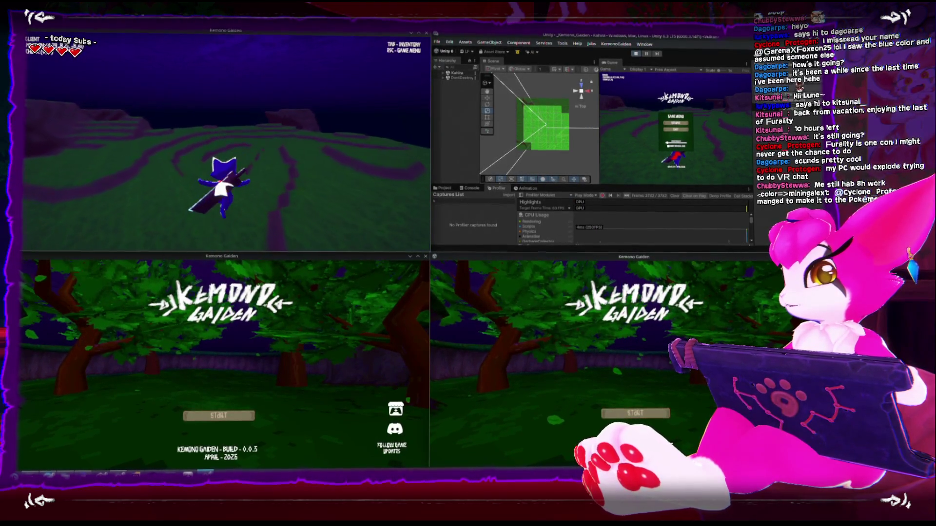
pyautogui.press('d')
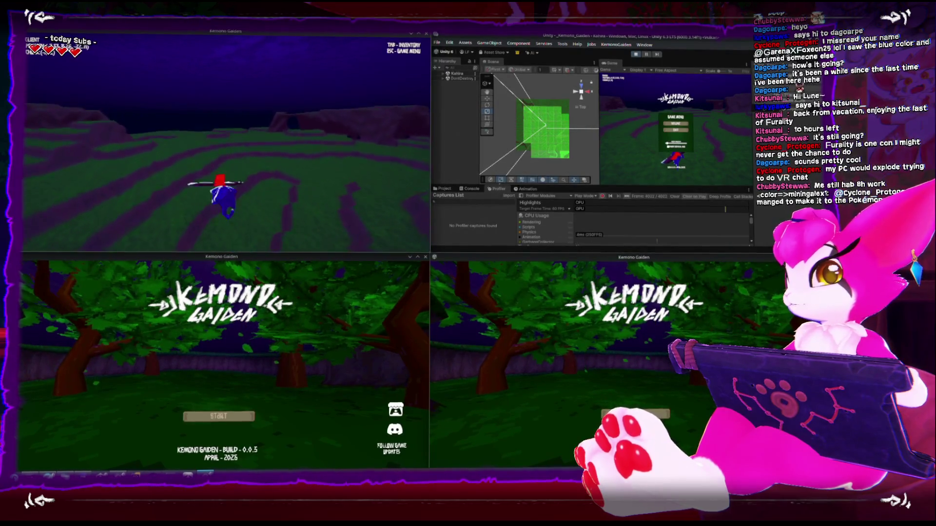
pyautogui.press('w')
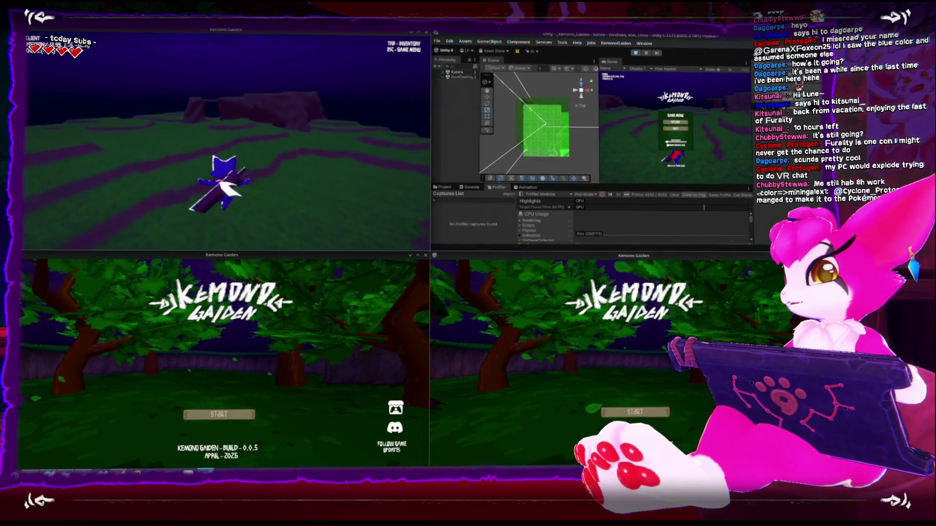
pyautogui.press('w')
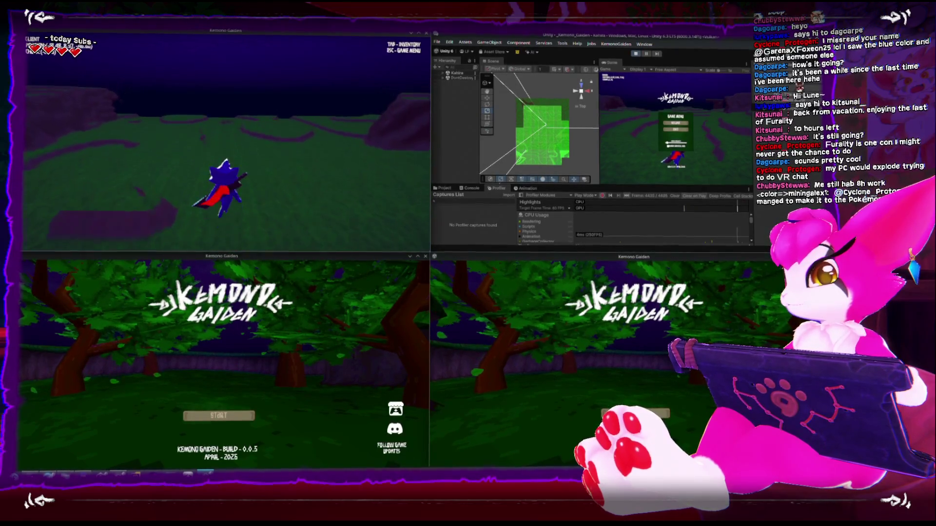
pyautogui.press('w')
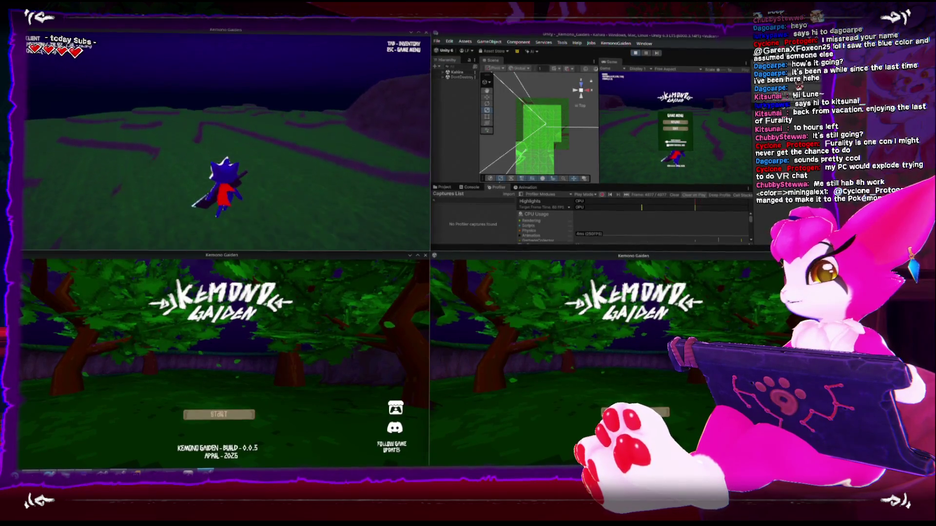
pyautogui.press('s')
pyautogui.press('w')
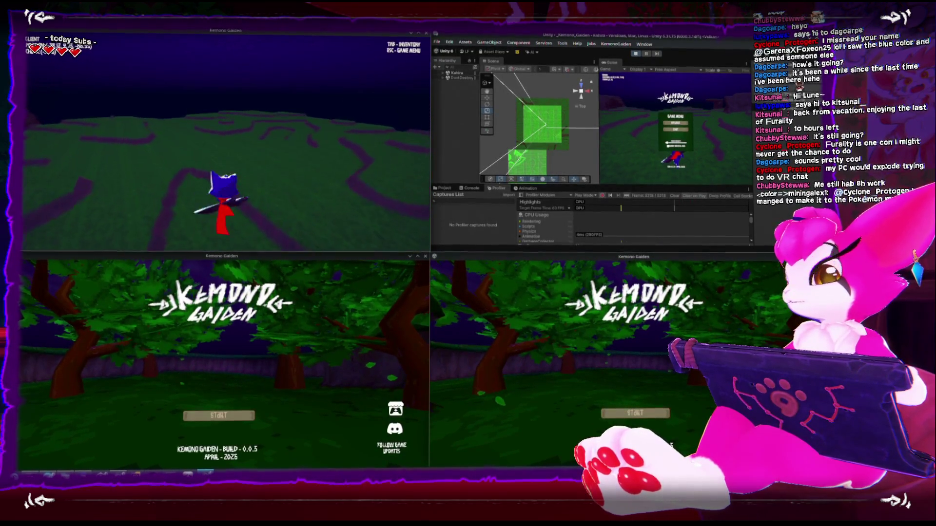
# Step: Toggle the first client's game menu, pan the Scene view, and start the bottom-left client's connection
pyautogui.press('Escape')
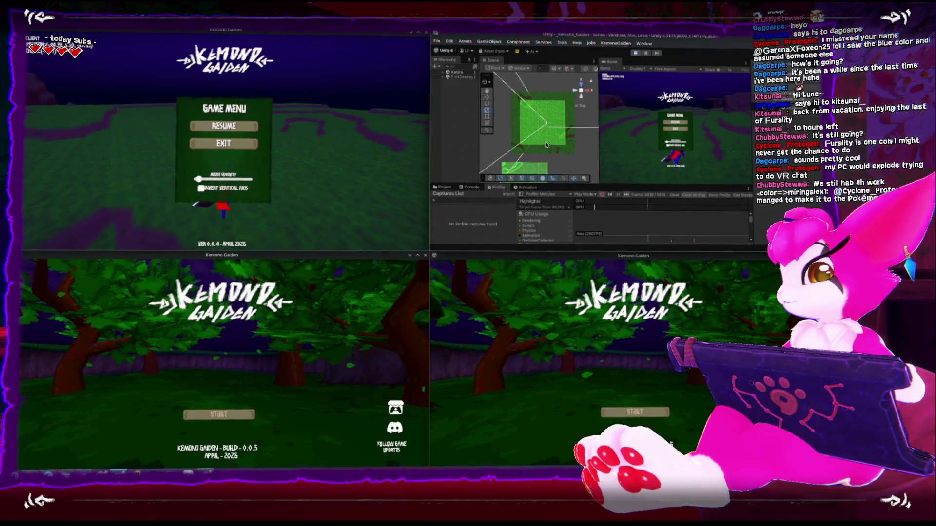
pyautogui.moveTo(556, 95)
pyautogui.mouseDown()
pyautogui.moveTo(550, 126)
pyautogui.moveTo(546, 100)
pyautogui.mouseUp()
pyautogui.click(332, 287)
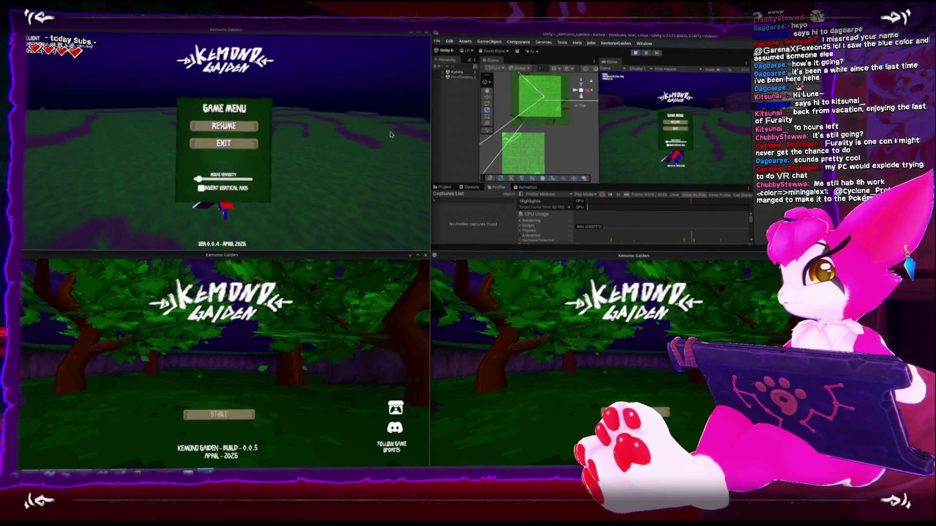
pyautogui.press('Escape')
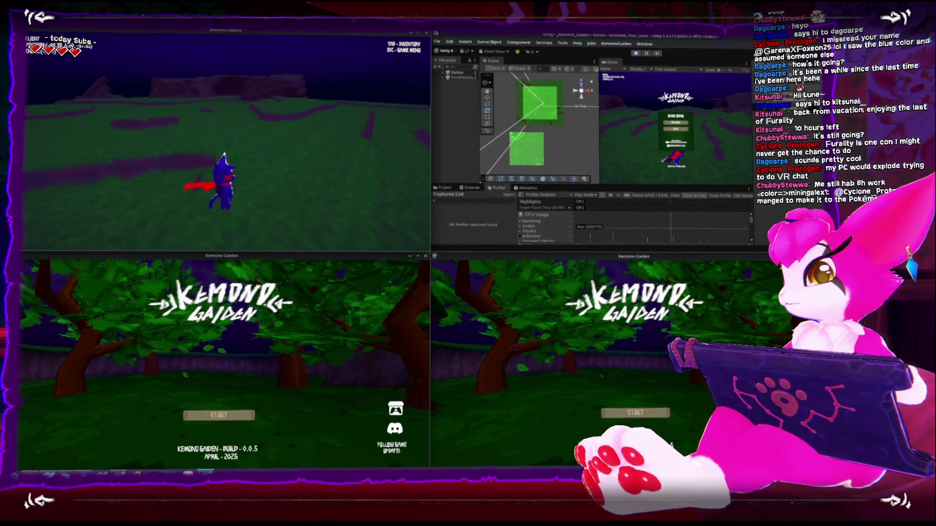
pyautogui.press('Escape')
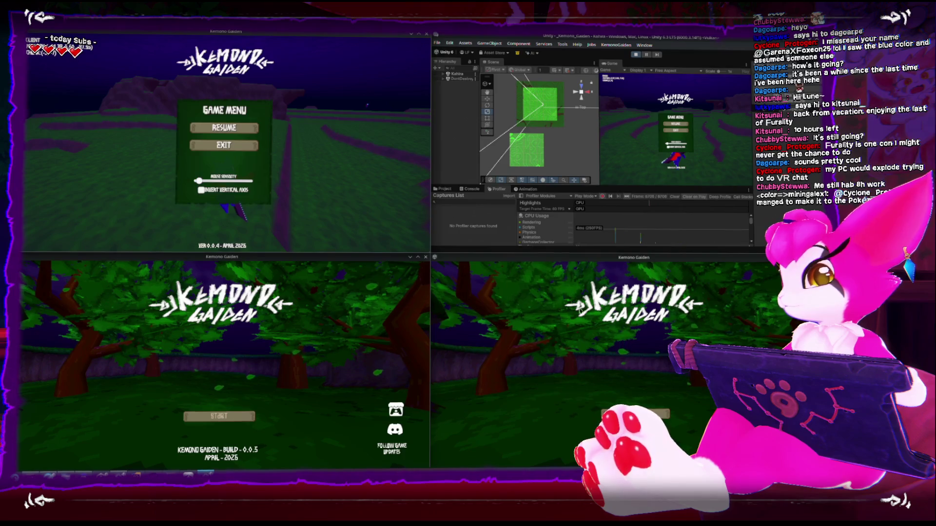
pyautogui.press('Escape')
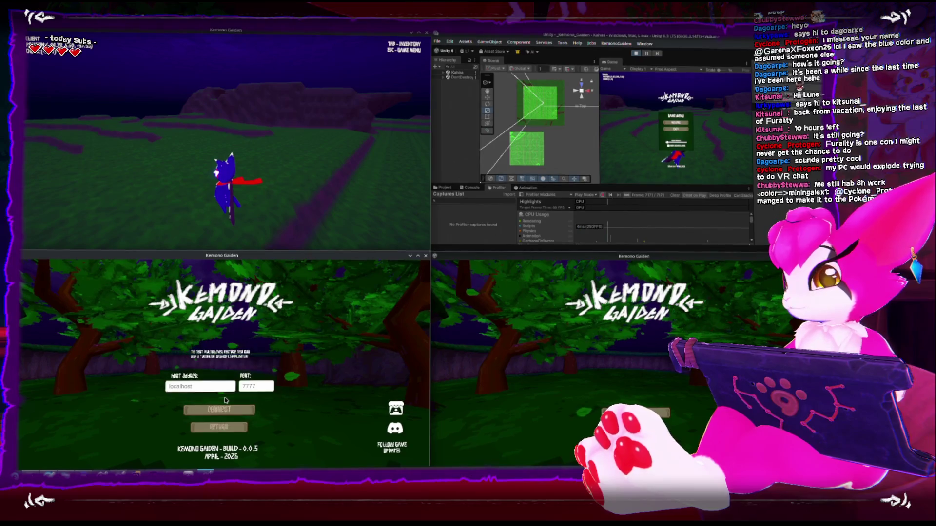
pyautogui.click(242, 412)
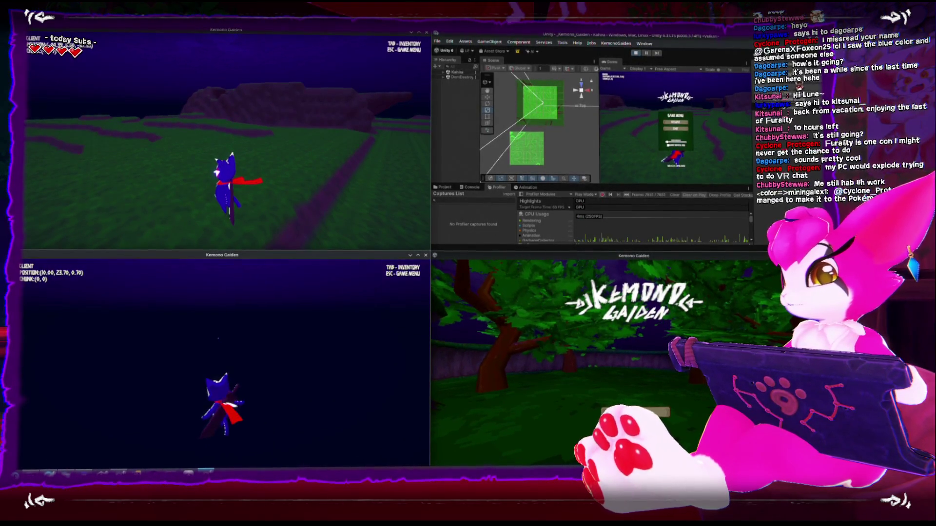
# Step: Walk the second character downhill into a neighbouring chunk and back to (0, 0), then open the game menus
pyautogui.press('w')
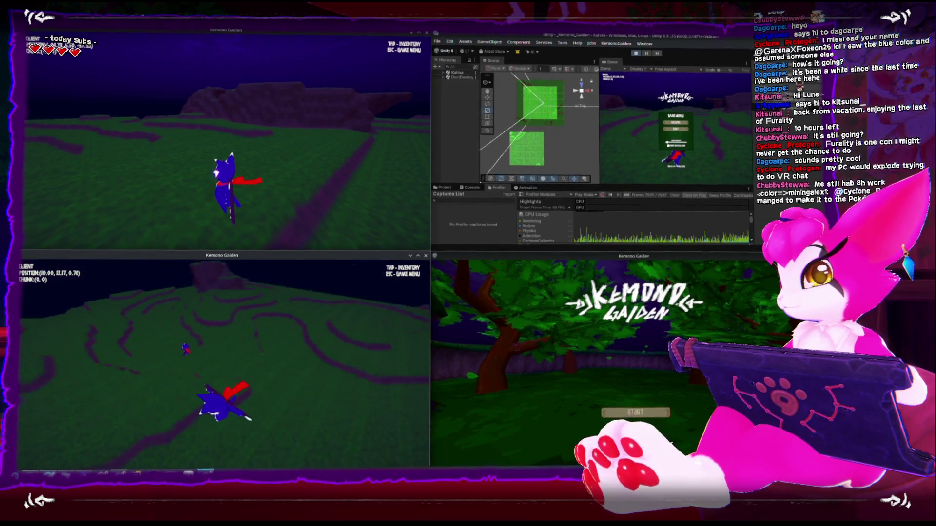
pyautogui.press('w')
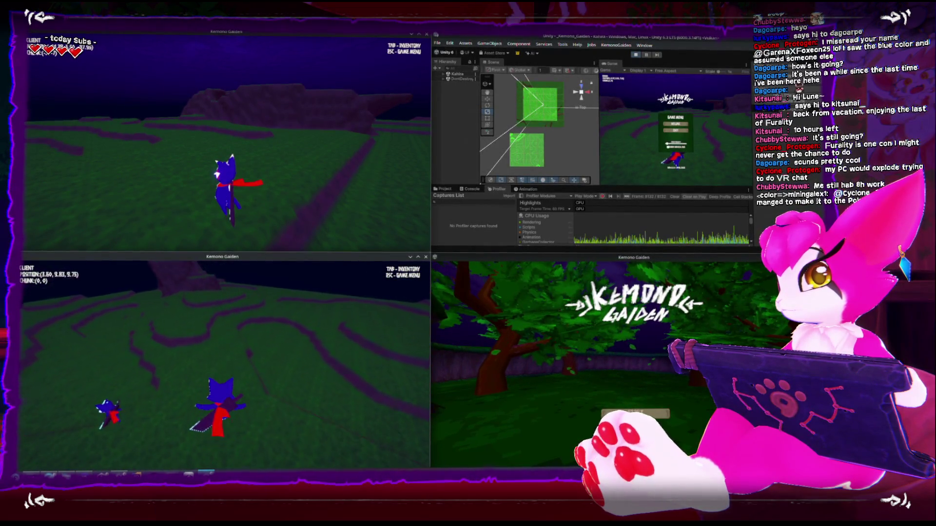
pyautogui.press('w')
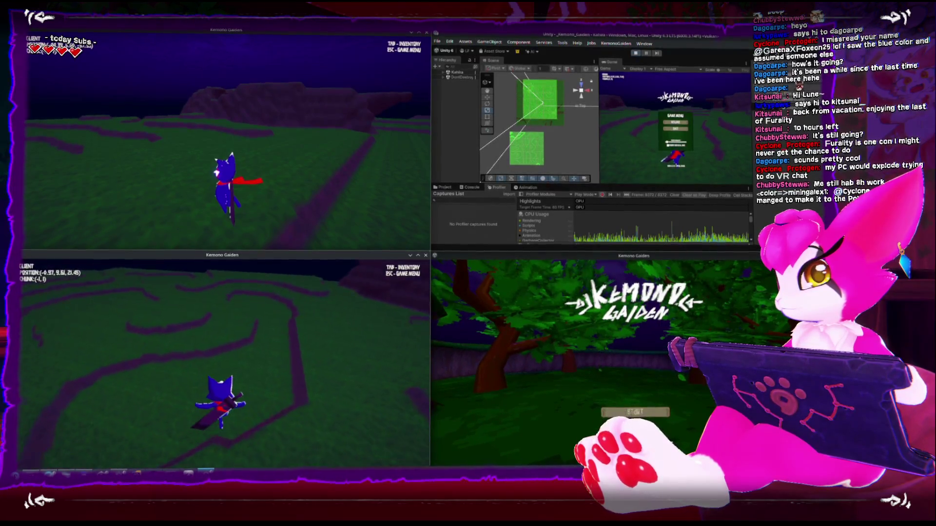
pyautogui.press('w')
pyautogui.press('Escape')
pyautogui.press('Escape')
pyautogui.press('Escape')
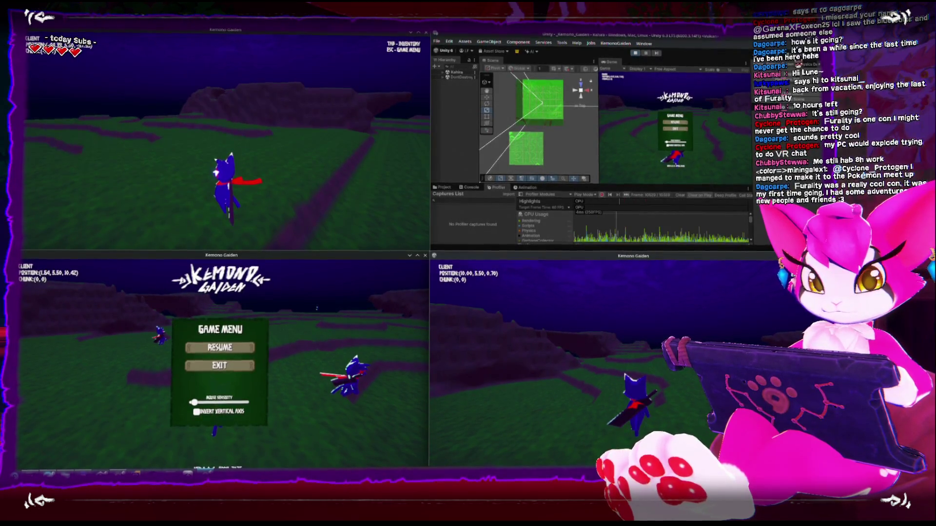
pyautogui.press('Escape')
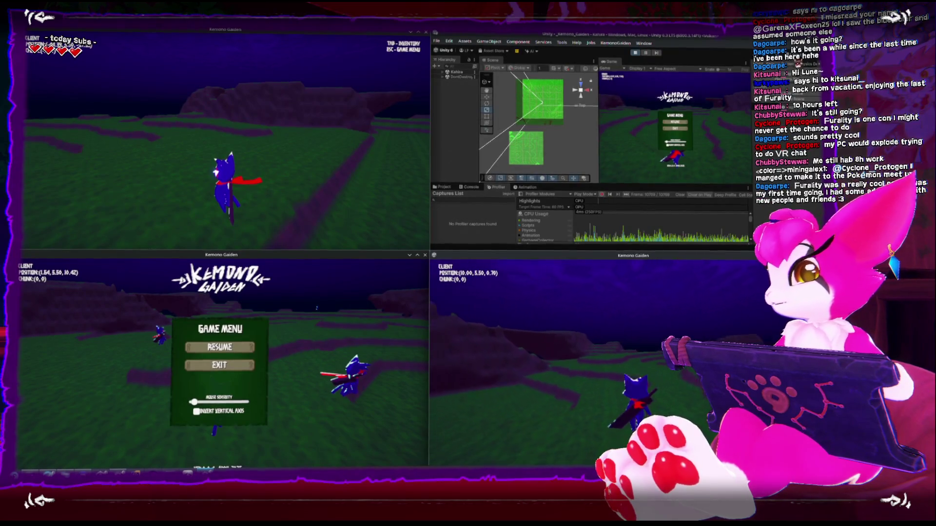
# Step: Run the third client's character out through chunks (-2, -1) to (-5, -1) and on toward chunk -8
pyautogui.click(219, 346)
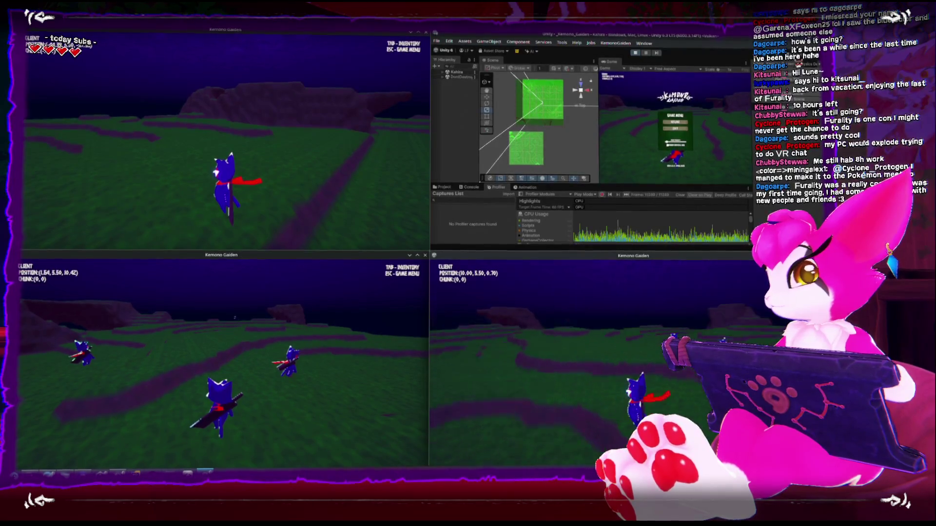
pyautogui.press('w')
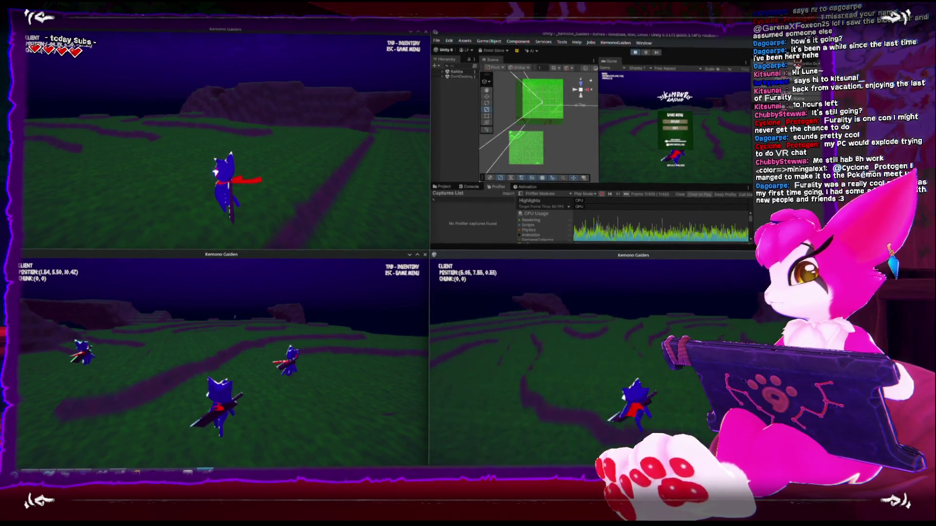
pyautogui.press('Escape')
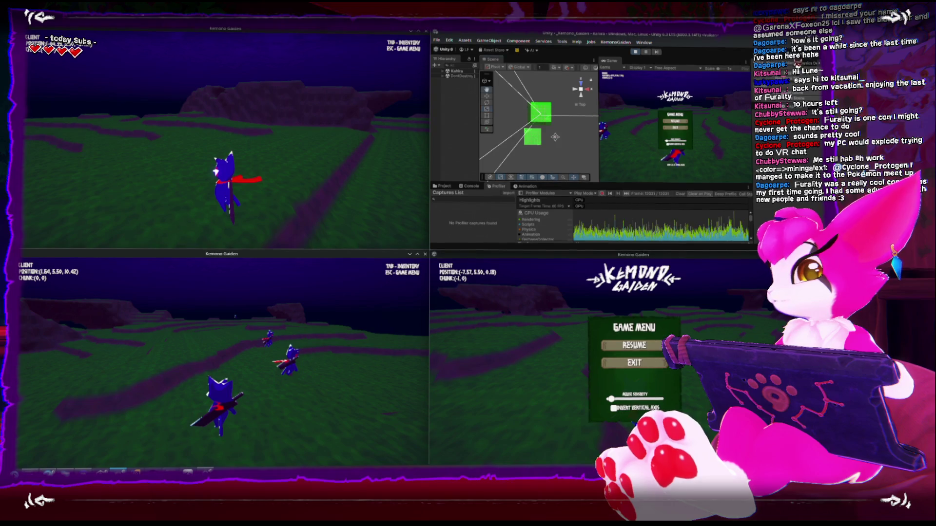
pyautogui.press('w')
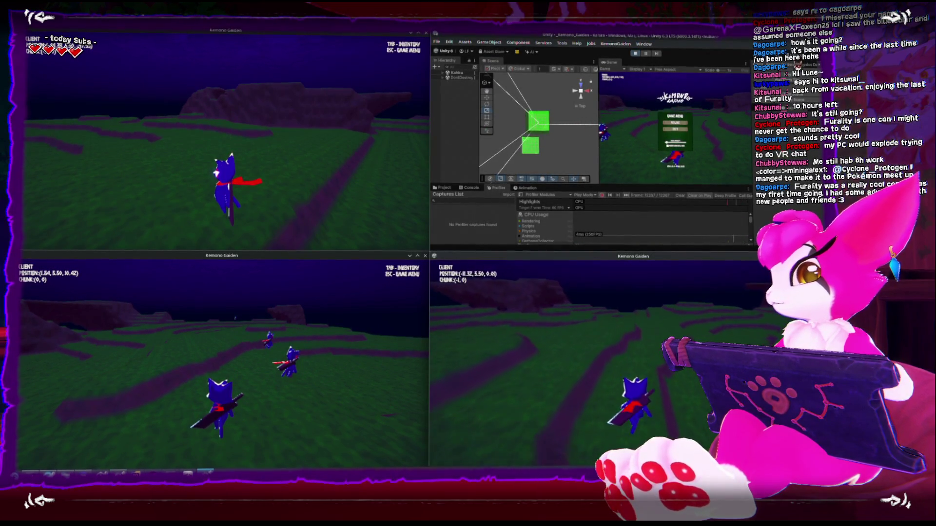
pyautogui.press('w')
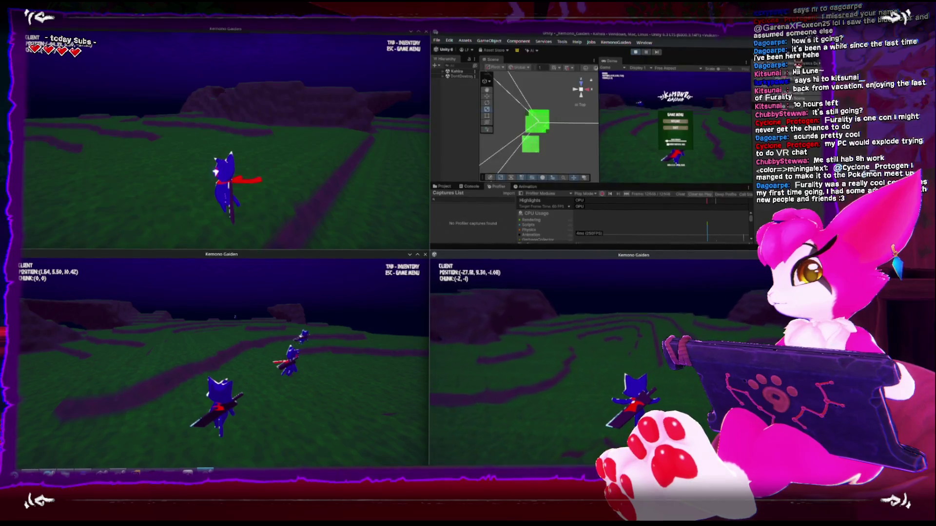
pyautogui.press('w')
pyautogui.press('w')
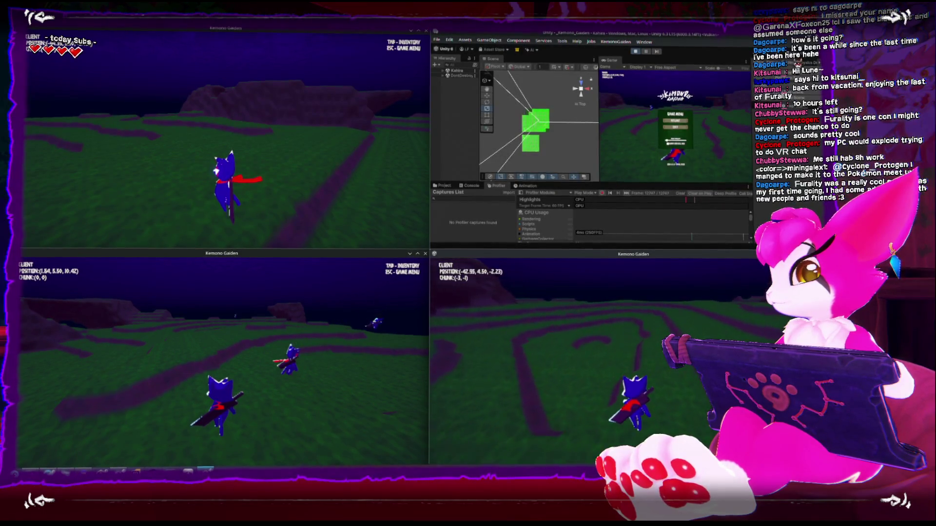
pyautogui.press('w')
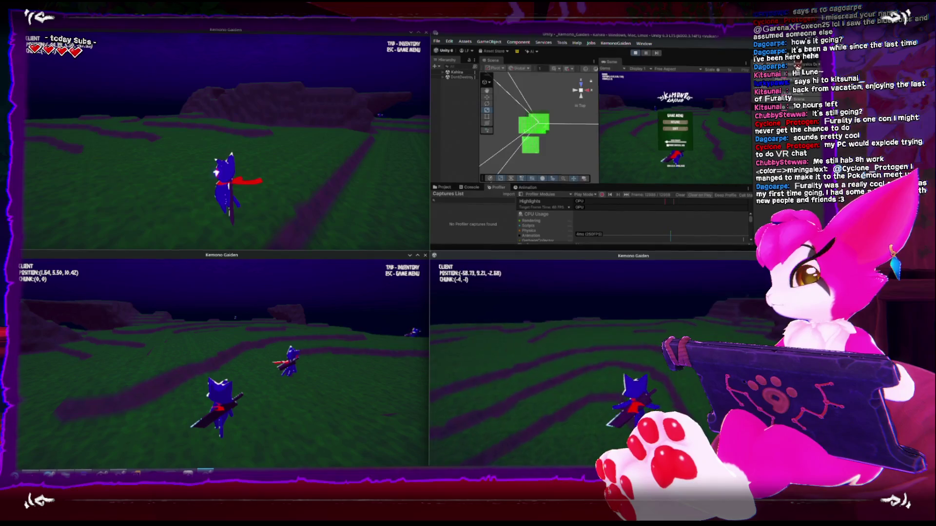
pyautogui.press('w')
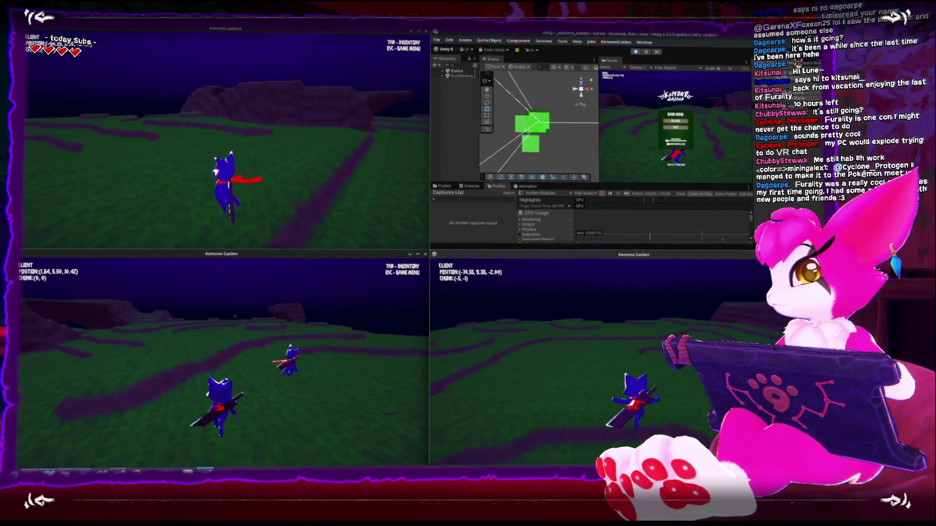
pyautogui.press('w')
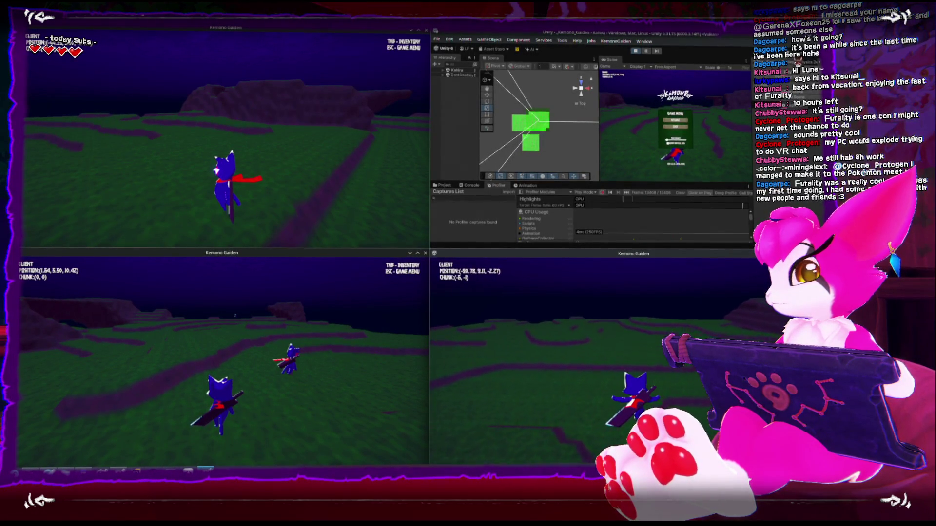
pyautogui.press('w')
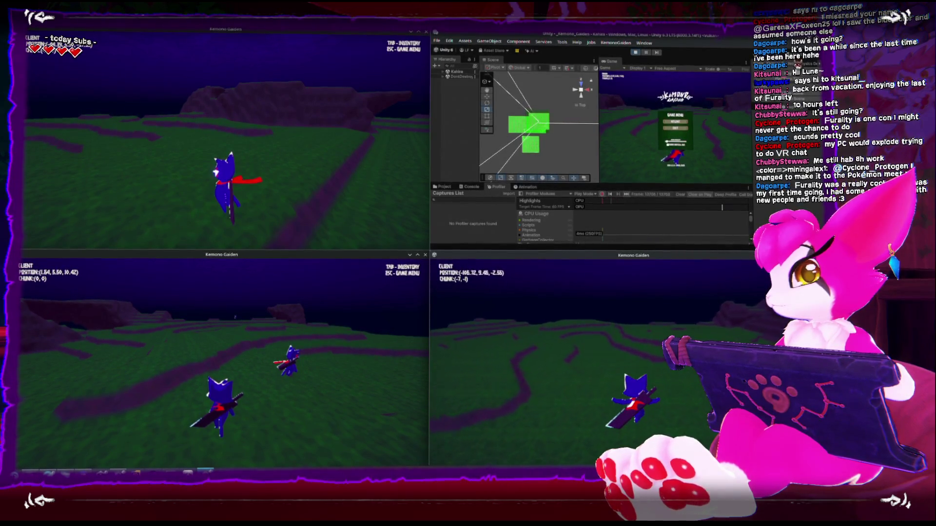
pyautogui.press('w')
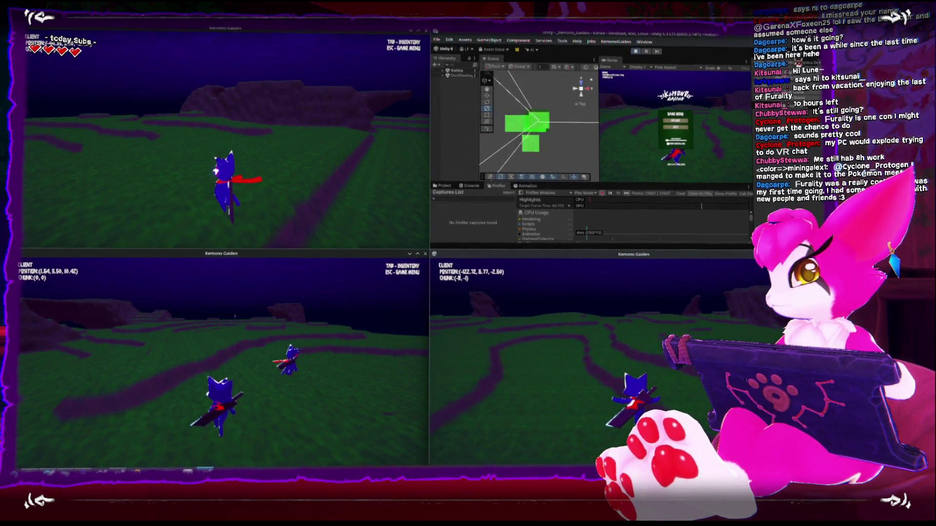
# Step: Run the bottom-left character through chunks (0,1) to (0,6), then across into chunk (-6, 0)
pyautogui.press('w')
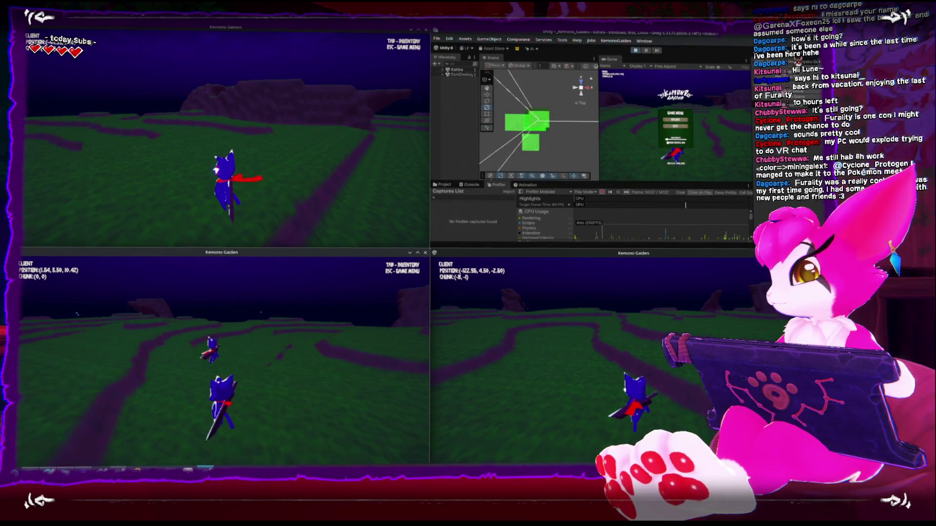
pyautogui.press('w')
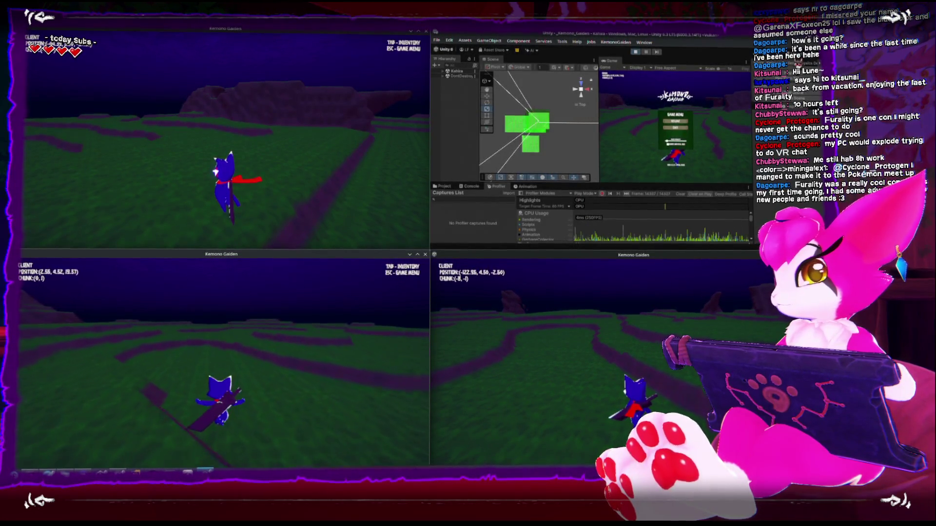
pyautogui.press('w')
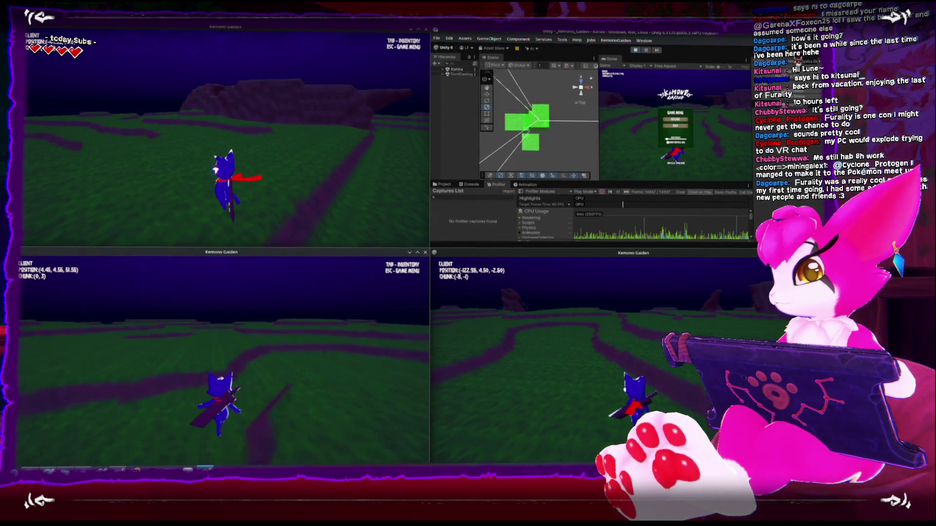
pyautogui.press('w')
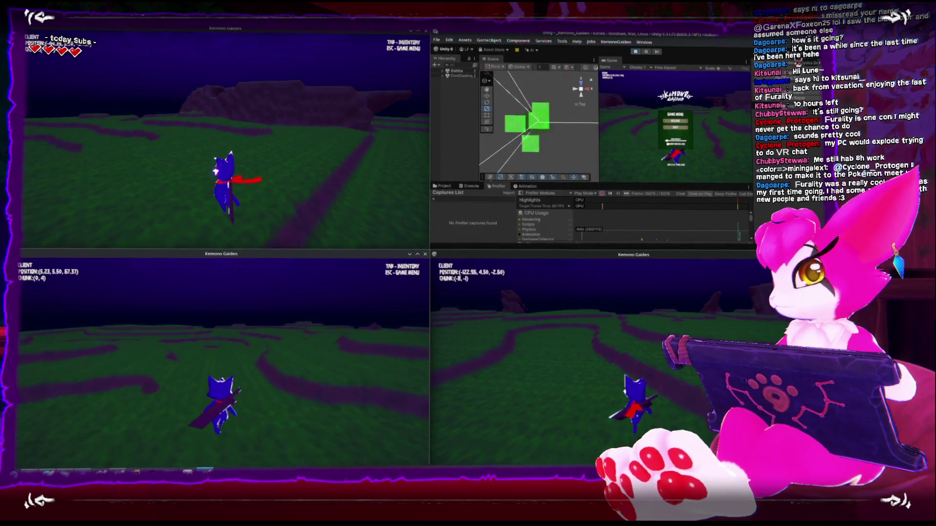
pyautogui.press('w')
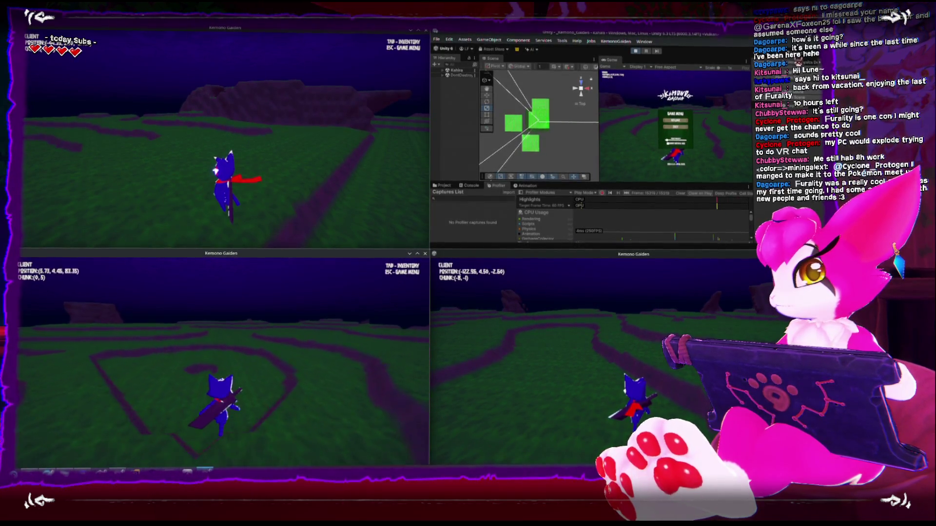
pyautogui.press('w')
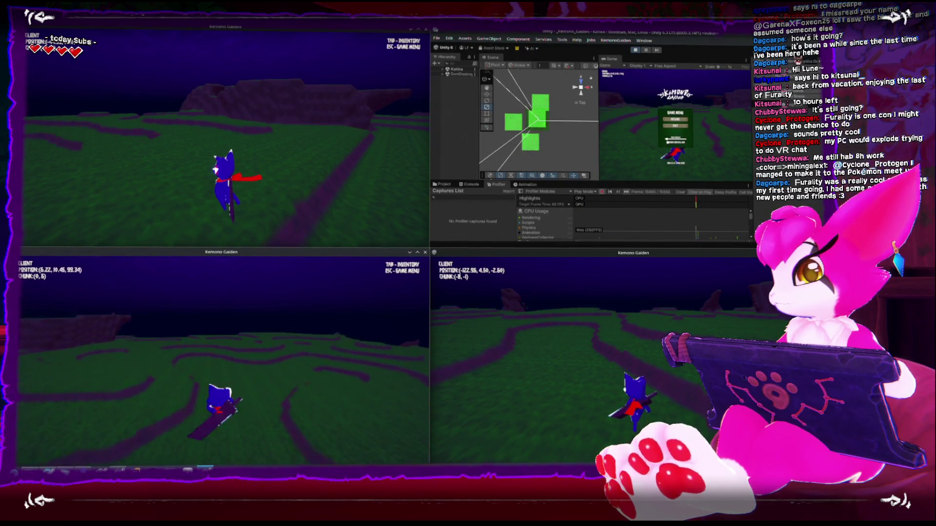
pyautogui.press('w')
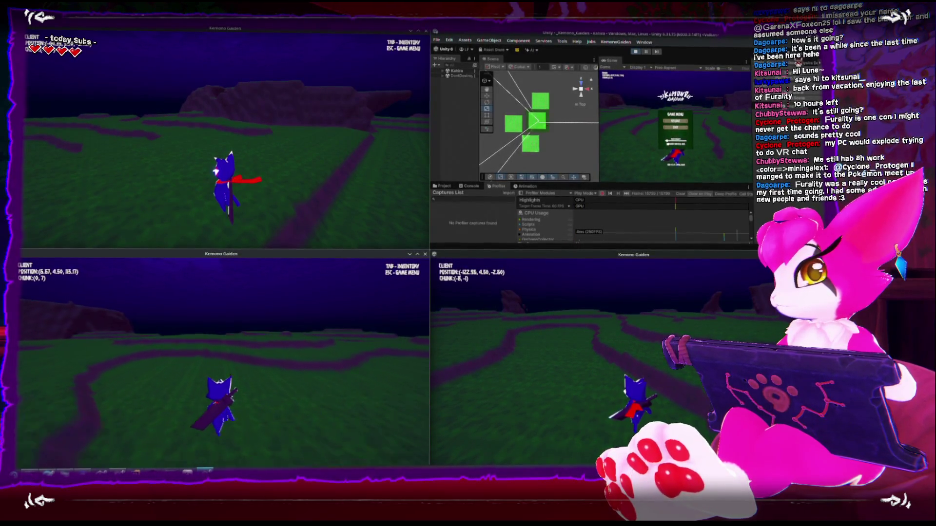
pyautogui.press('w')
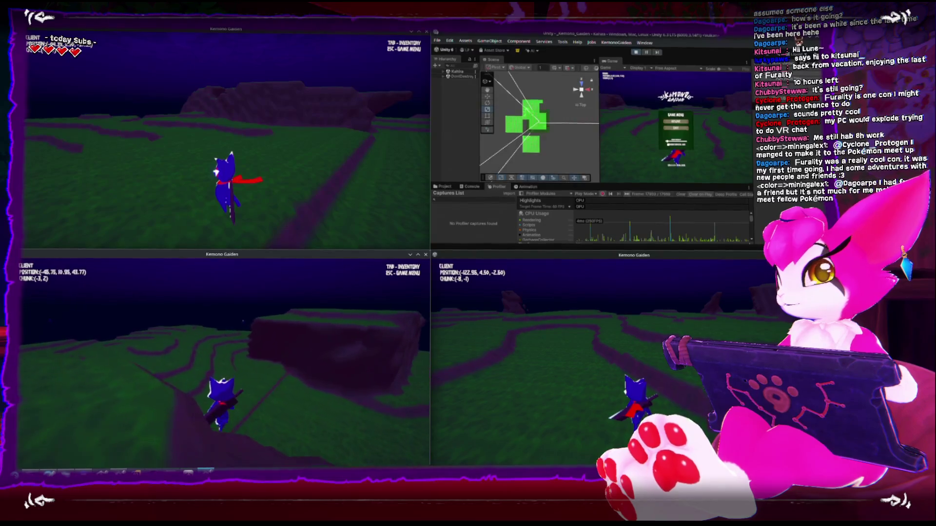
pyautogui.press('w')
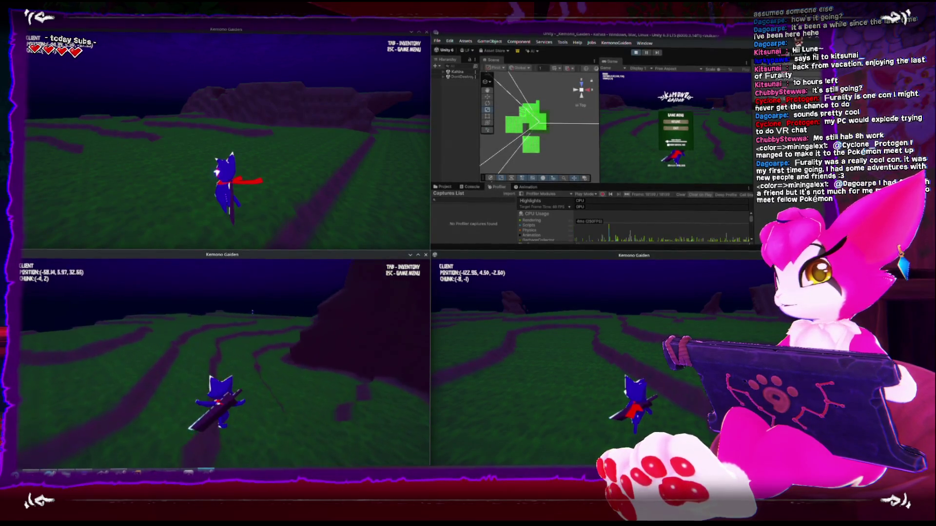
pyautogui.press('w')
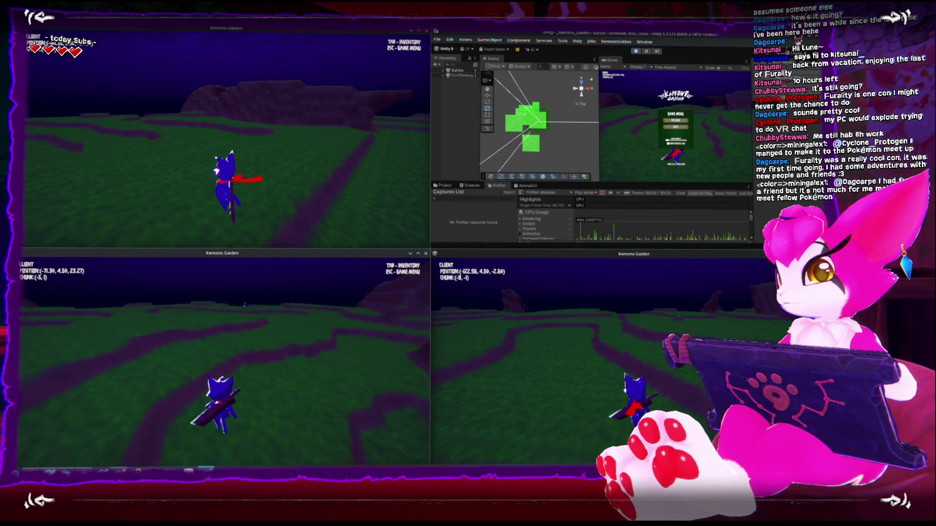
pyautogui.press('w')
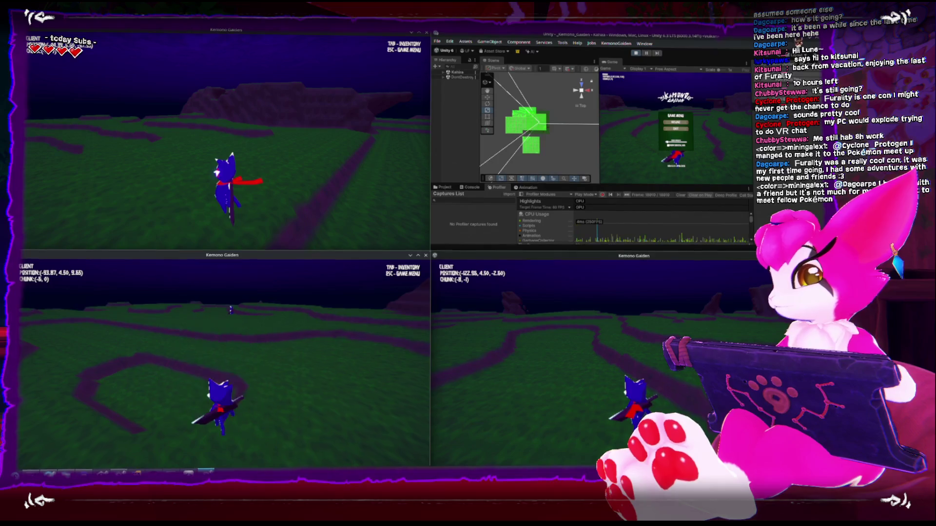
# Step: Bring the bottom-right character back through (-7, -1) into (-7, 0) beside the group, then toggle the game menus
pyautogui.press('w')
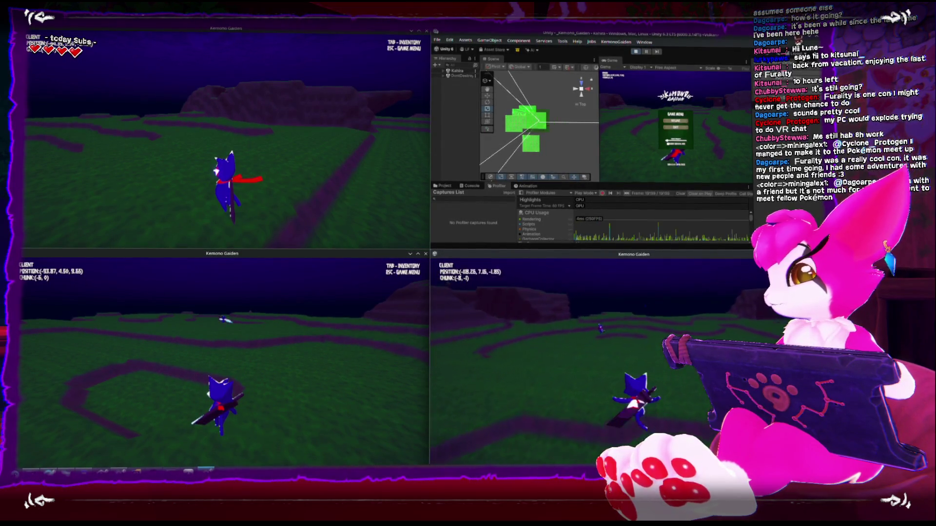
pyautogui.press('w')
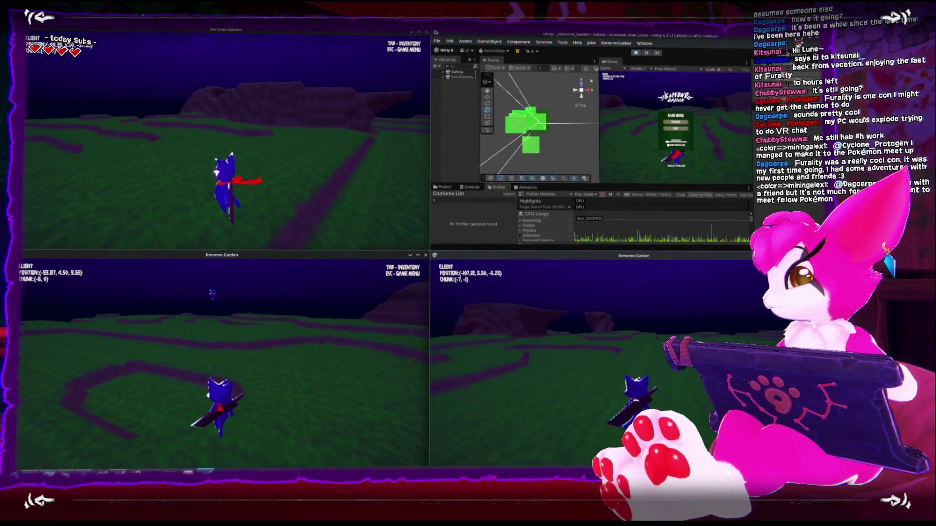
pyautogui.press('w')
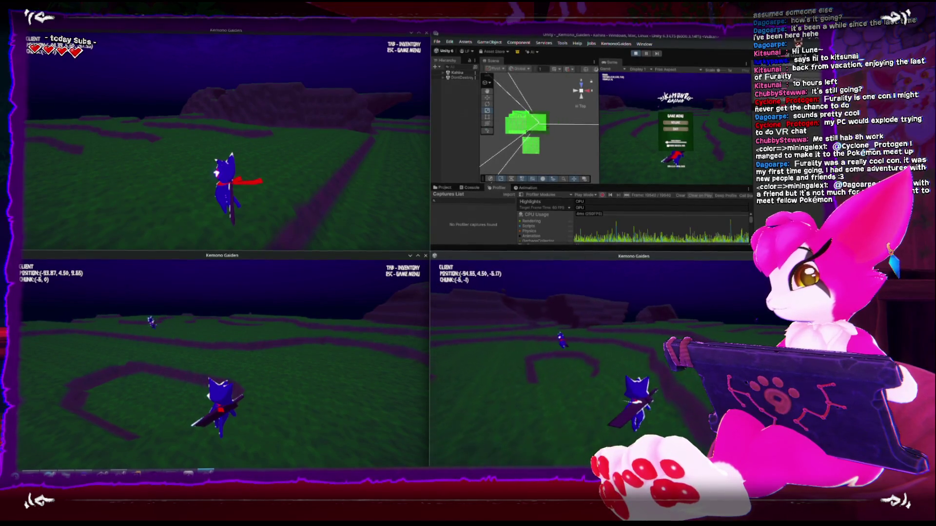
pyautogui.press('w')
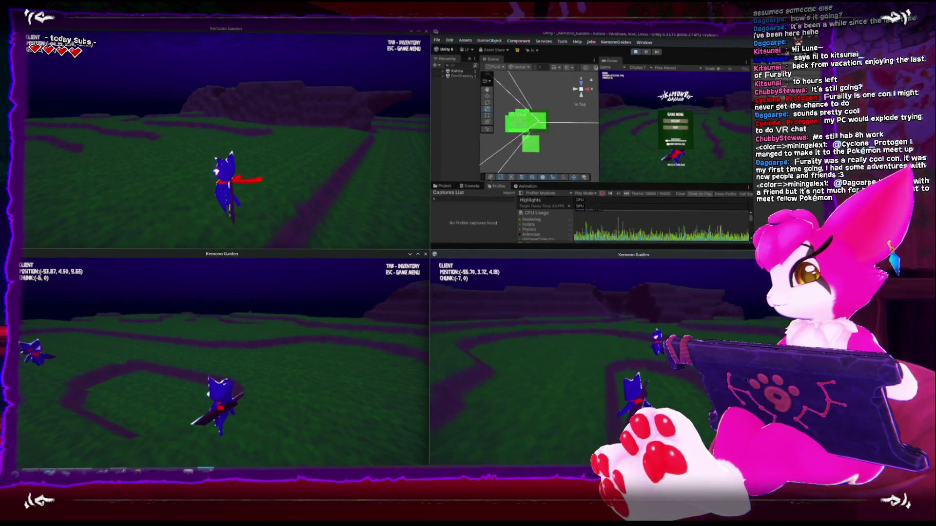
pyautogui.press('w')
pyautogui.press('Escape')
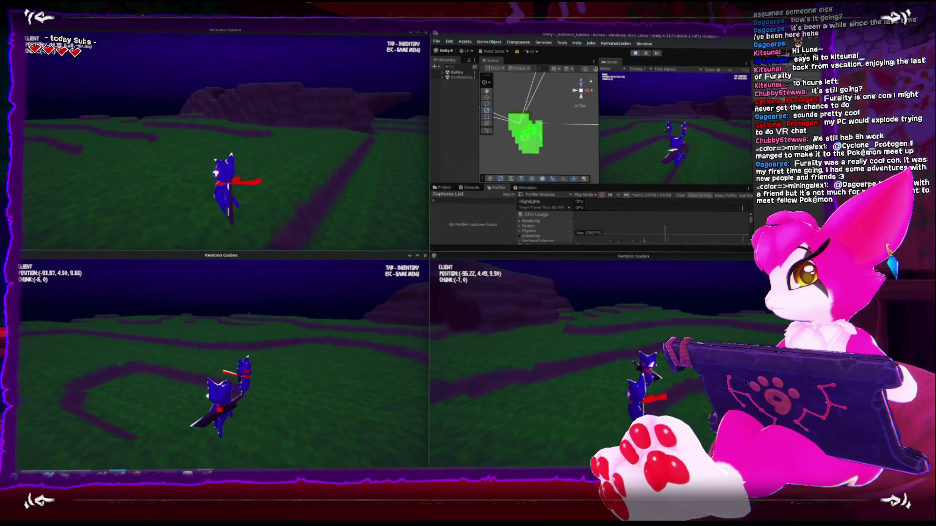
pyautogui.press('Escape')
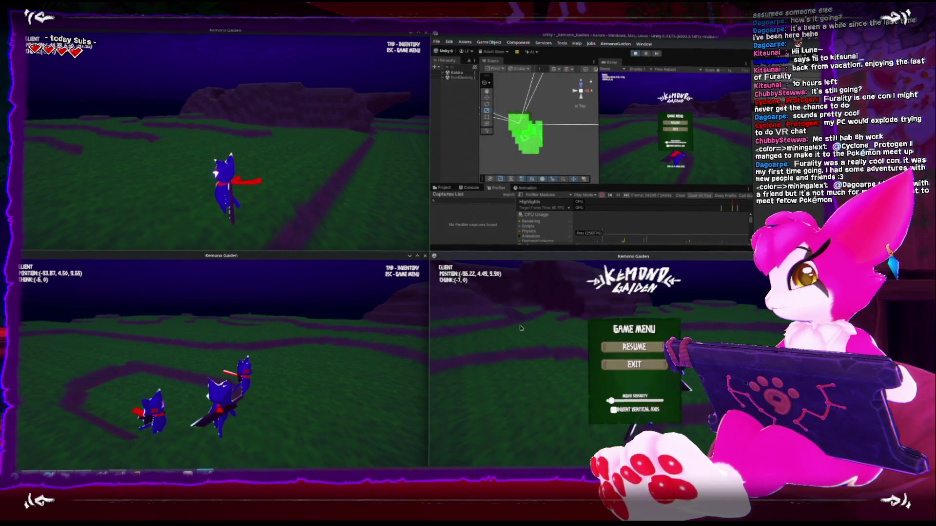
# Step: Close the game menus and run and jump the top-left character across the hillside toward the group
pyautogui.press('Escape')
pyautogui.press('Escape')
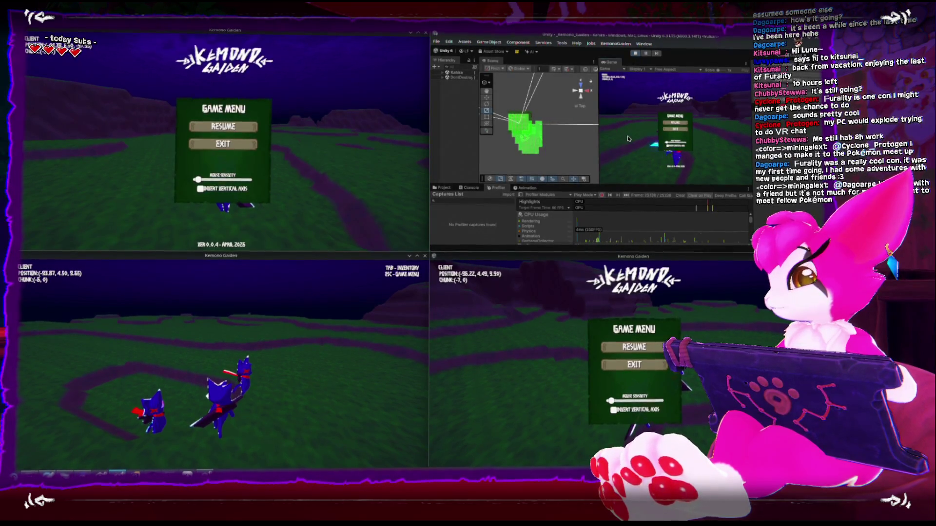
pyautogui.press('Escape')
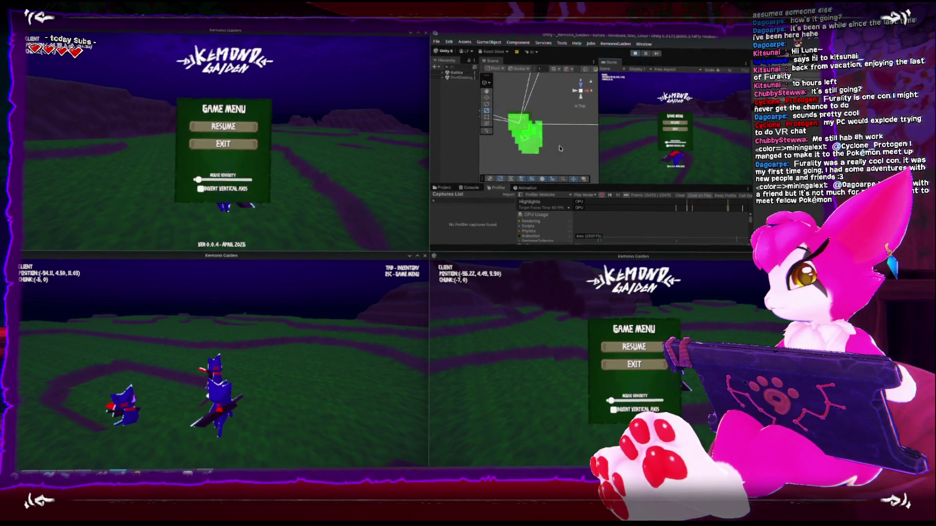
pyautogui.press('Escape')
pyautogui.press('w')
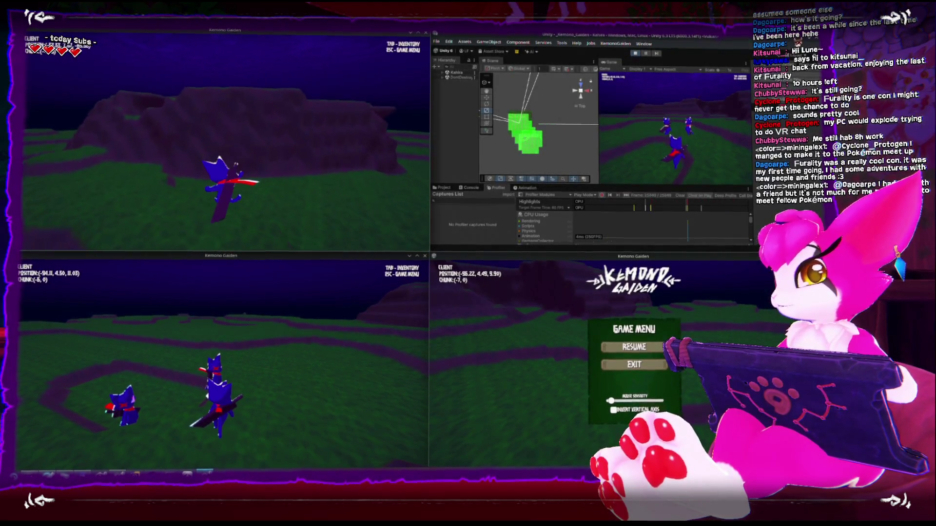
pyautogui.press('space')
pyautogui.press('w')
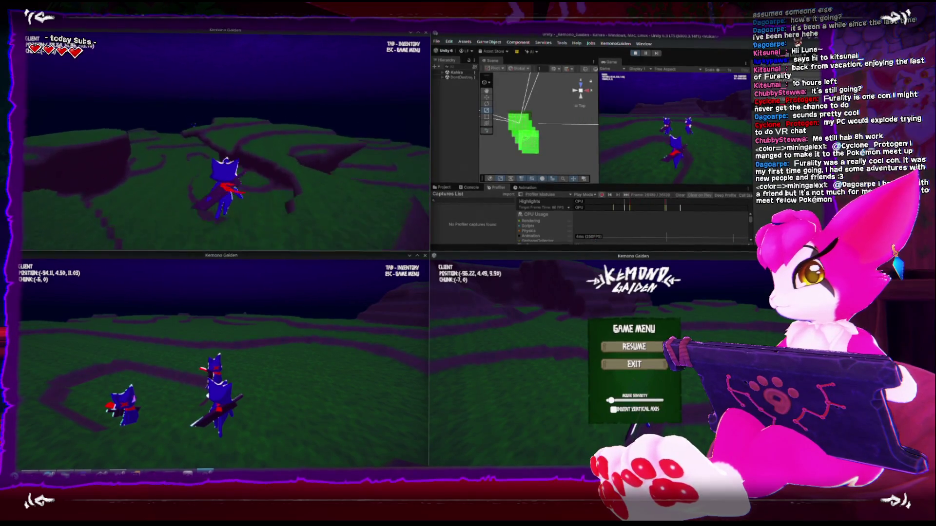
pyautogui.press('s')
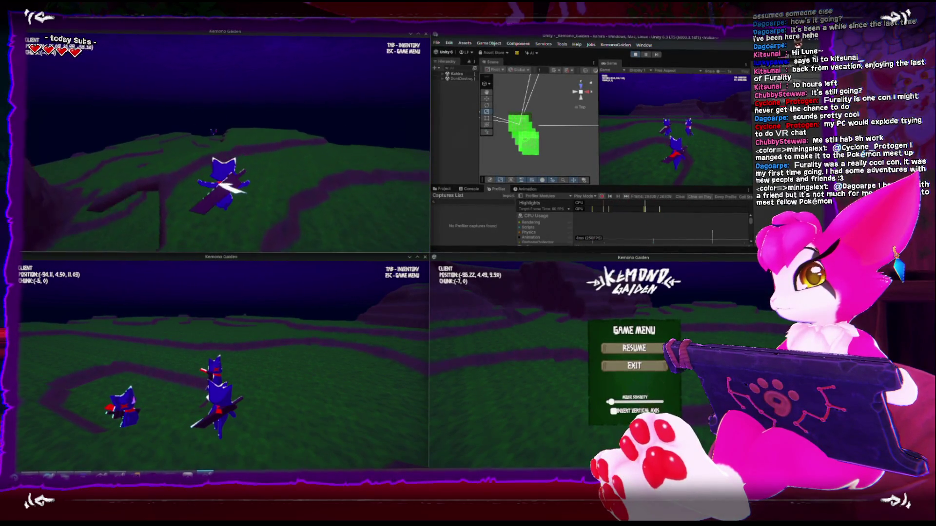
pyautogui.press('w')
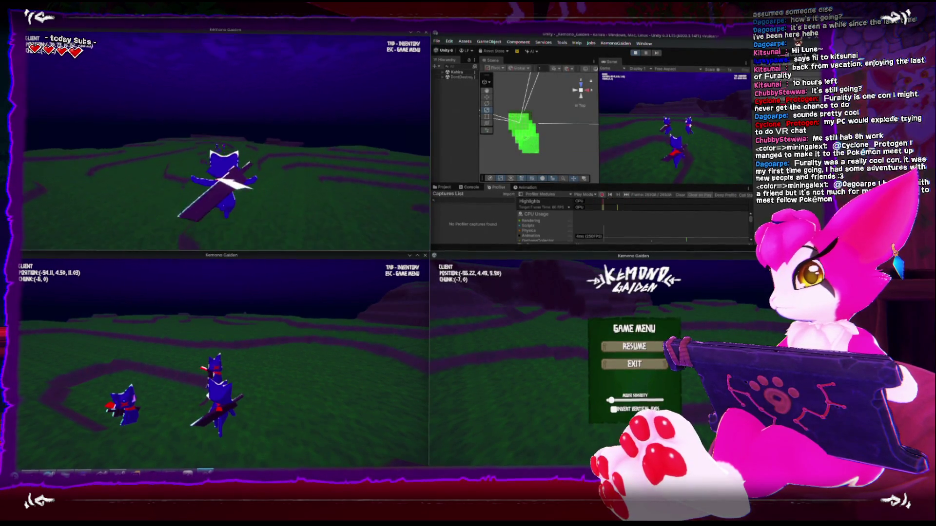
pyautogui.press('w')
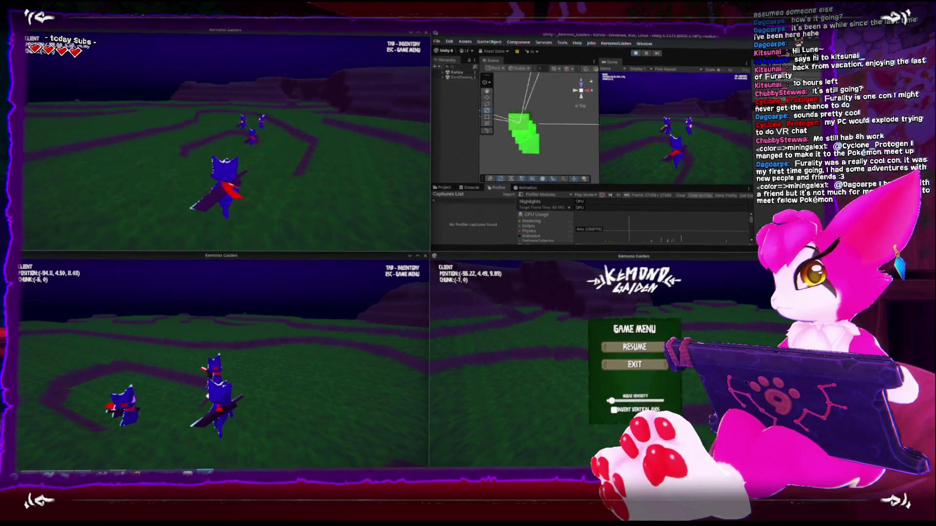
pyautogui.press('w')
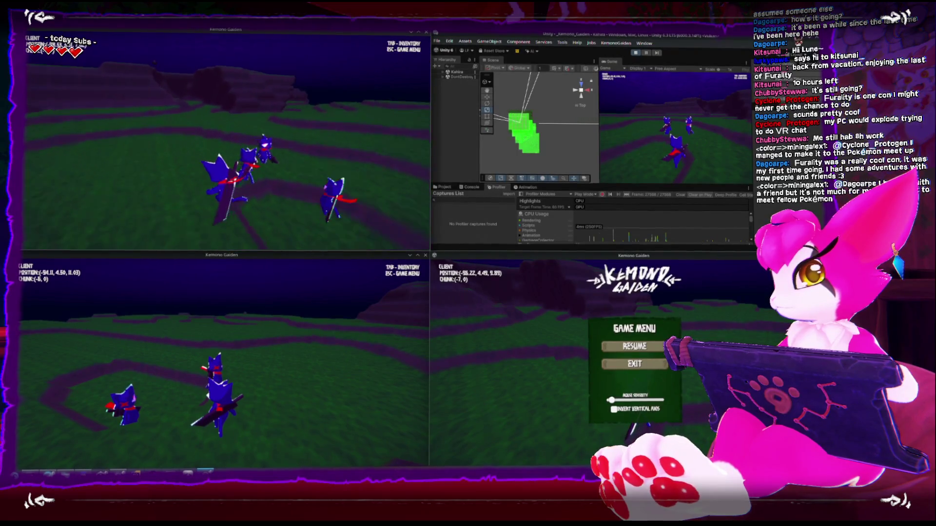
pyautogui.press('w')
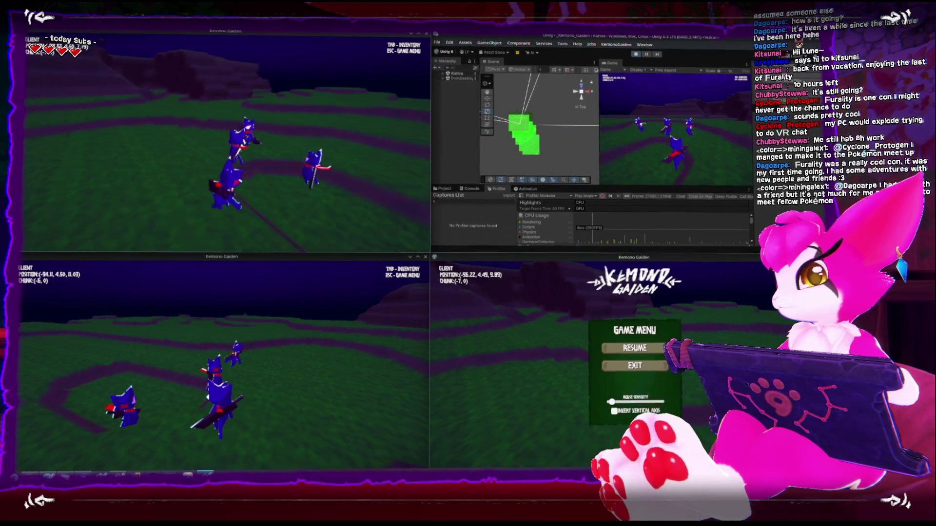
# Step: Walk the top-left character along the terrain path, swing the camera around it, and toggle its menu
pyautogui.press('w')
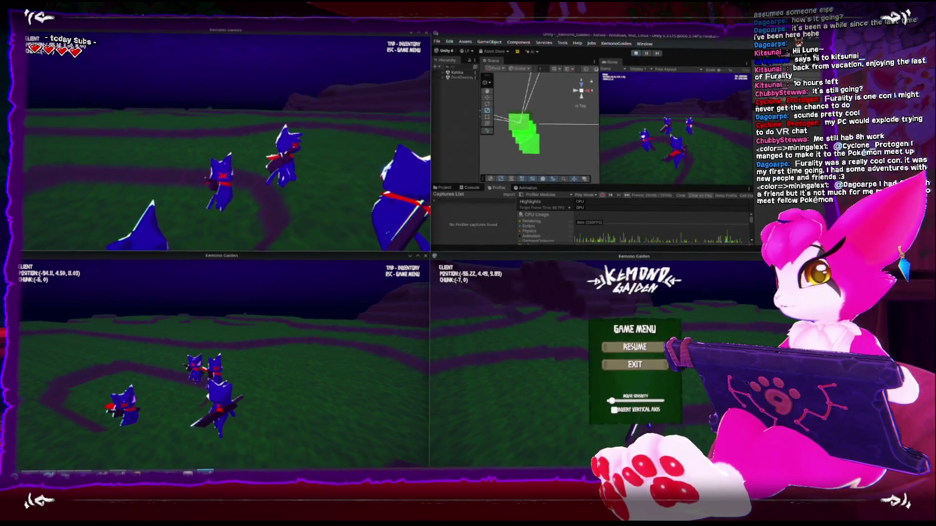
pyautogui.press('w')
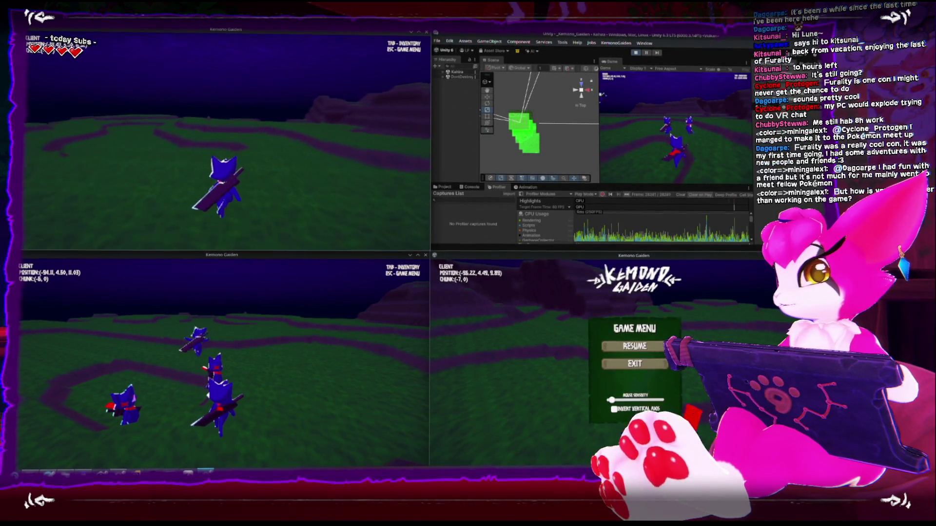
pyautogui.press('w')
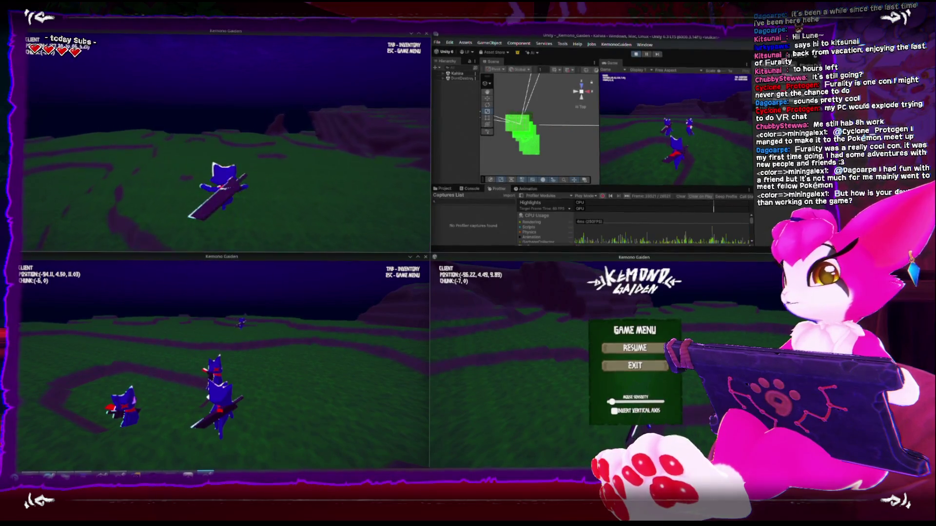
pyautogui.press('w')
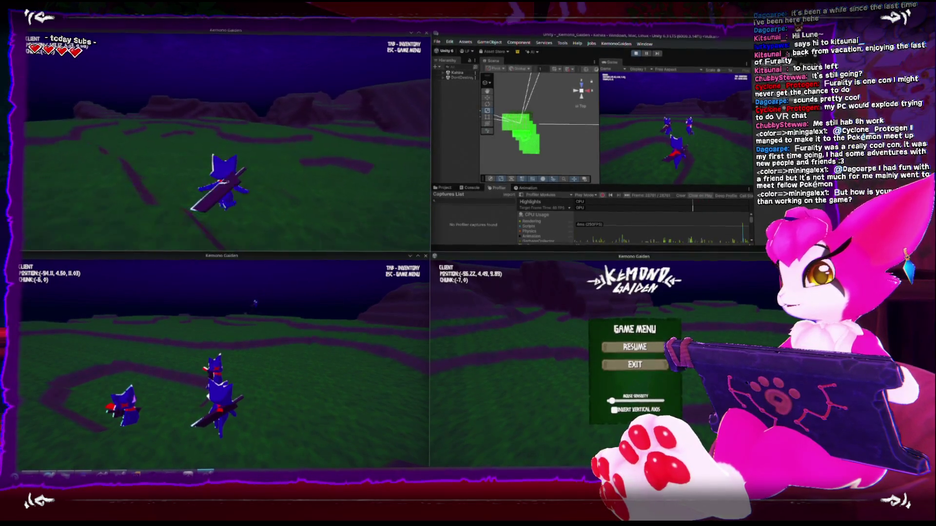
pyautogui.press('w')
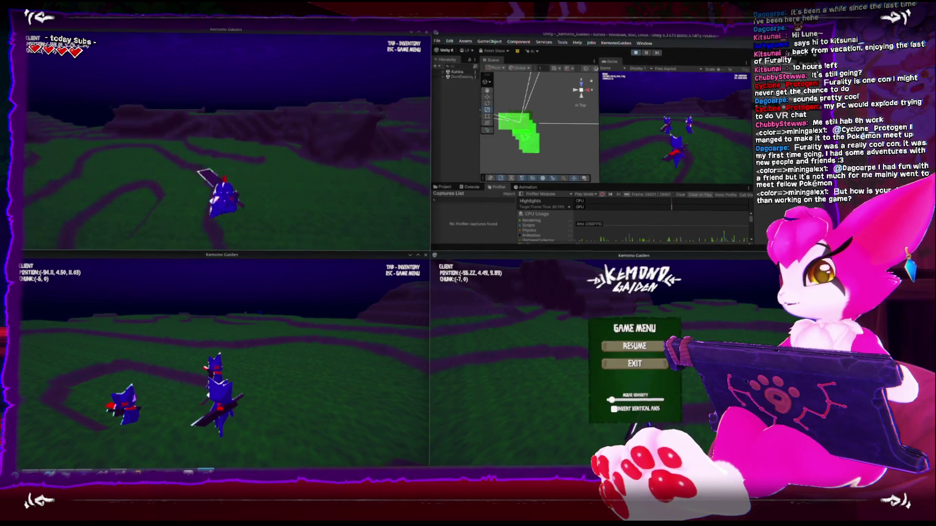
pyautogui.press('w')
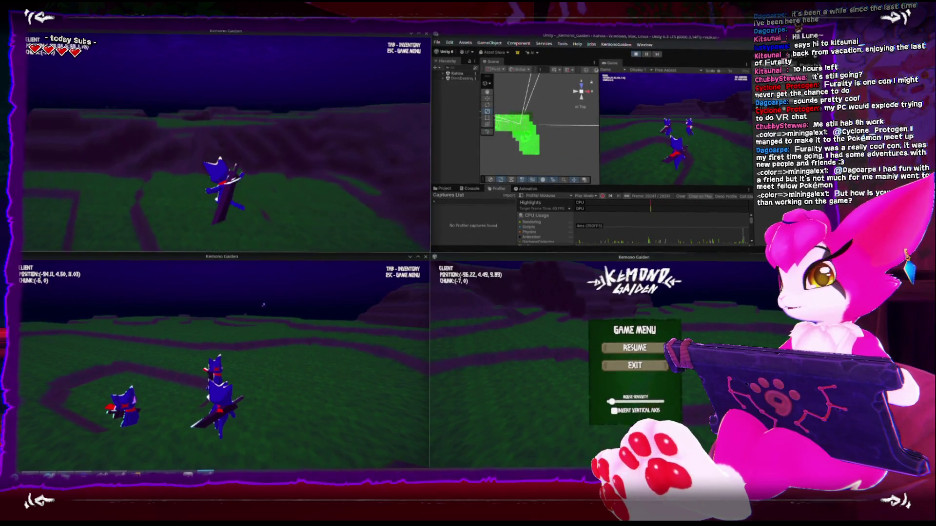
pyautogui.press('w')
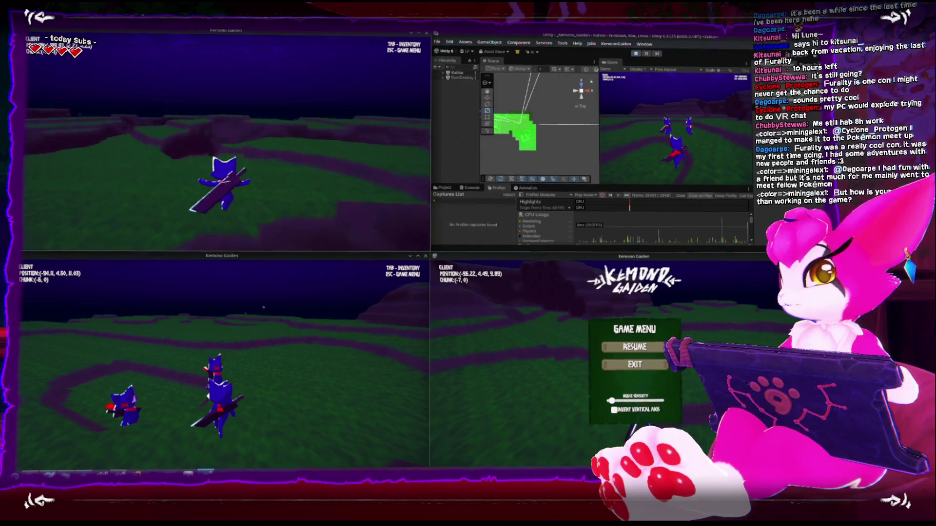
pyautogui.press('w')
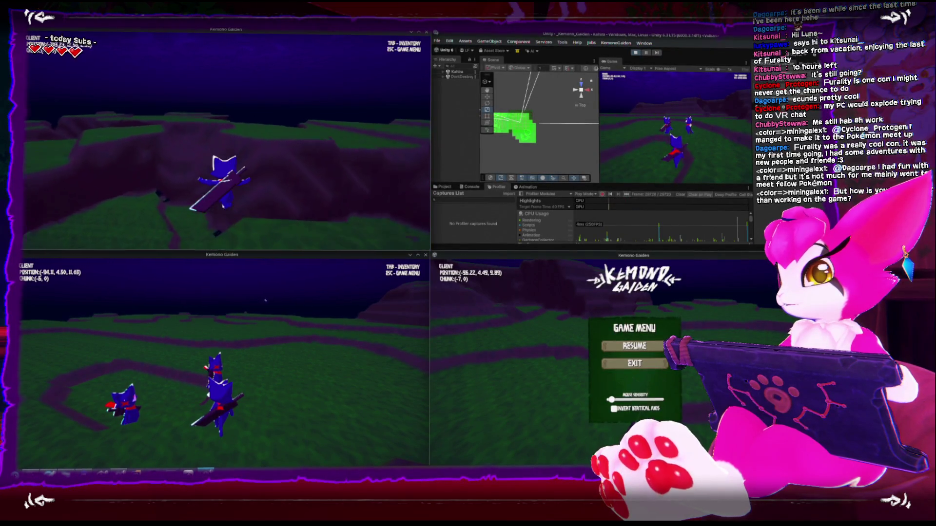
pyautogui.press('Escape')
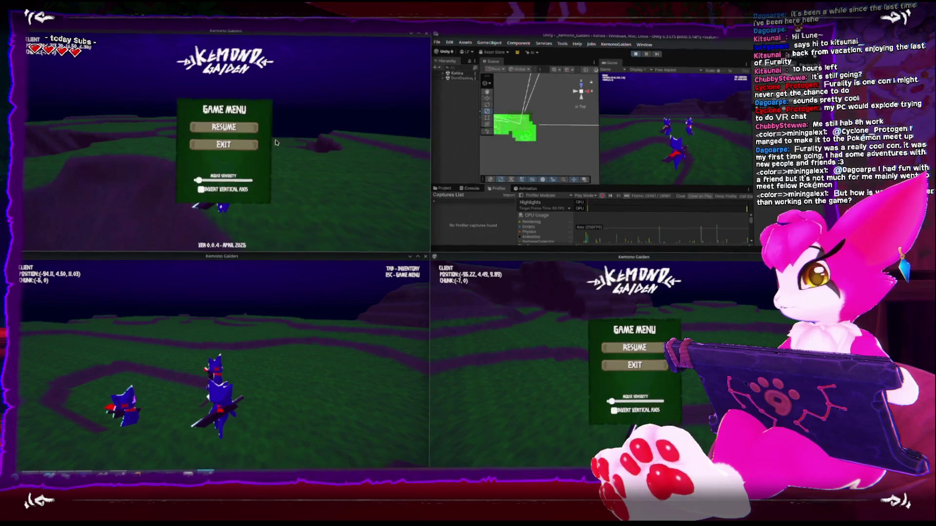
pyautogui.press('Escape')
pyautogui.press('Escape')
pyautogui.press('Escape')
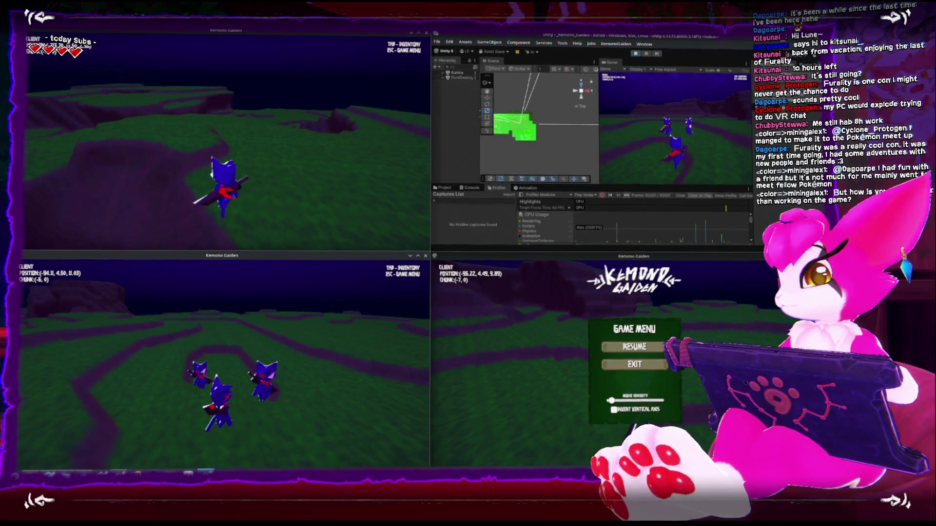
# Step: Run the bottom-left character through chunks -6,-2 to -6,-4, jump, then close the game menus
pyautogui.press('w')
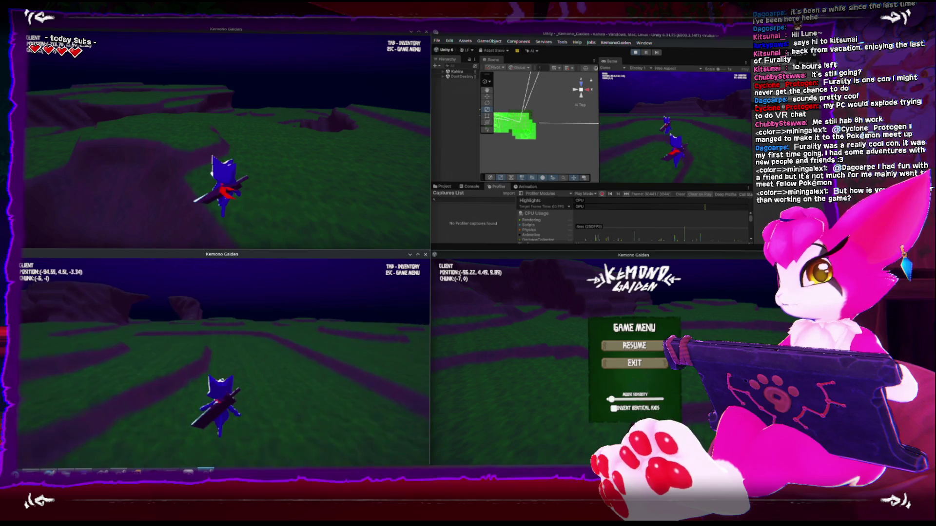
pyautogui.press('w')
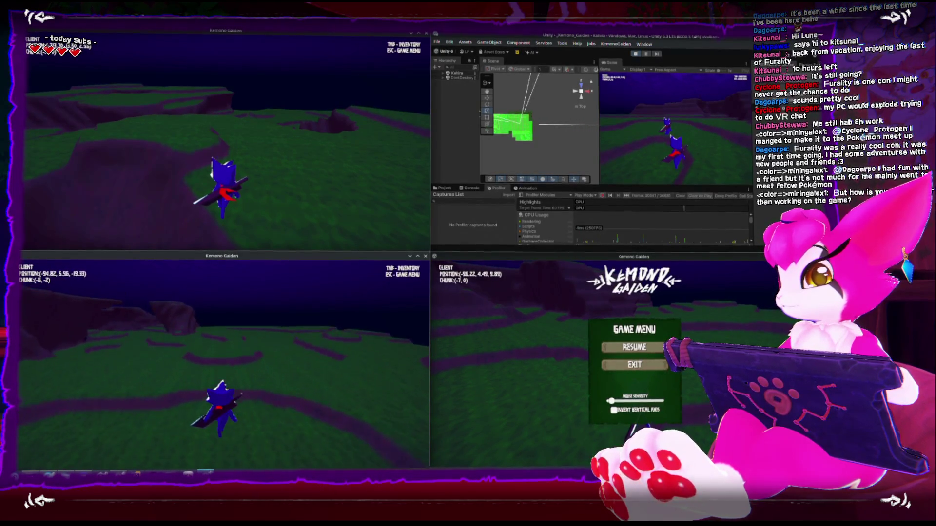
pyautogui.press('w')
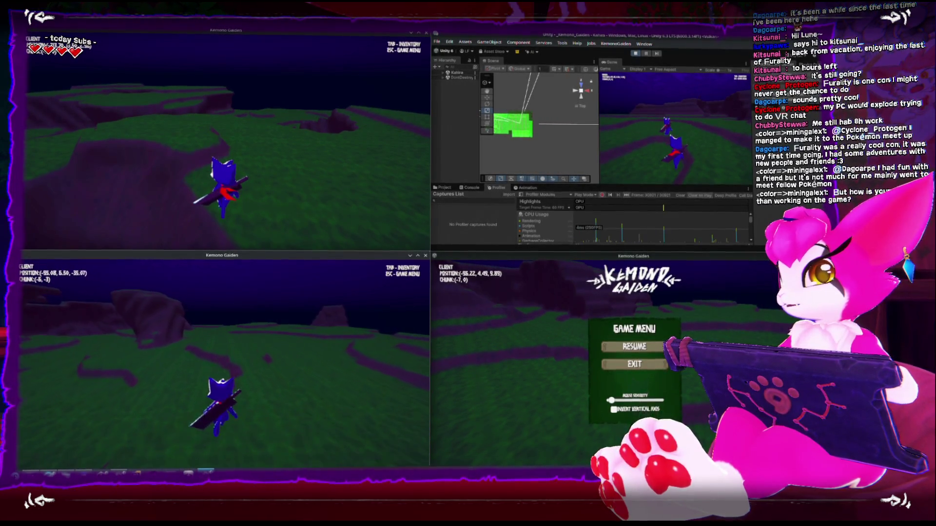
pyautogui.press('w')
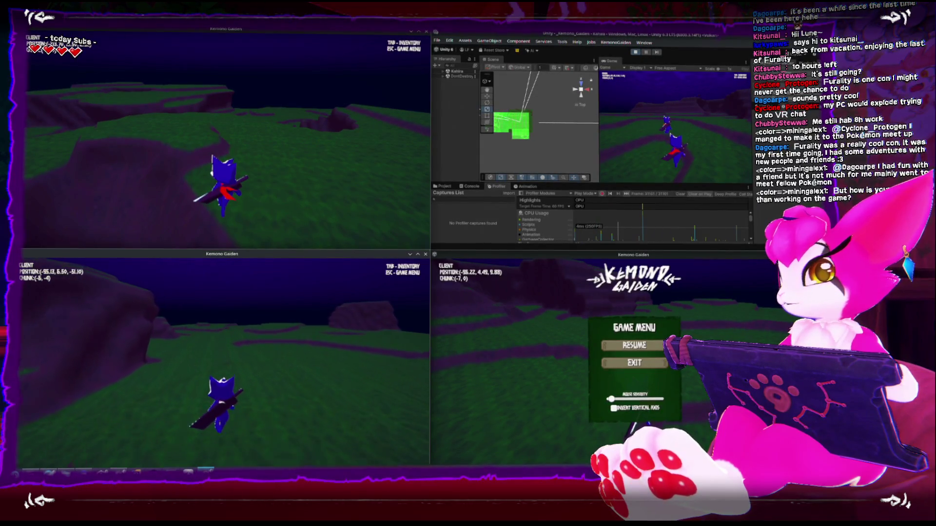
pyautogui.press('w')
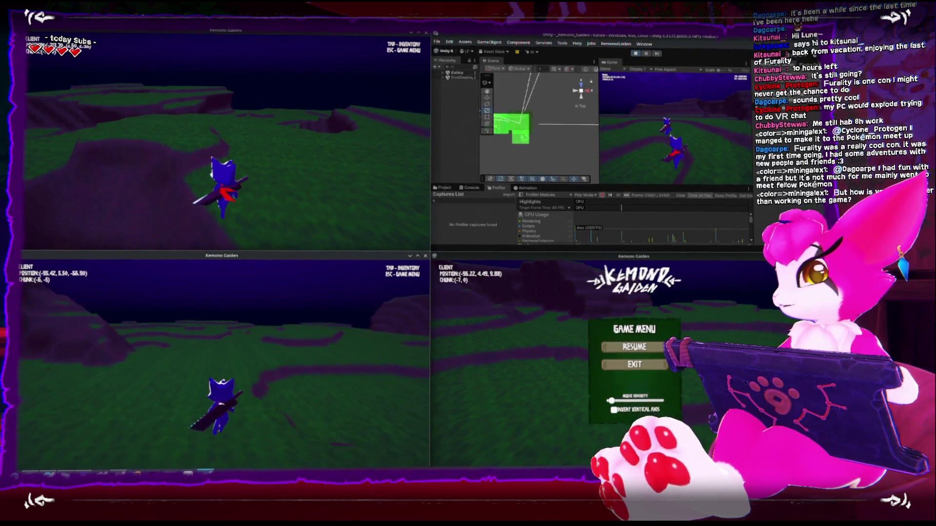
pyautogui.press('w')
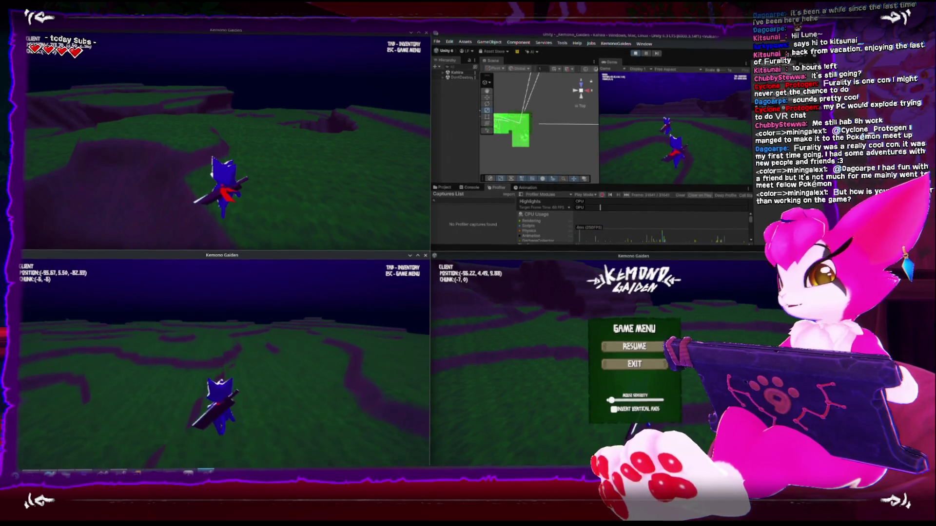
pyautogui.press('w')
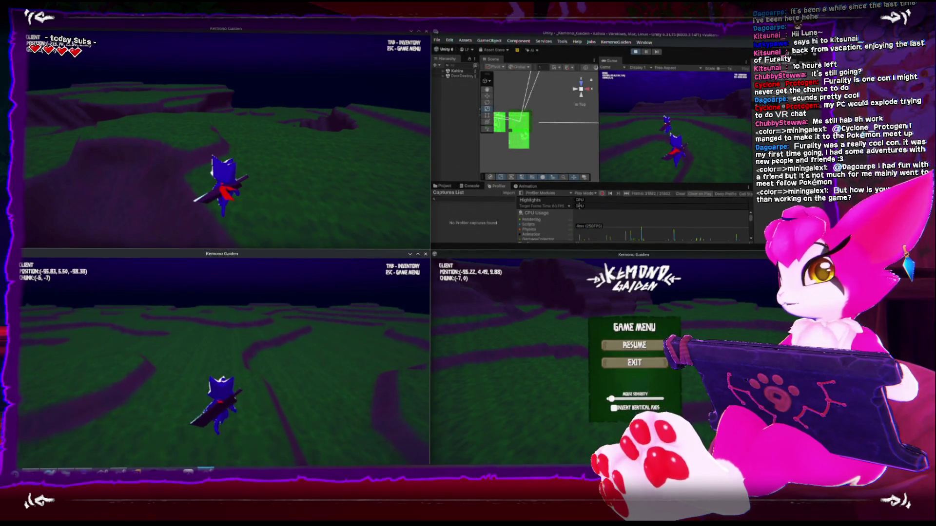
pyautogui.press('w')
pyautogui.press('space')
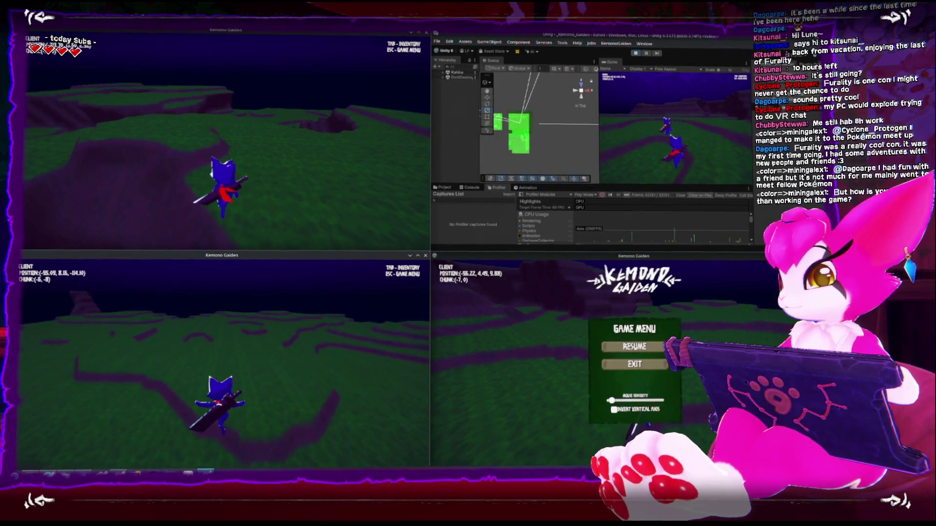
pyautogui.press('Escape')
pyautogui.press('Escape')
pyautogui.press('Escape')
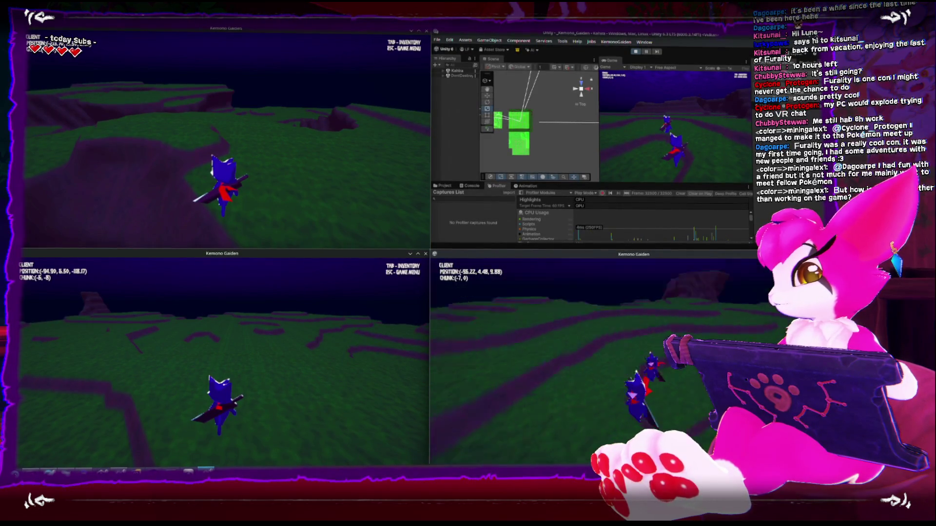
# Step: Run and jump the bottom-right character east from chunk -6 through chunks -2, 0 and 1, then open its menu
pyautogui.press('s')
pyautogui.press('space')
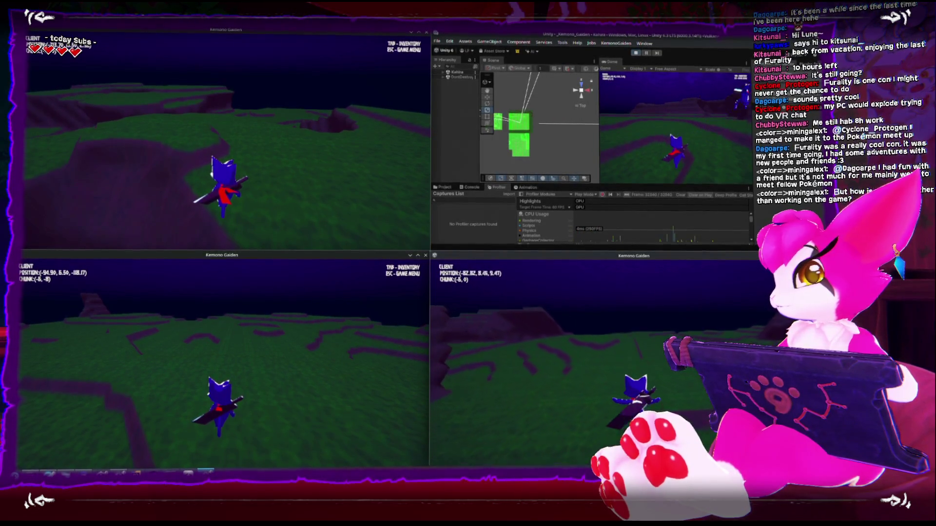
pyautogui.press('w')
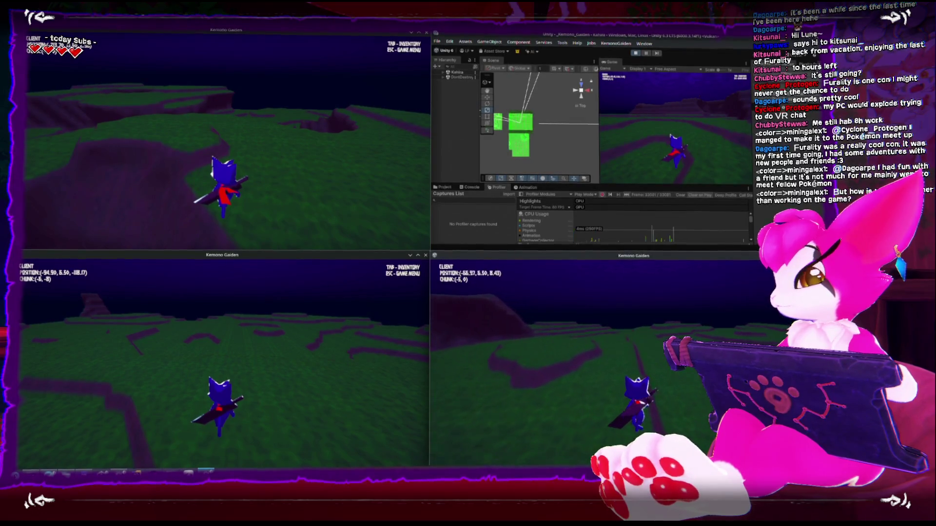
pyautogui.press('w')
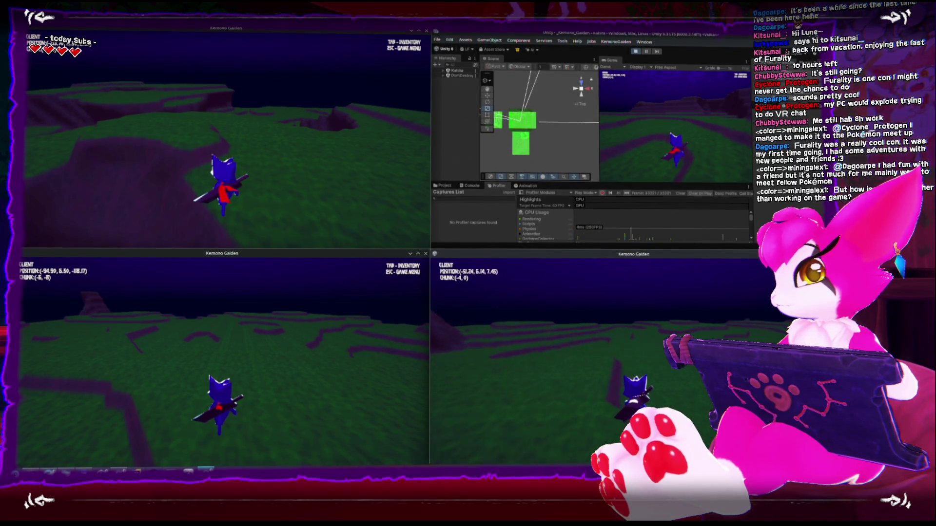
pyautogui.press('w')
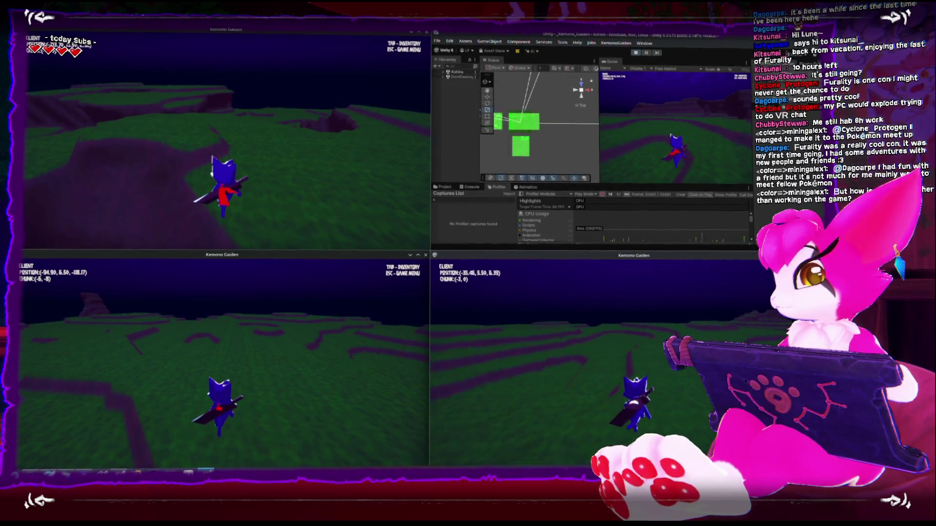
pyautogui.press('w')
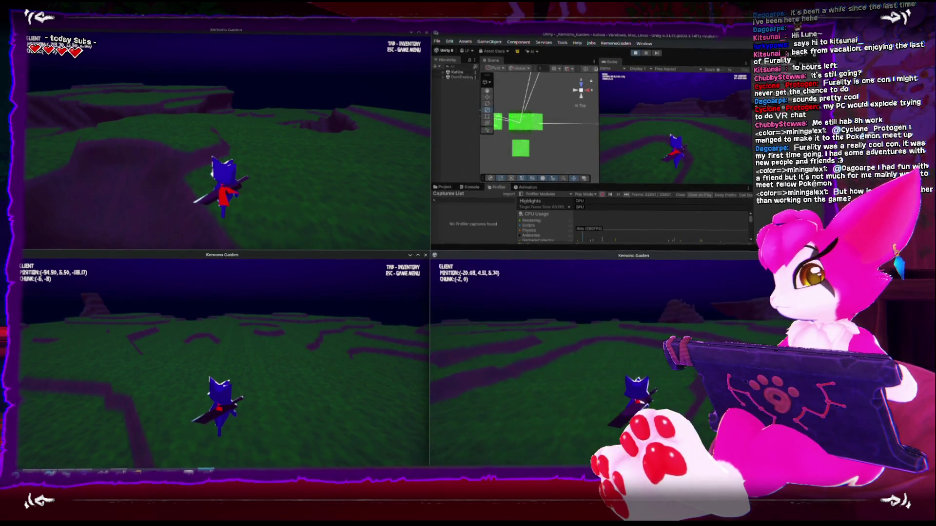
pyautogui.press('w')
pyautogui.press('space')
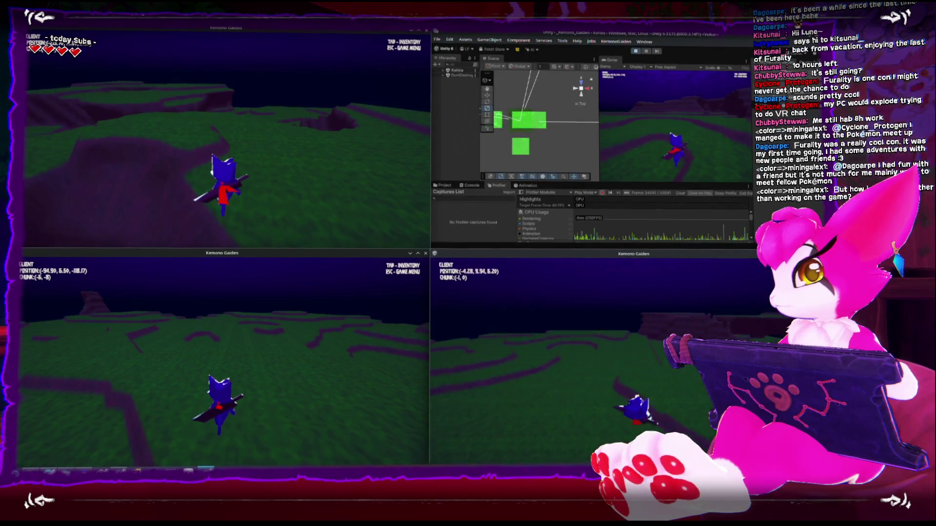
pyautogui.press('w')
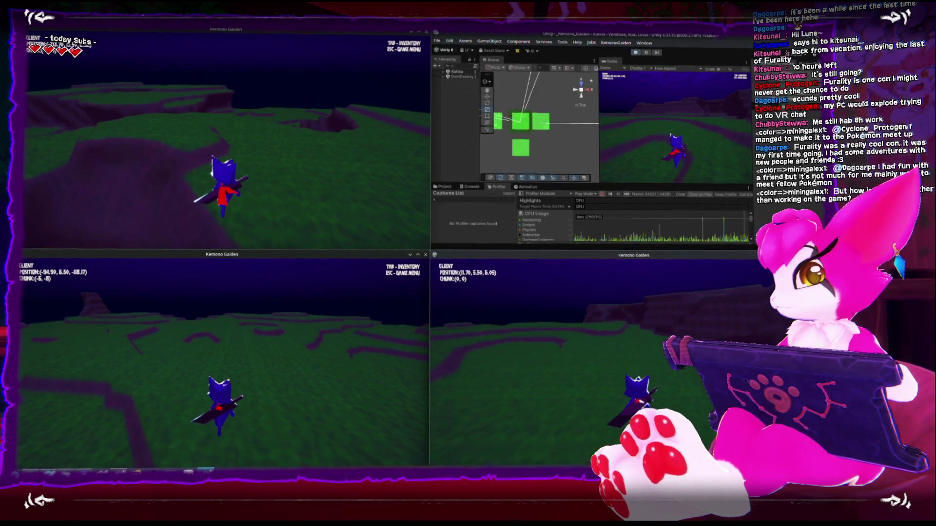
pyautogui.press('w')
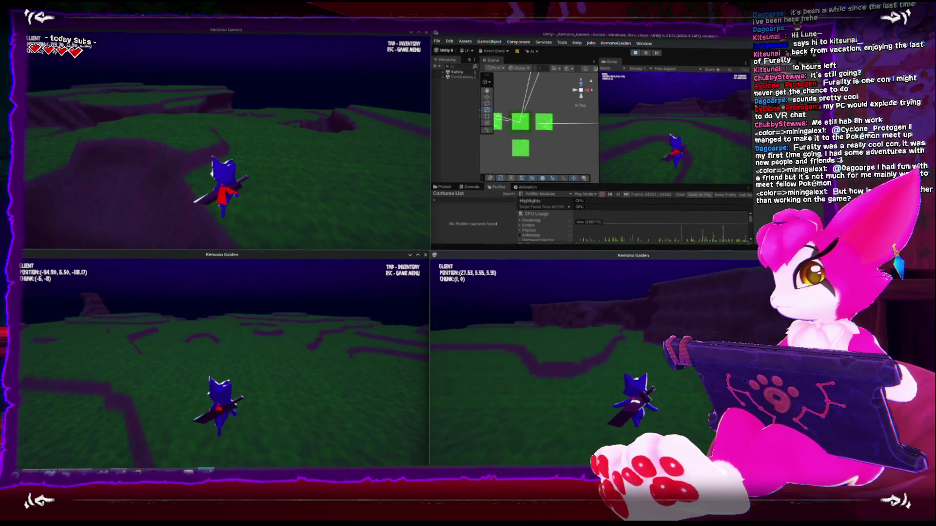
pyautogui.press('Escape')
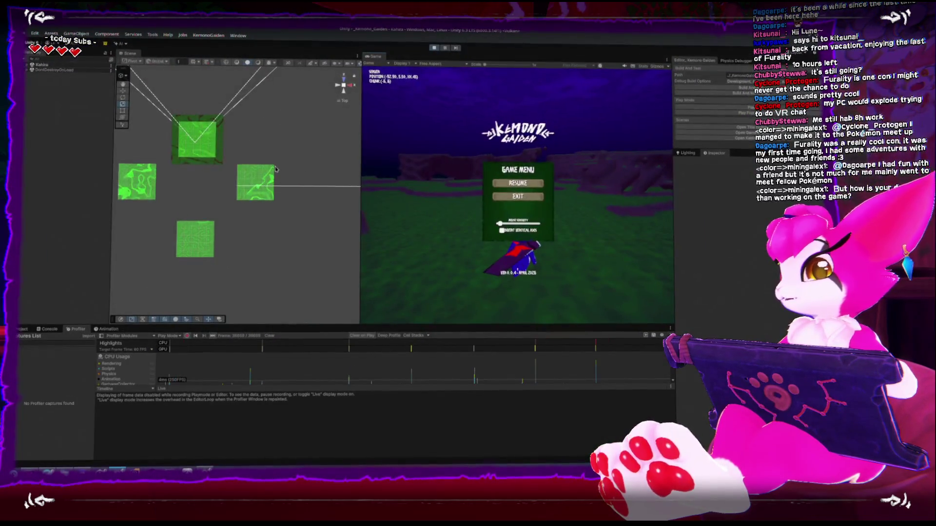
# Step: Toggle the editor game's menu and resume play from it
pyautogui.press('Escape')
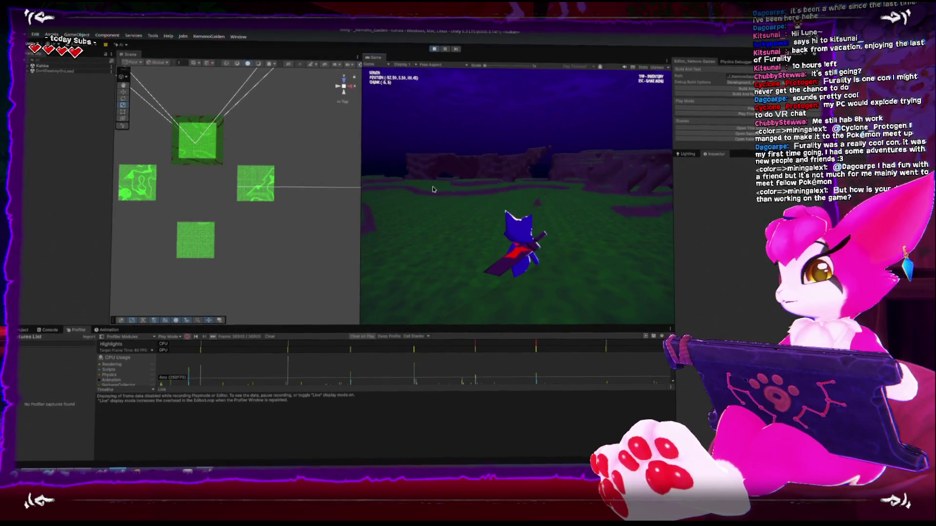
pyautogui.press('Escape')
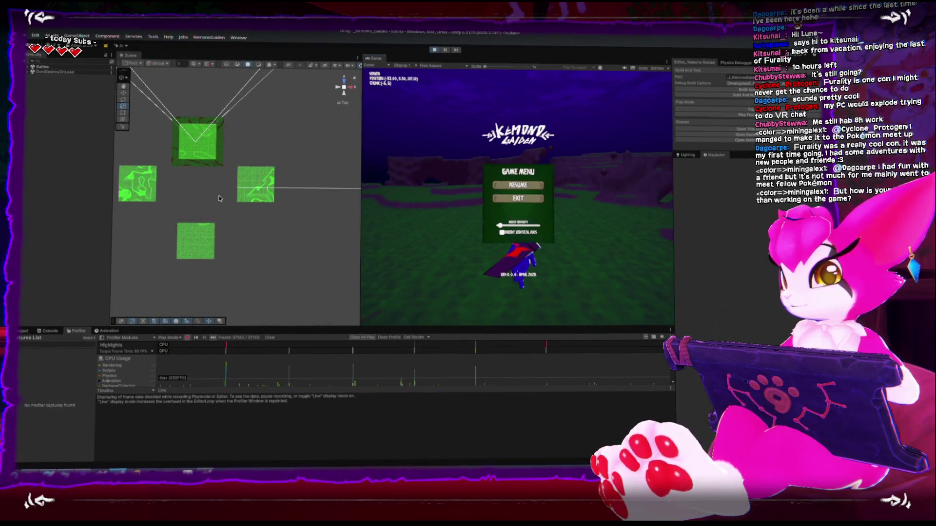
pyautogui.scroll(3, 219, 199)
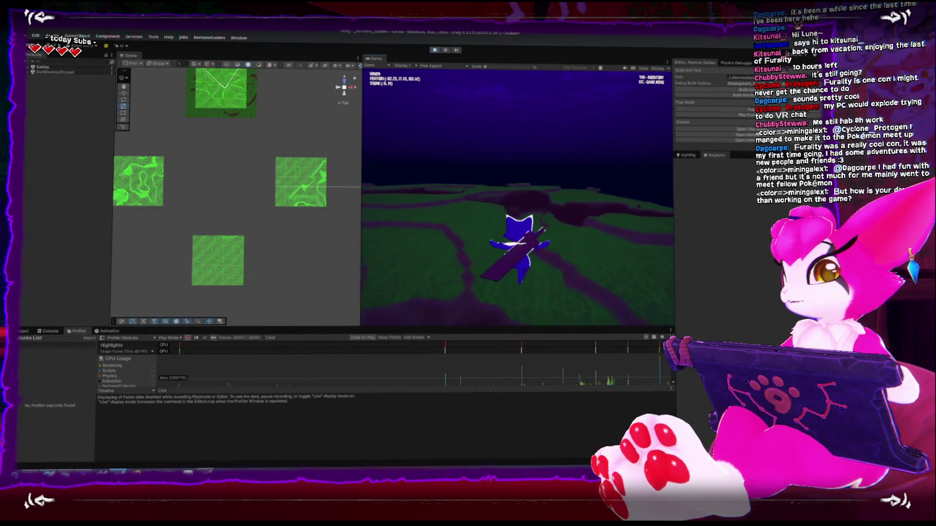
pyautogui.press('Escape')
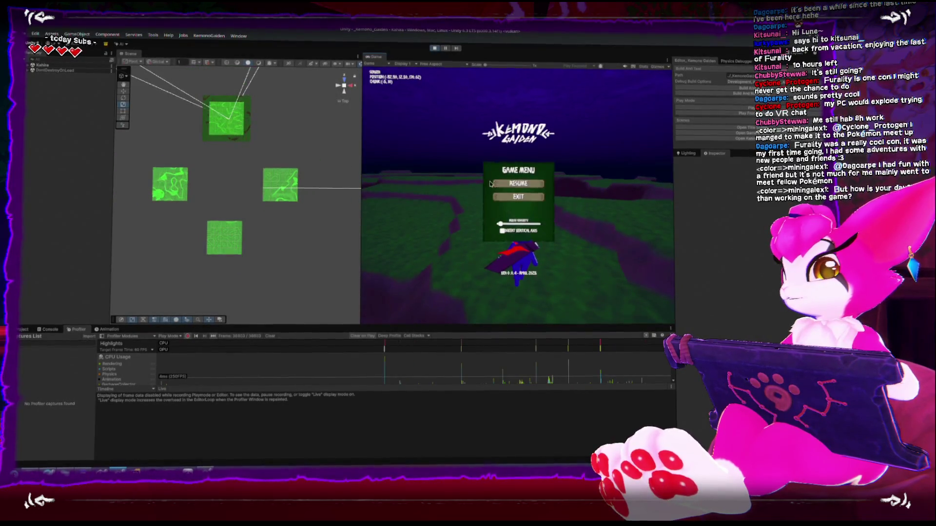
pyautogui.click(493, 184)
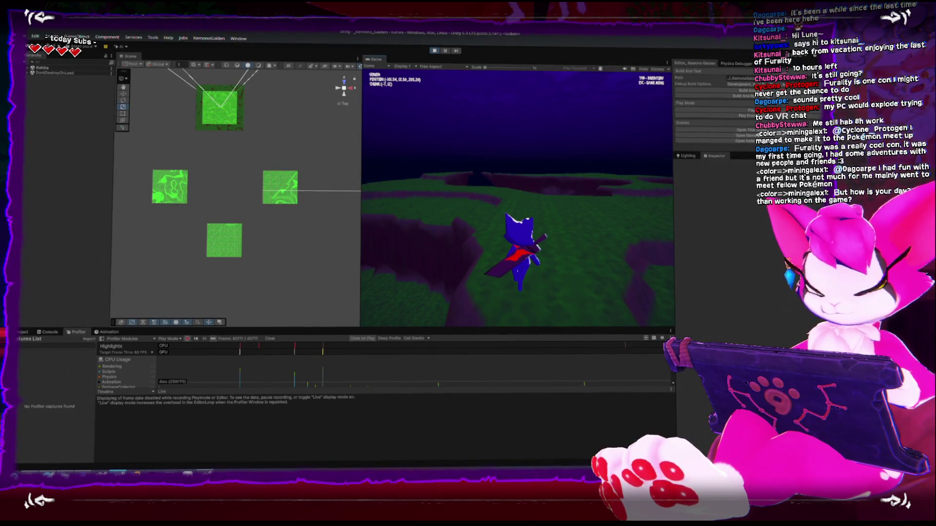
# Step: Walk the character across the terrain toward new chunks, briefly toggling the pause menu
pyautogui.press('w')
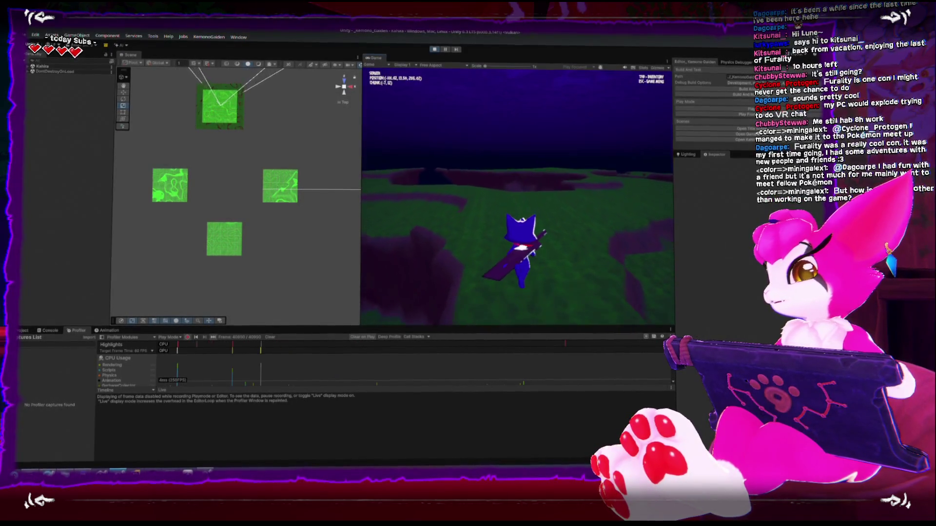
pyautogui.press('w')
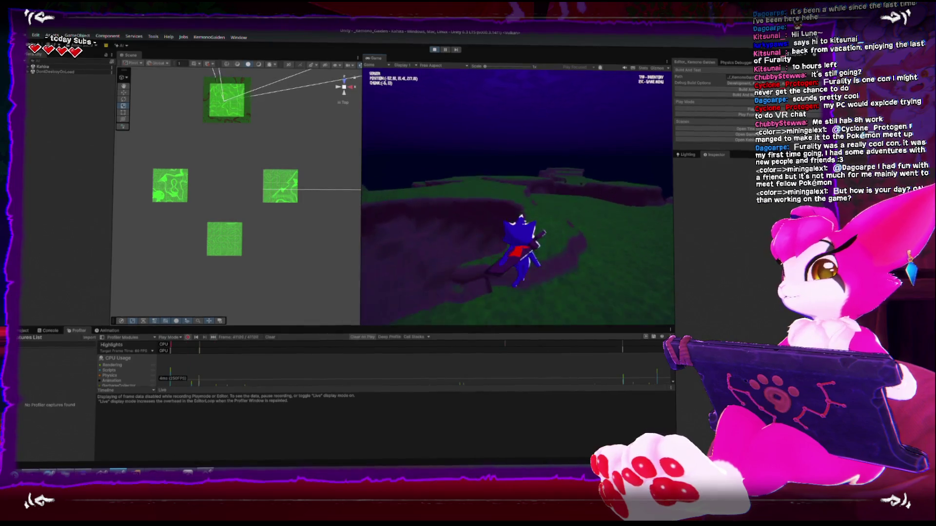
pyautogui.press('w')
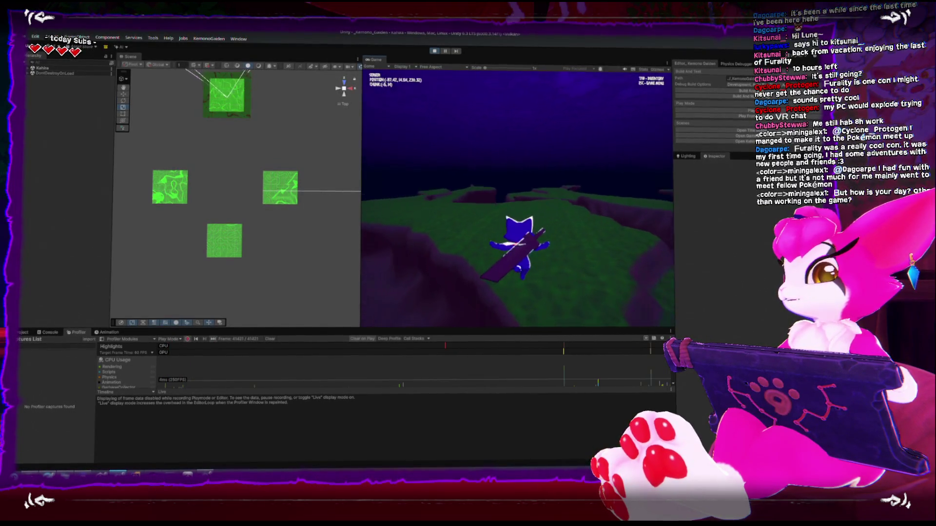
pyautogui.press('w')
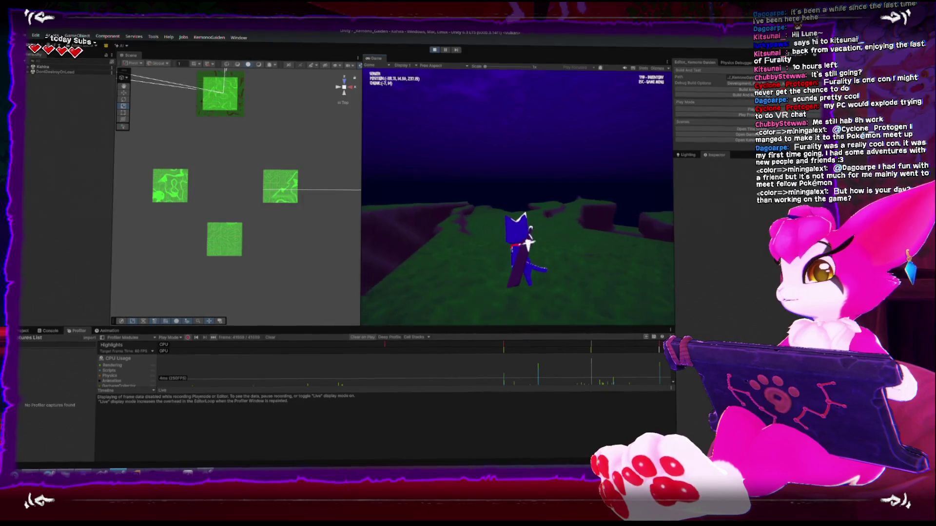
pyautogui.press('Escape')
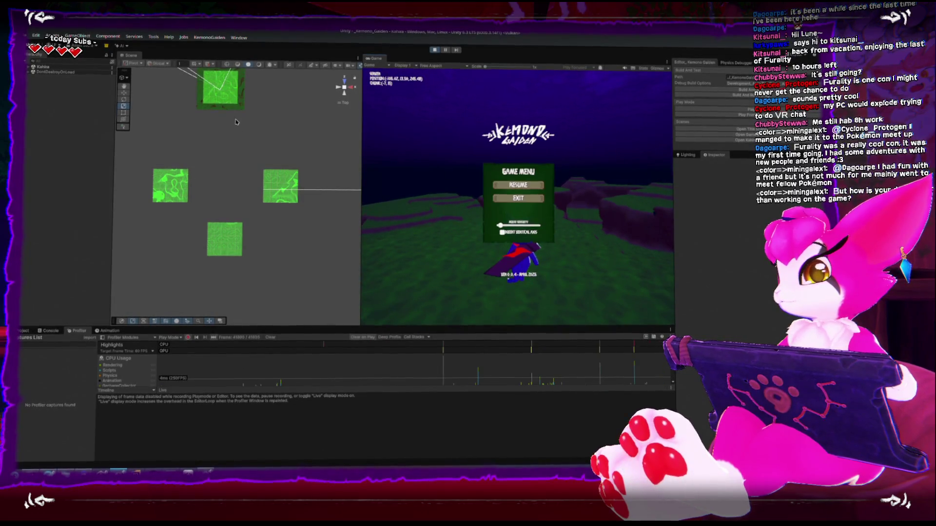
pyautogui.press('Escape')
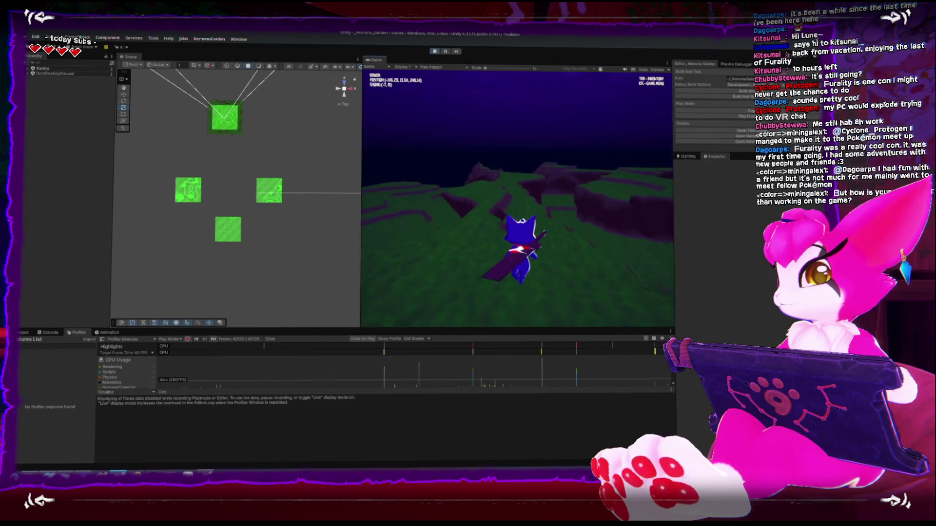
pyautogui.press('w')
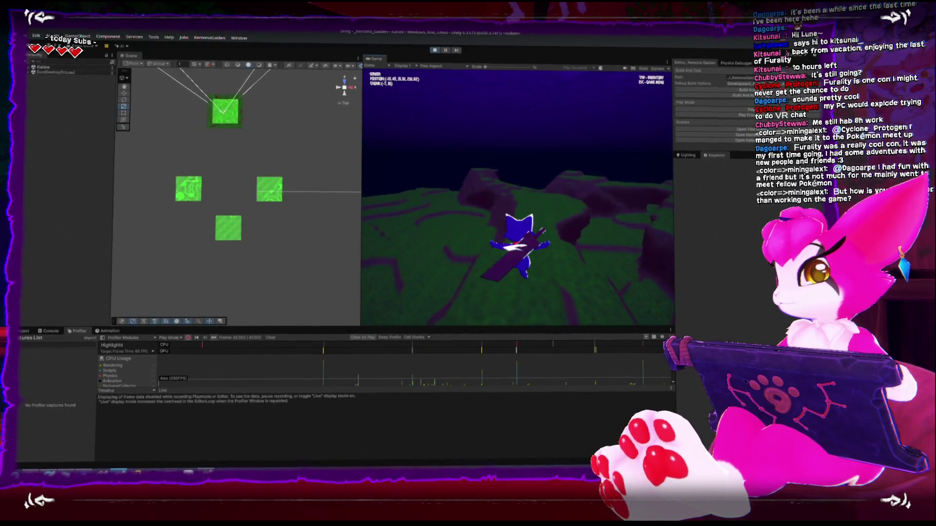
pyautogui.press('w')
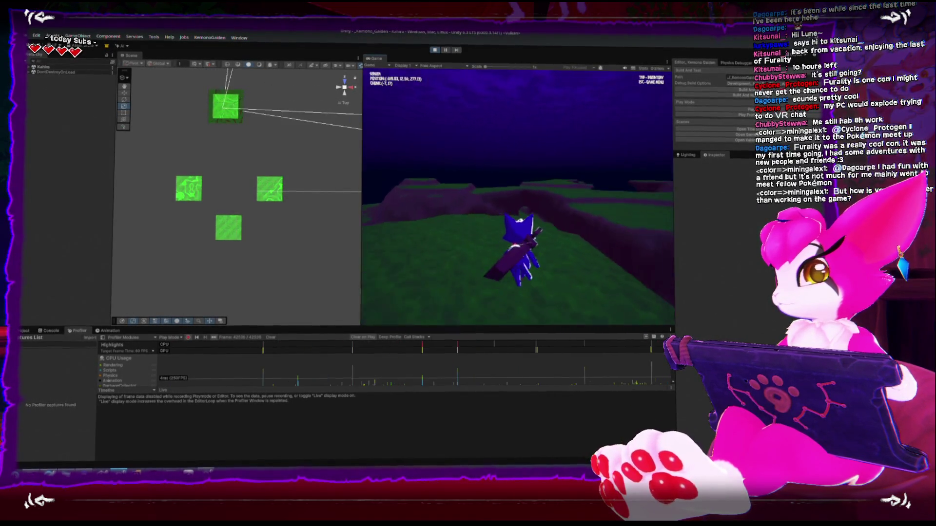
pyautogui.press('w')
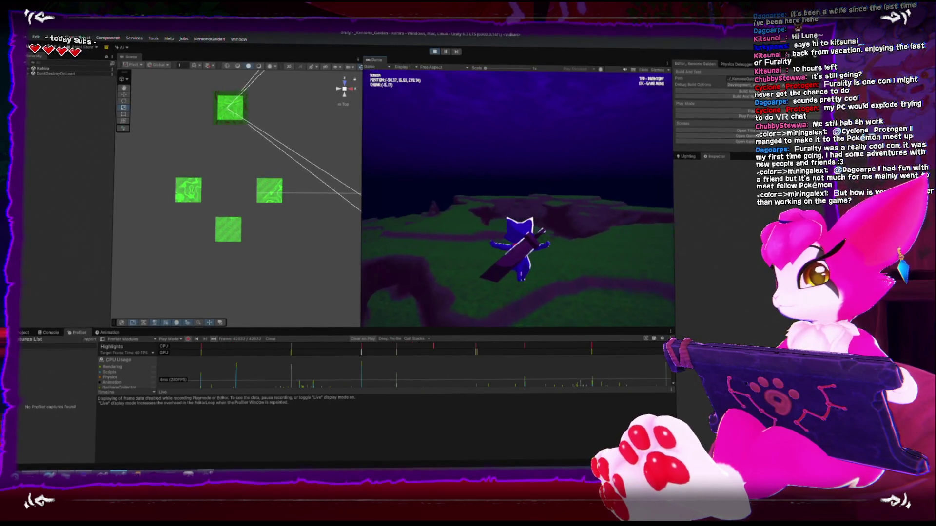
pyautogui.press('w')
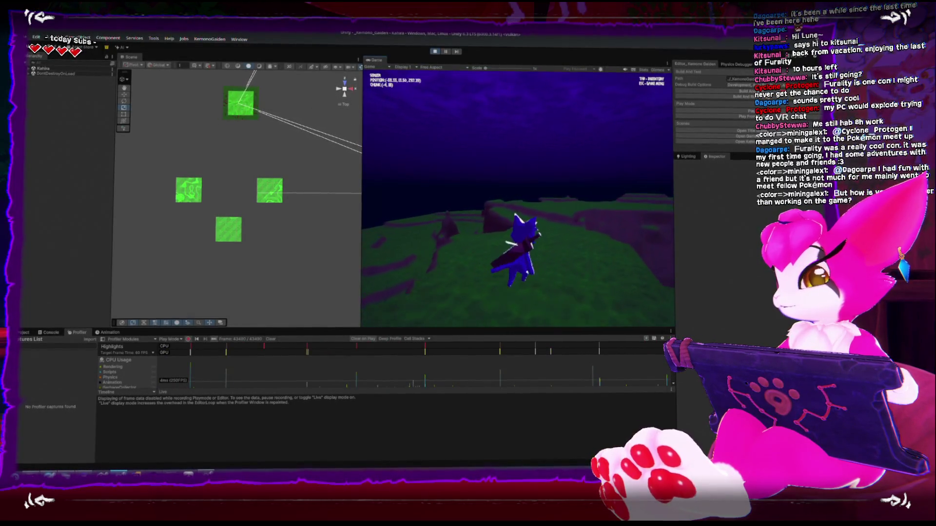
# Step: Pause, resume, and run the character further across the terrain into new chunks
pyautogui.press('Escape')
pyautogui.scroll(3, 272, 205)
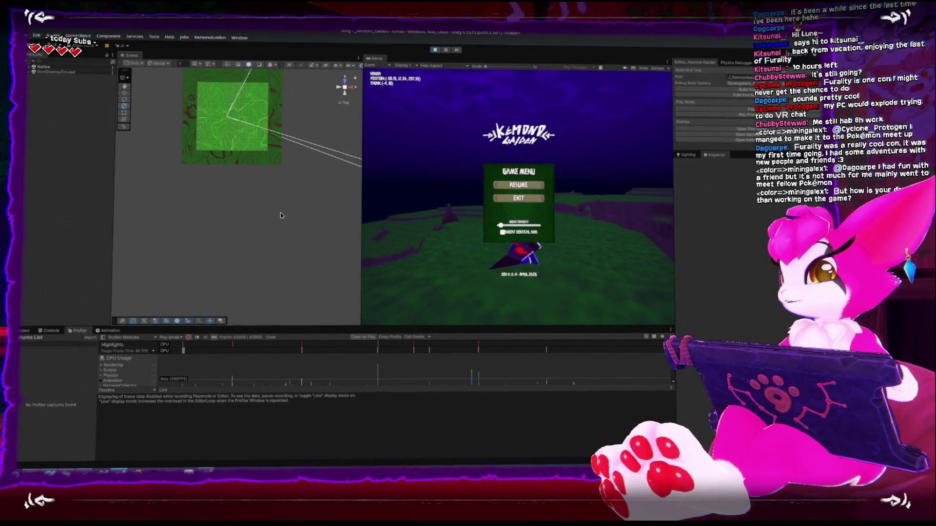
pyautogui.scroll(-3, 284, 213)
pyautogui.press('Escape')
pyautogui.press('w')
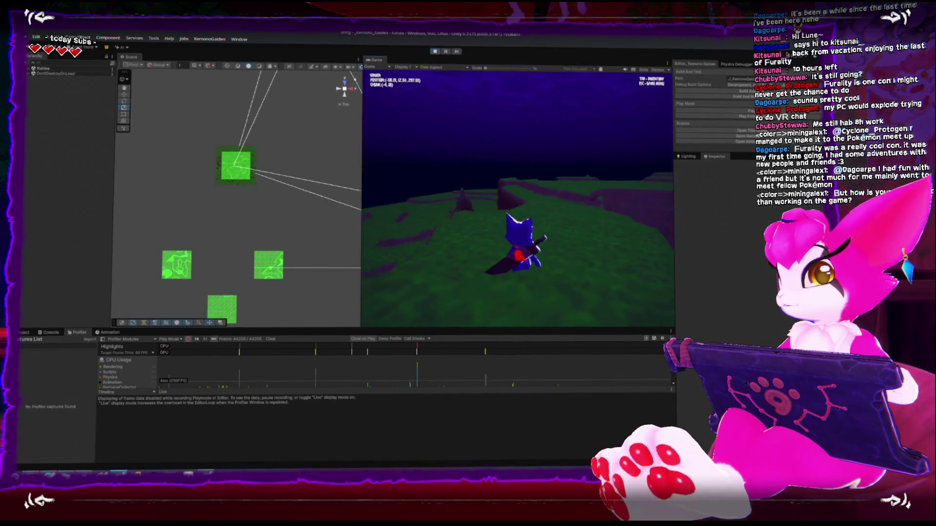
pyautogui.press('w')
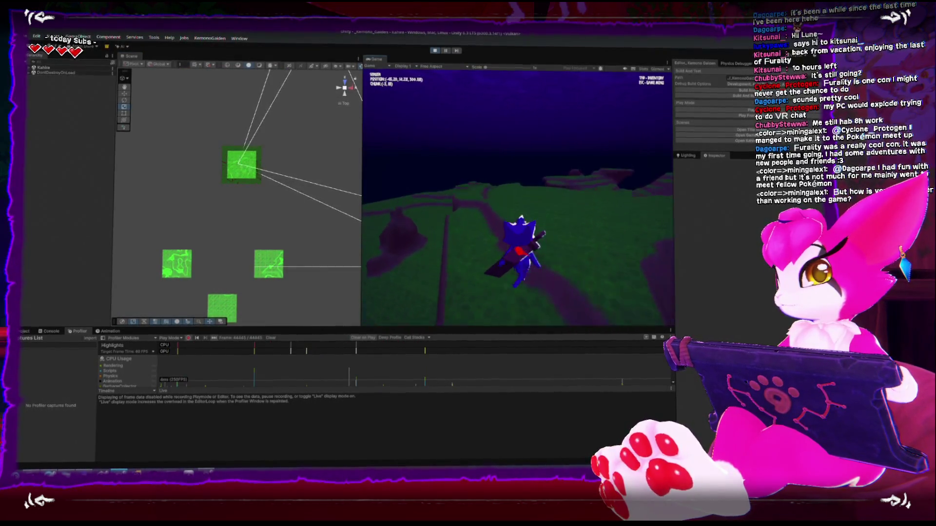
pyautogui.press('w')
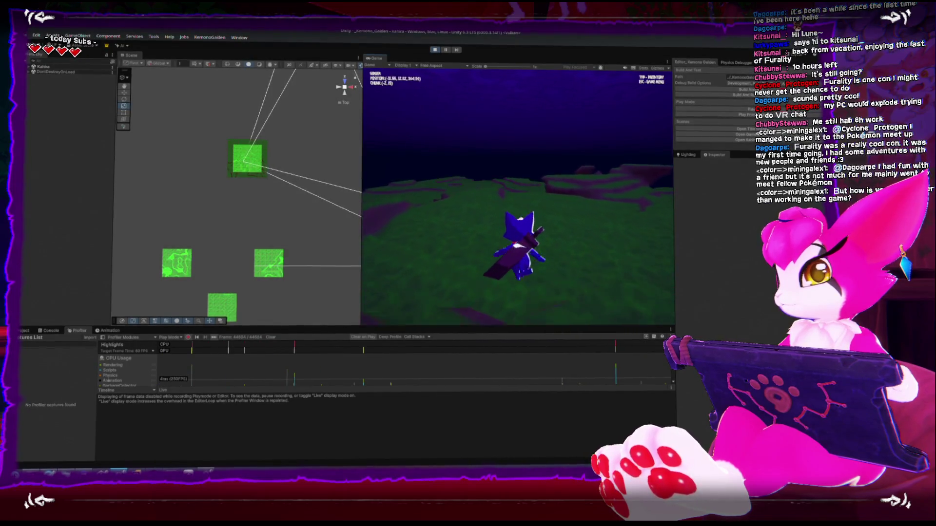
pyautogui.press('w')
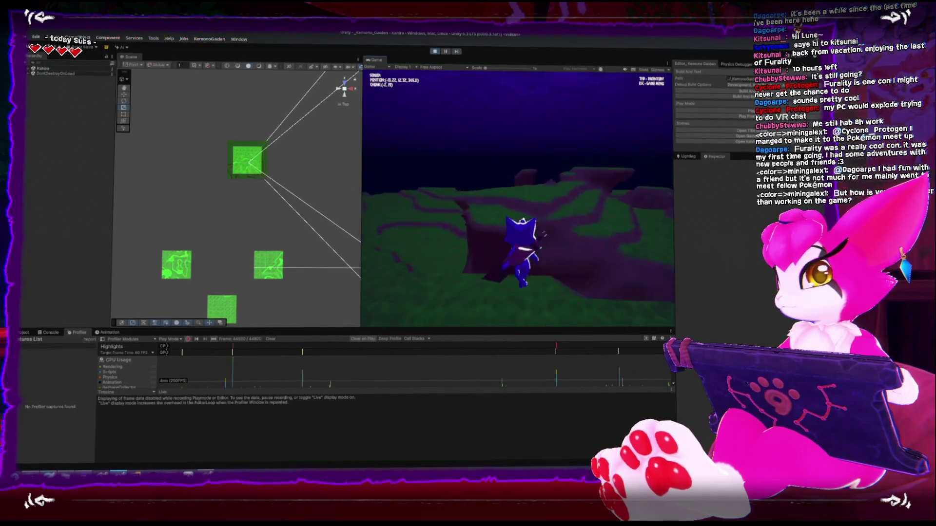
pyautogui.press('w')
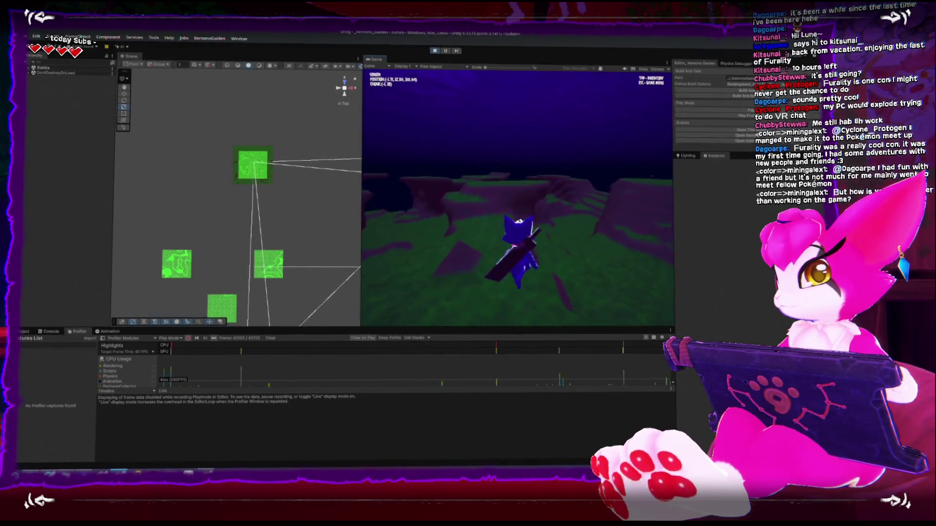
pyautogui.press('w')
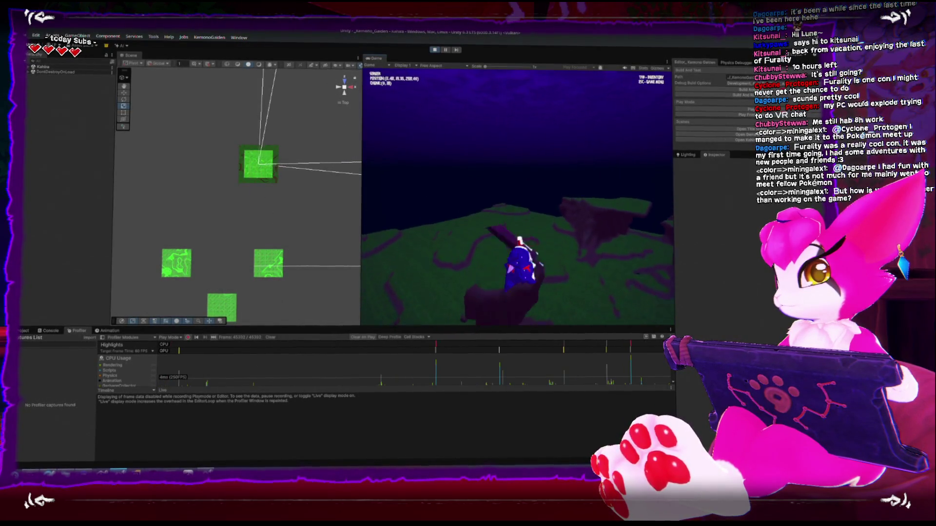
pyautogui.press('w')
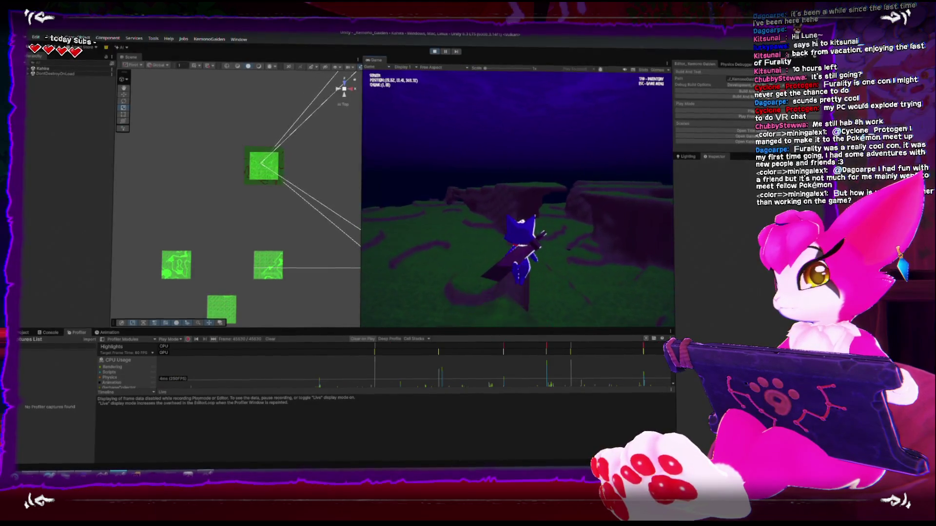
# Step: Pause on the in-game menu and exit Play mode
pyautogui.press('Escape')
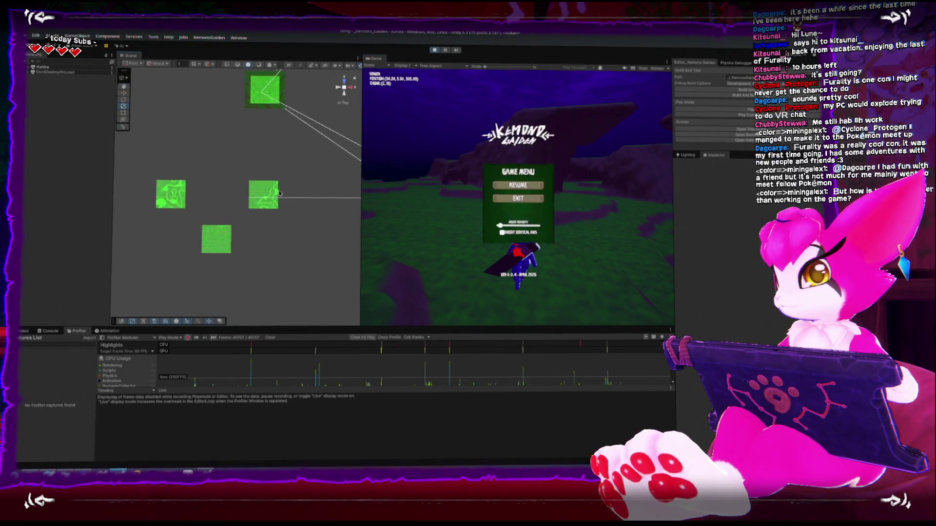
pyautogui.scroll(3, 268, 188)
pyautogui.scroll(-2, 340, 87)
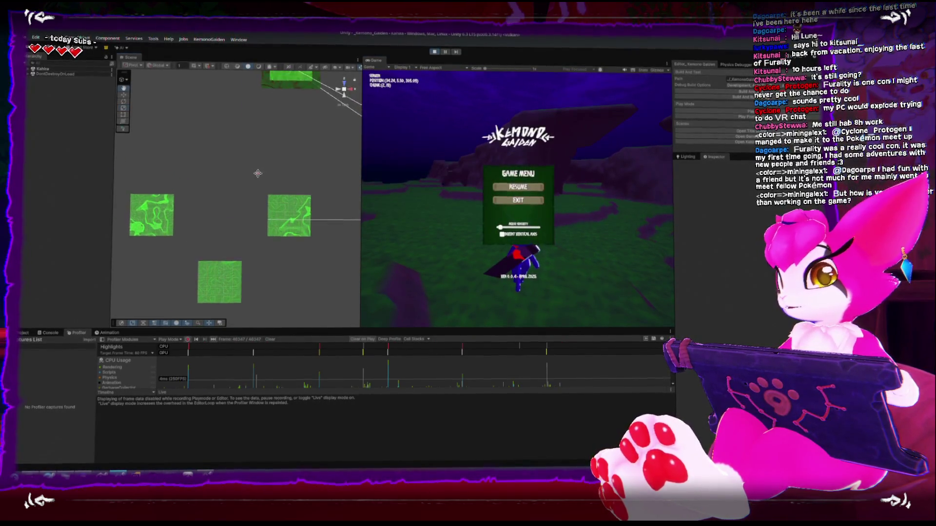
pyautogui.click(433, 52)
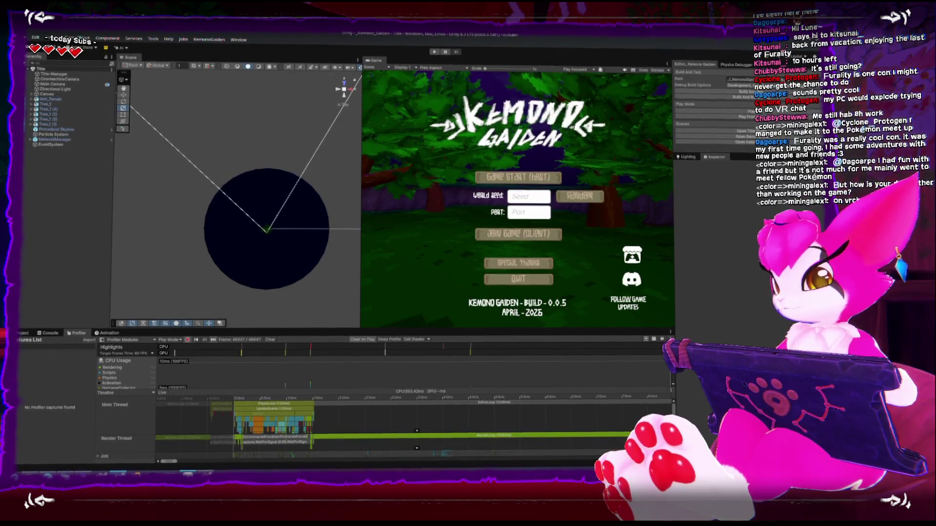
# Step: Switch to SmartGit to review the 8 working-tree changes
pyautogui.click(113, 472)
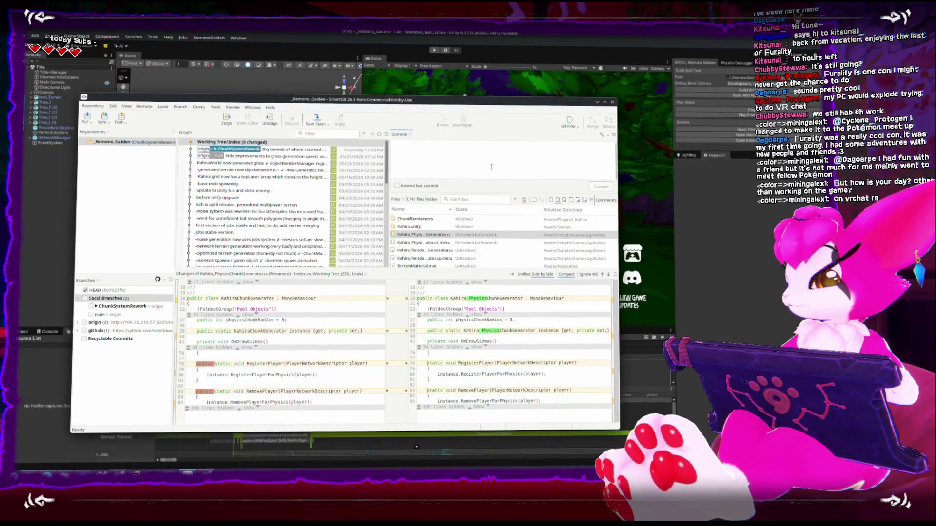
# Step: Enter a commit message, stage and commit all eight changed files, then minimize SmartGit
pyautogui.write('probably')
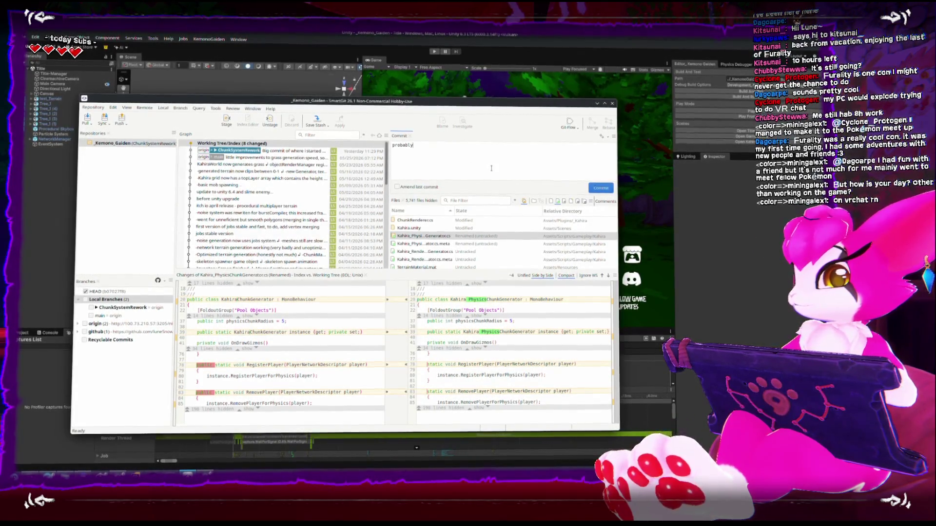
pyautogui.write(' the')
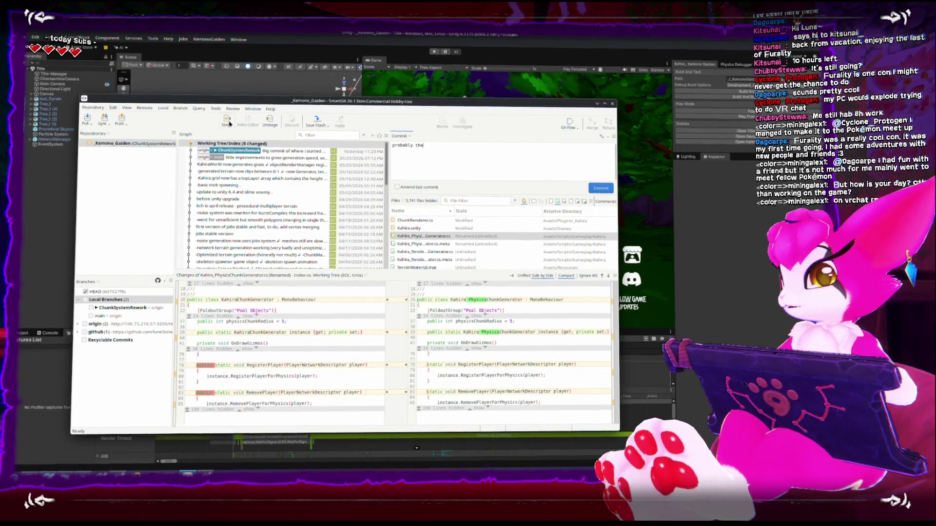
pyautogui.hotkey('ctrl', 't')
pyautogui.press('Return')
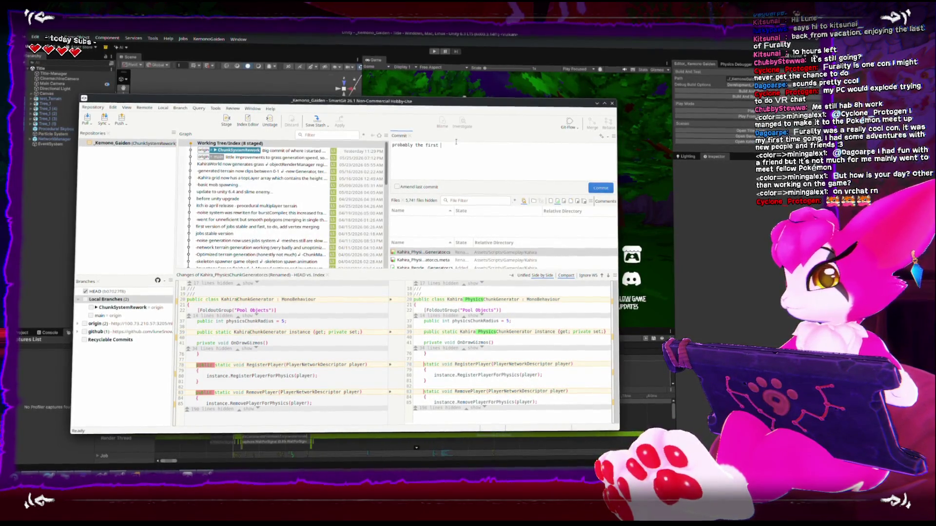
pyautogui.write('table version for this terrain refactor')
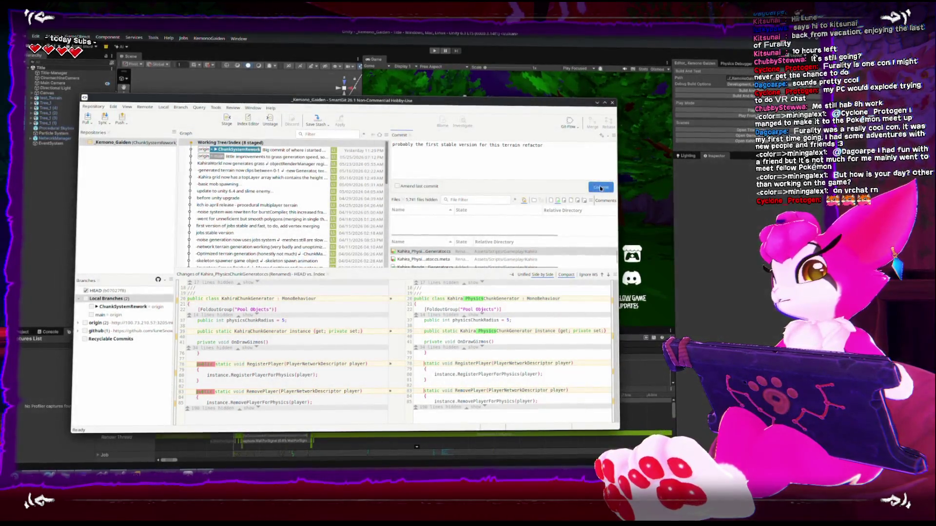
pyautogui.click(599, 188)
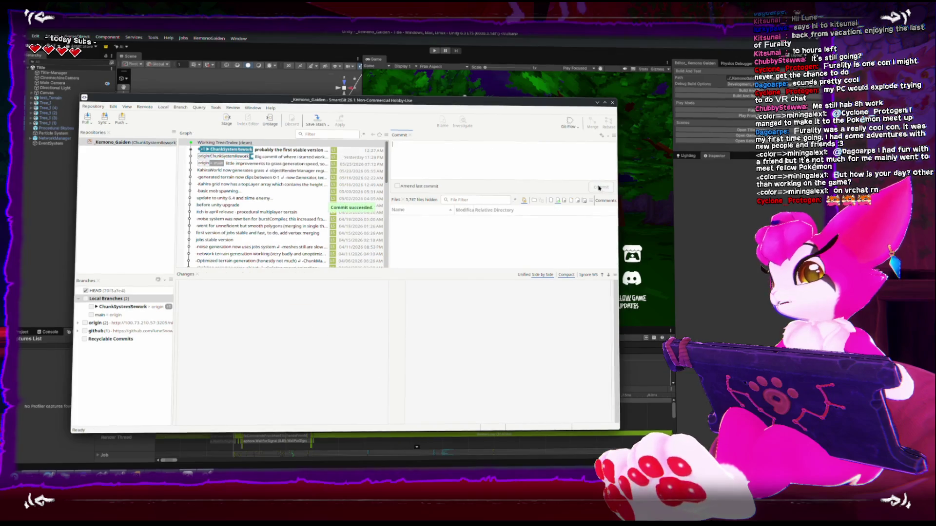
pyautogui.click(596, 101)
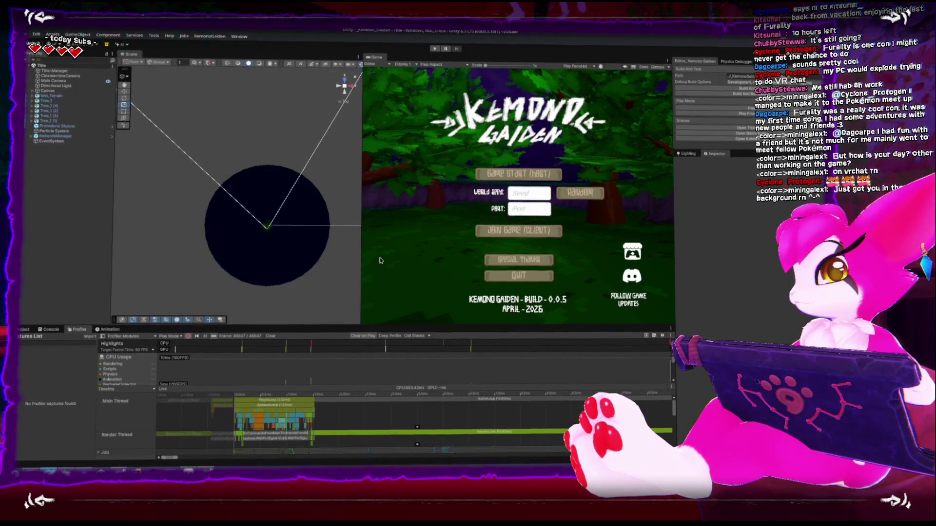
# Step: Zoom and pan the Scene view toward the green terrain object
pyautogui.scroll(2, 258, 259)
pyautogui.scroll(2, 249, 226)
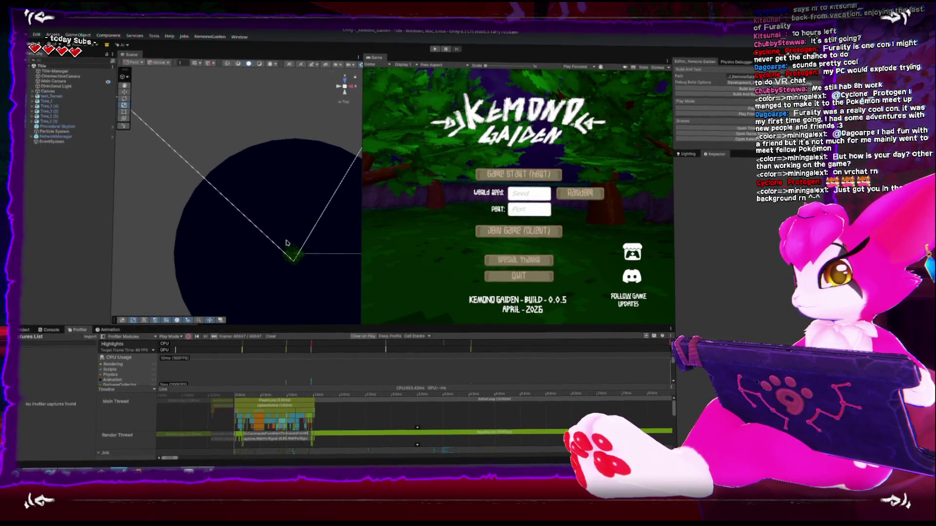
pyautogui.scroll(5, 249, 226)
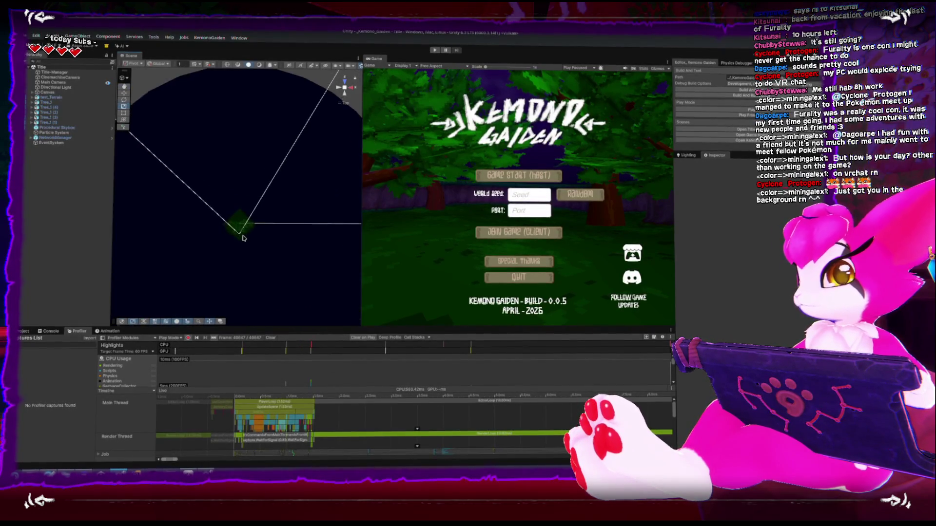
pyautogui.moveTo(219, 215); pyautogui.dragTo(195, 140)
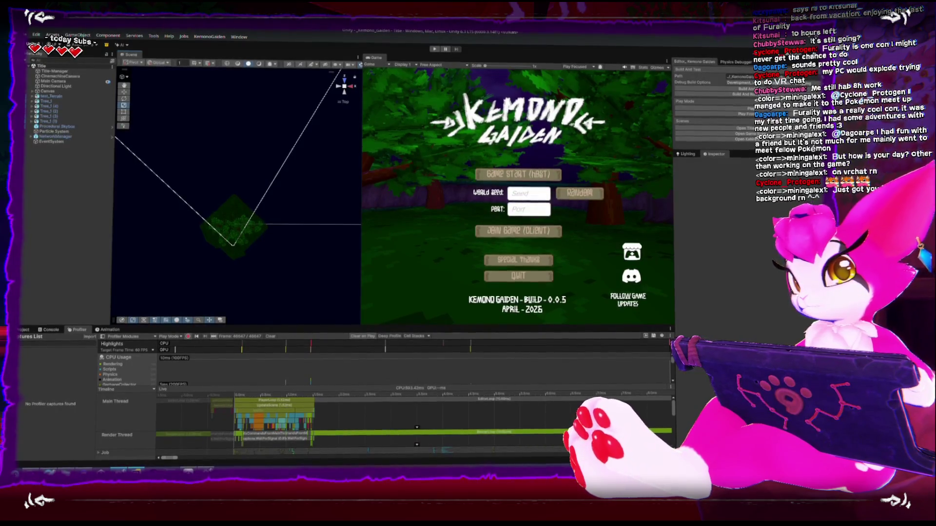
# Step: Glance at ChunkRenderer.cs, then back in Unity zoom further and heighten the Profiler panel
pyautogui.hotkey('alt', 'Tab')
pyautogui.click(285, 245)
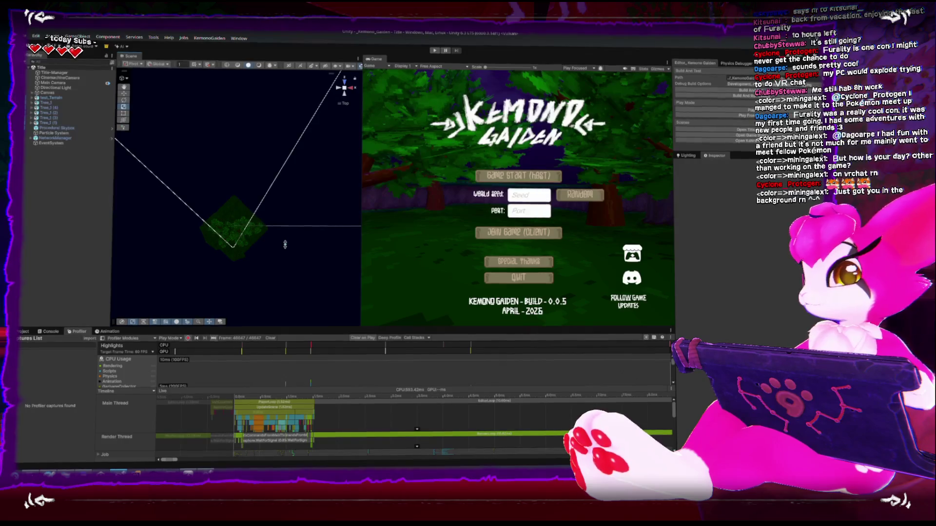
pyautogui.scroll(5, 216, 215)
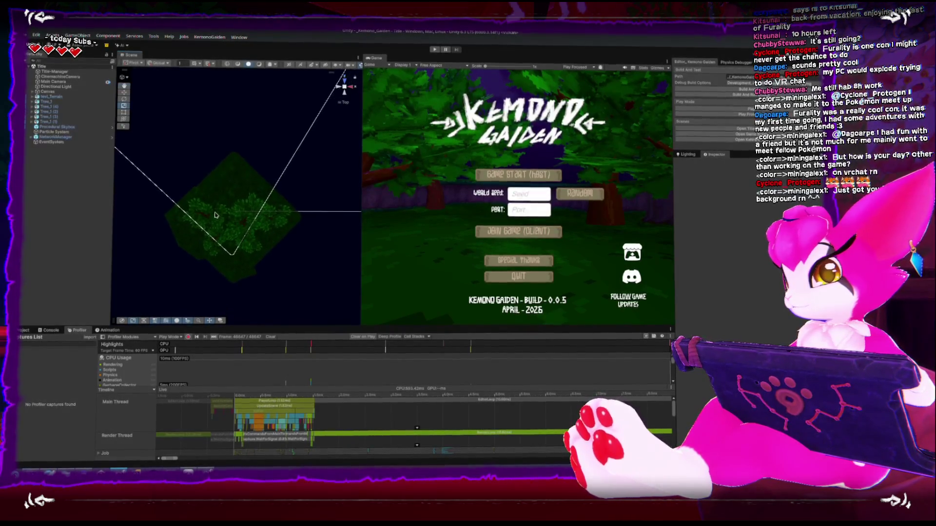
pyautogui.scroll(3, 216, 215)
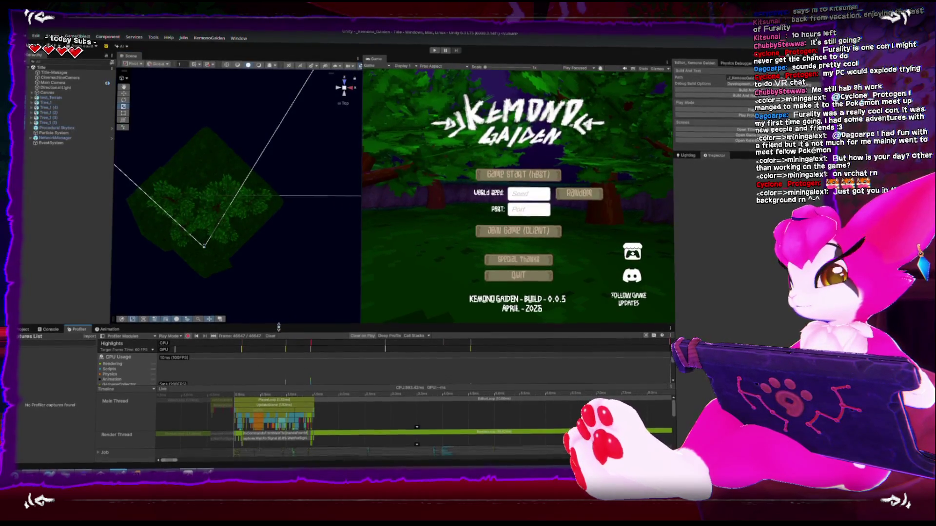
pyautogui.moveTo(279, 326); pyautogui.dragTo(277, 312)
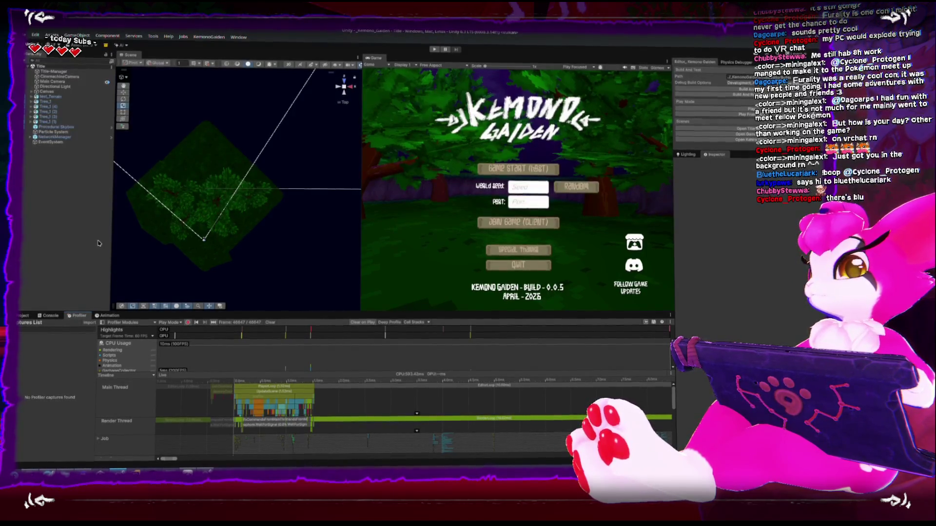
# Step: Enter play mode and expand NetworkManager under DontDestroyOnLoad to reveal its transports
pyautogui.click(434, 48)
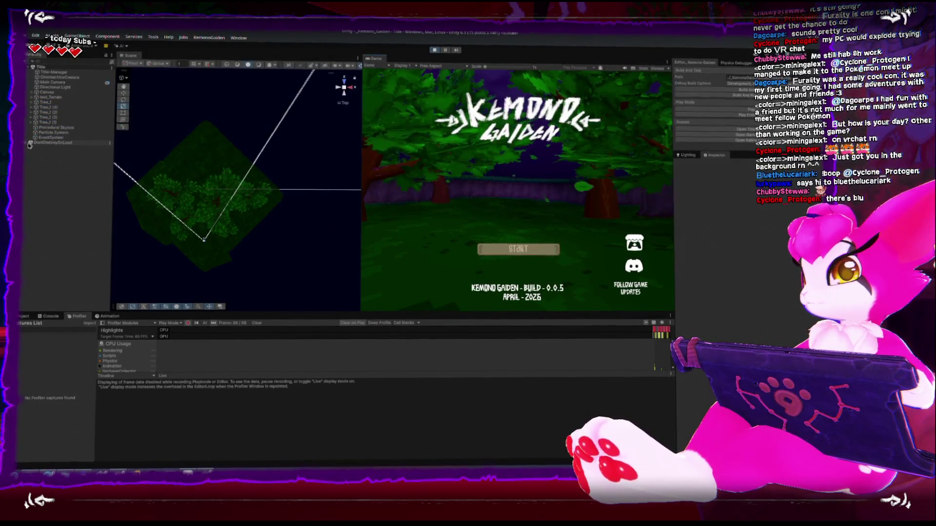
pyautogui.click(54, 145)
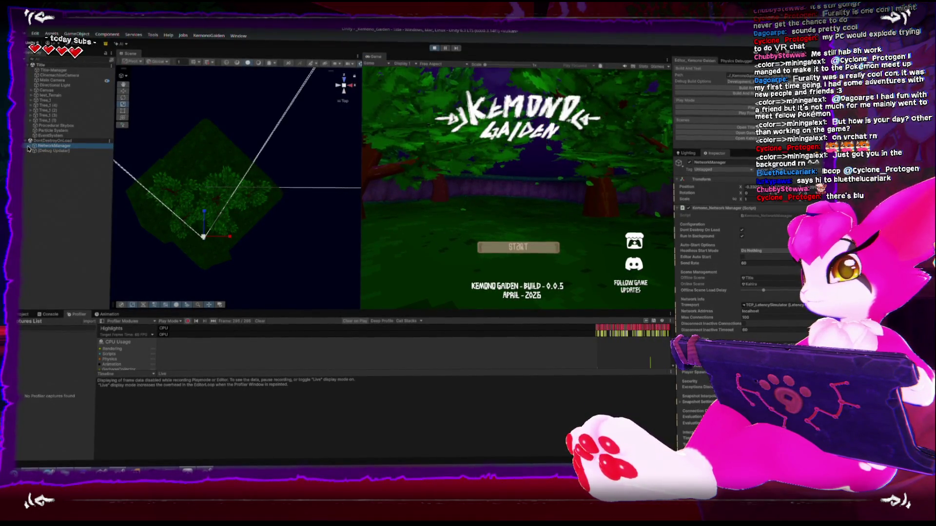
pyautogui.click(30, 146)
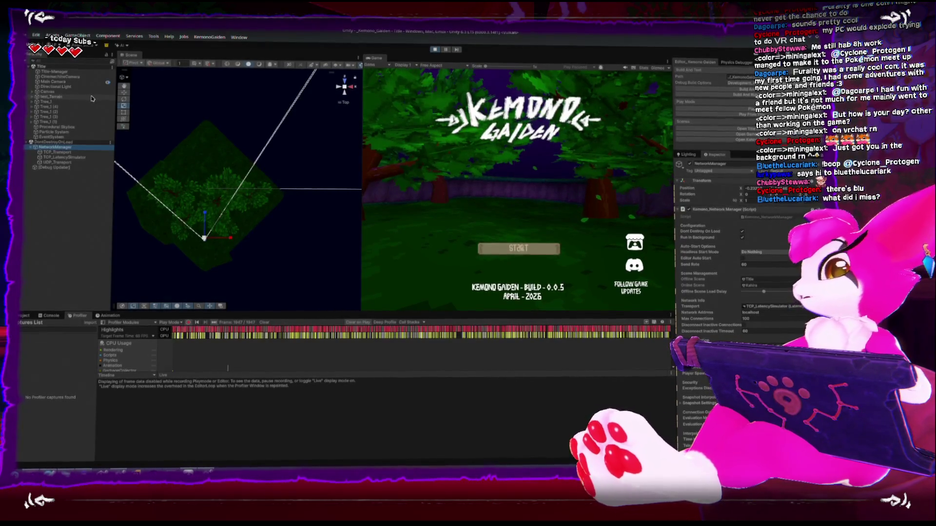
pyautogui.scroll(-3, 258, 215)
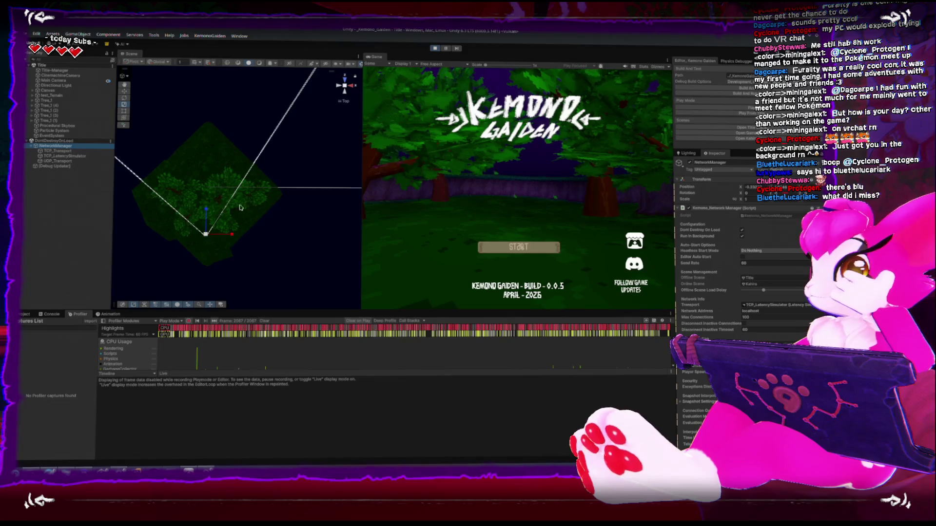
# Step: Orbit and zoom the Scene view onto the camera frustum, then open the host and join options
pyautogui.moveTo(297, 104); pyautogui.dragTo(238, 87)
pyautogui.scroll(6, 273, 161)
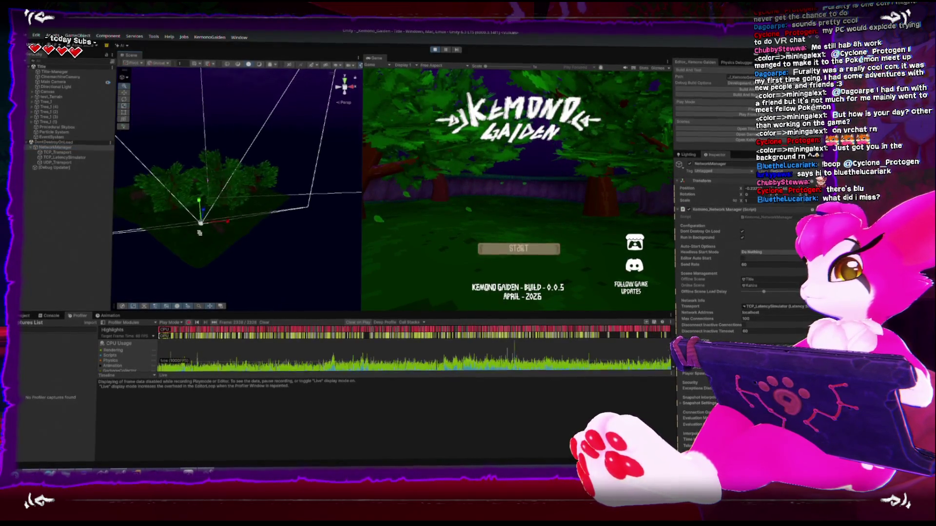
pyautogui.moveTo(308, 230); pyautogui.dragTo(274, 204)
pyautogui.moveTo(214, 205)
pyautogui.mouseDown()
pyautogui.moveTo(205, 184)
pyautogui.moveTo(238, 172)
pyautogui.mouseUp()
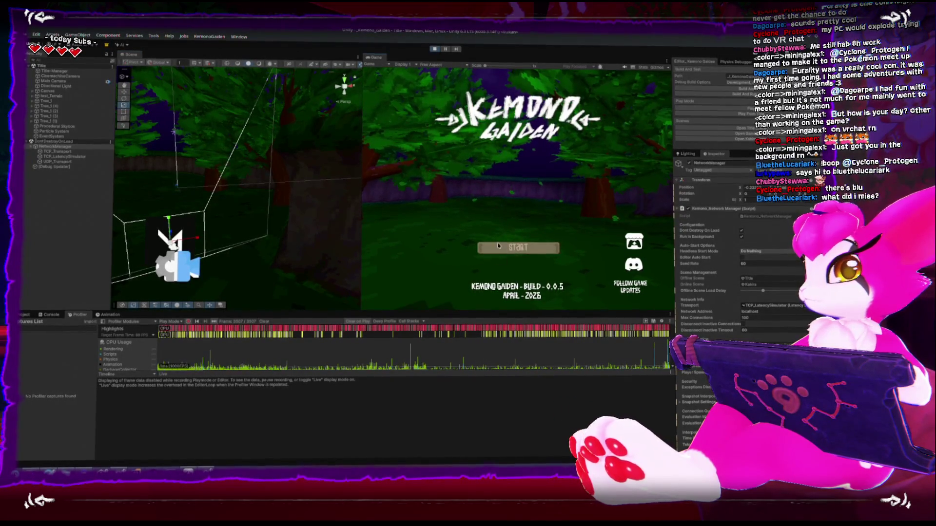
pyautogui.click(497, 247)
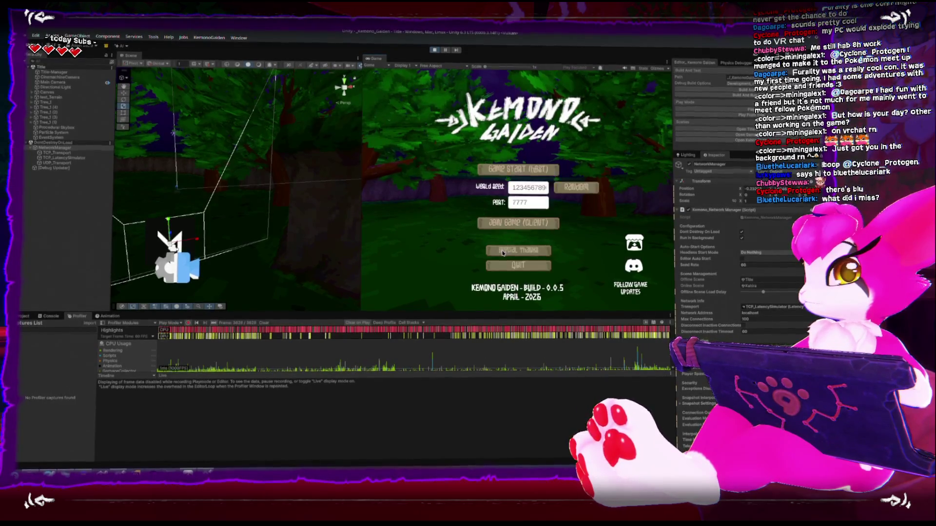
# Step: Start a hosted game, pause it with Escape, and expand Kahira in the Hierarchy
pyautogui.click(518, 170)
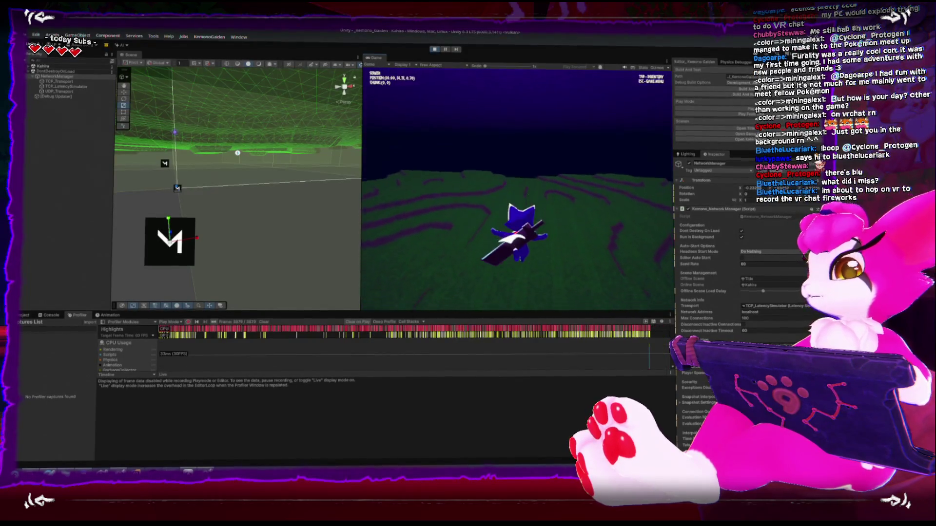
pyautogui.press('Escape')
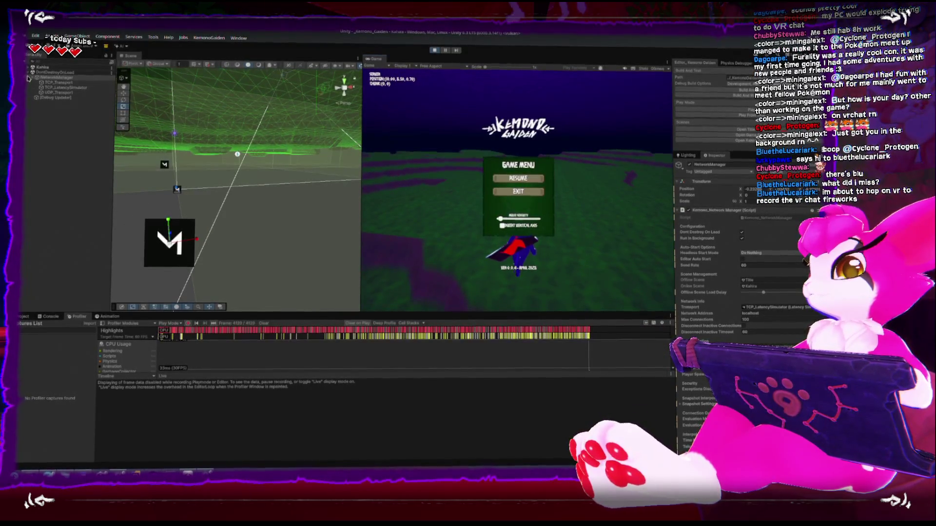
pyautogui.click(28, 71)
pyautogui.click(29, 72)
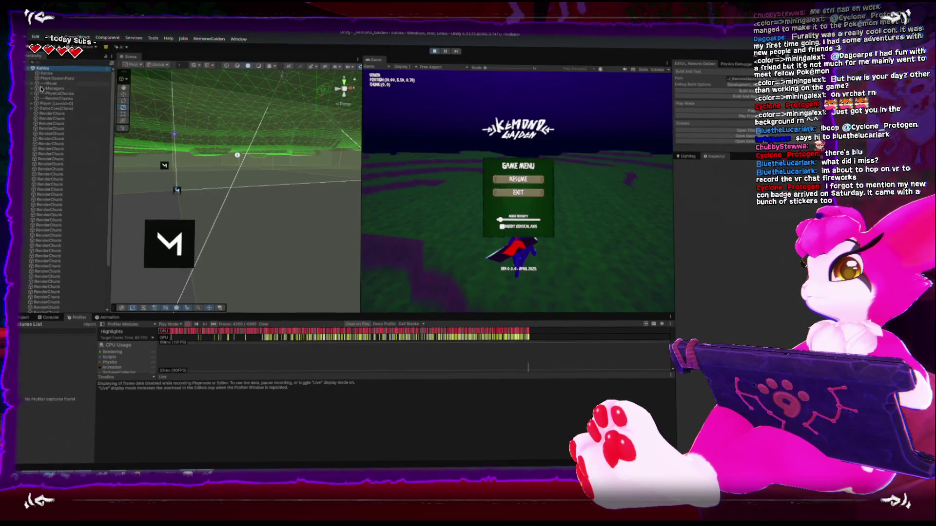
# Step: Exit play mode with the Play button, returning to the Kahira scene hierarchy
pyautogui.moveTo(210, 105)
pyautogui.mouseDown()
pyautogui.moveTo(210, 139)
pyautogui.moveTo(266, 133)
pyautogui.moveTo(213, 192)
pyautogui.moveTo(244, 211)
pyautogui.moveTo(201, 162)
pyautogui.moveTo(271, 147)
pyautogui.moveTo(250, 108)
pyautogui.moveTo(156, 134)
pyautogui.mouseUp()
pyautogui.click(518, 193)
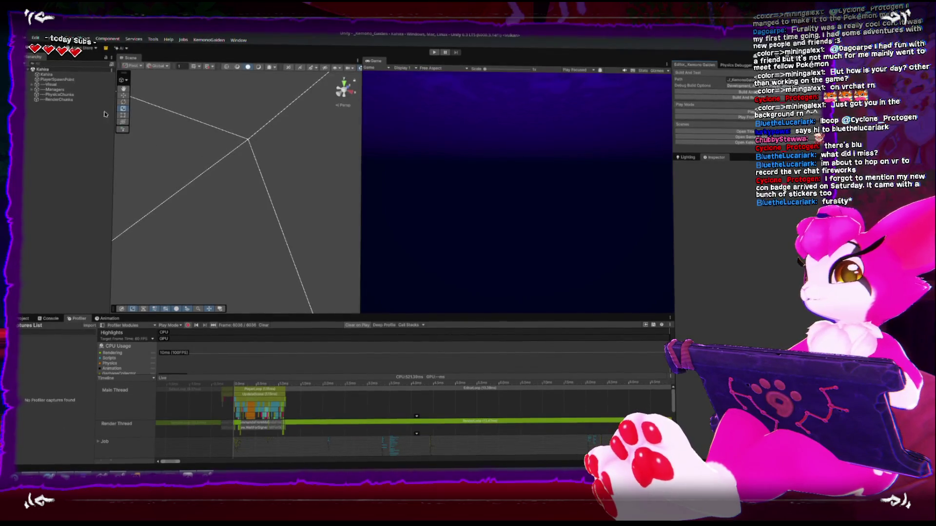
# Step: Assign RenderChunks to the ChunkSystem's Render Chunks Parent field
pyautogui.click(47, 89)
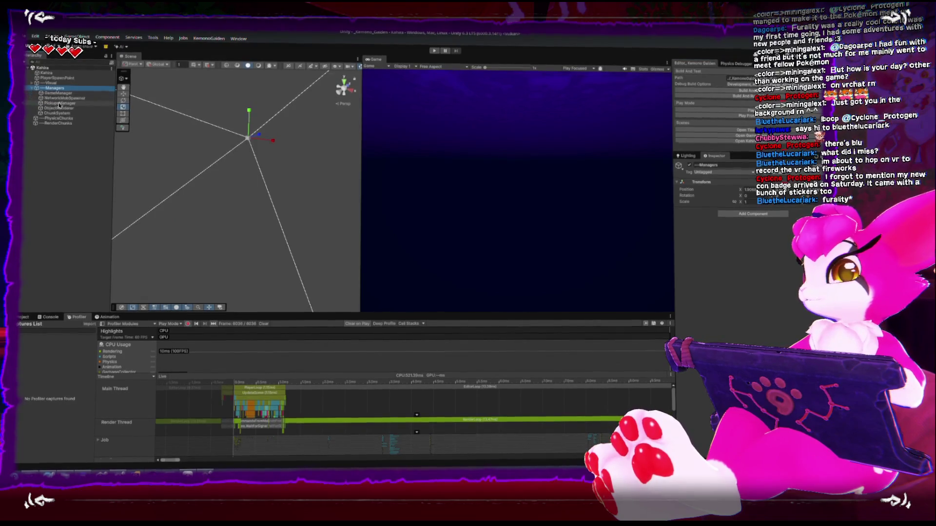
pyautogui.hotkey('ctrl', 'z')
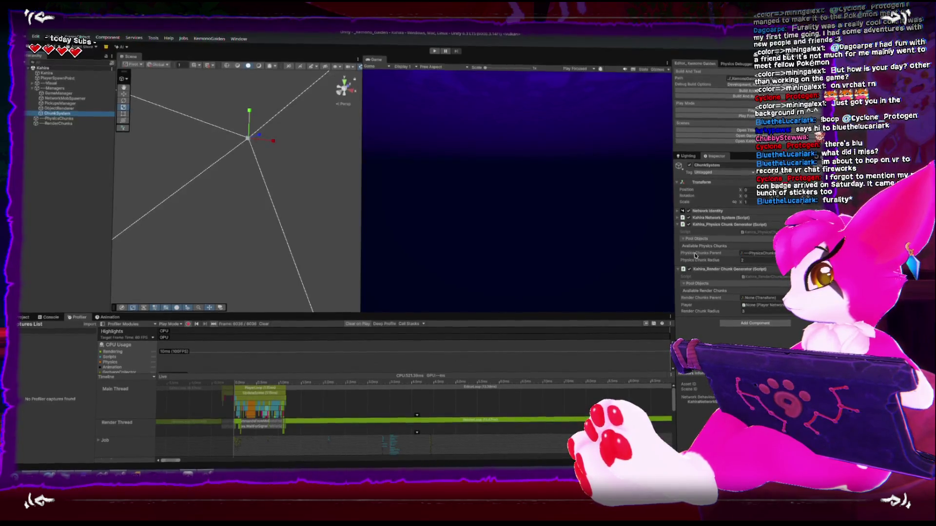
pyautogui.moveTo(56, 122); pyautogui.dragTo(705, 299)
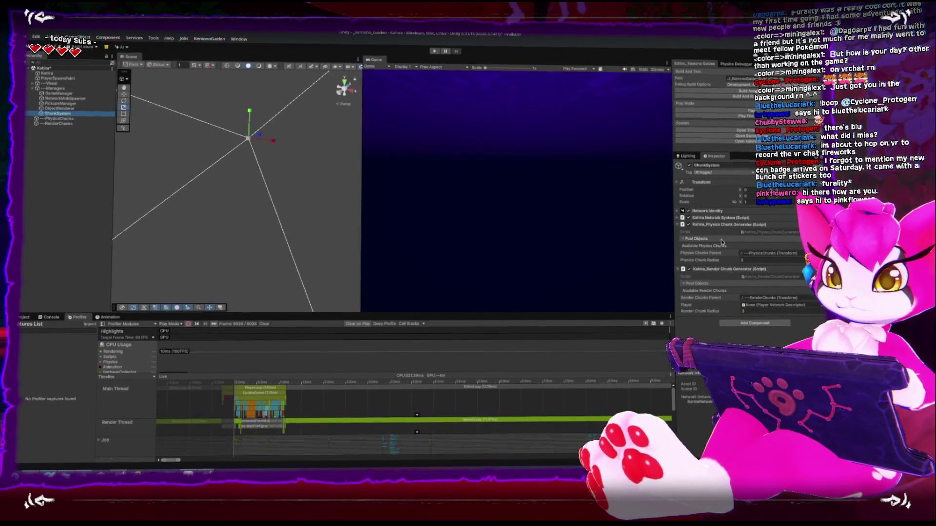
pyautogui.rightClick(690, 224)
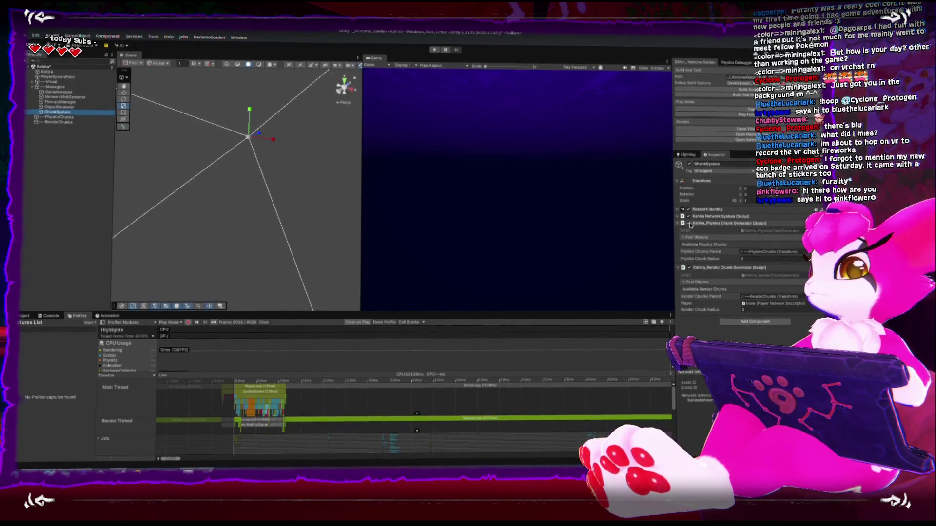
# Step: Open the GameManager script in Rider and maximize the editor window
pyautogui.click(60, 92)
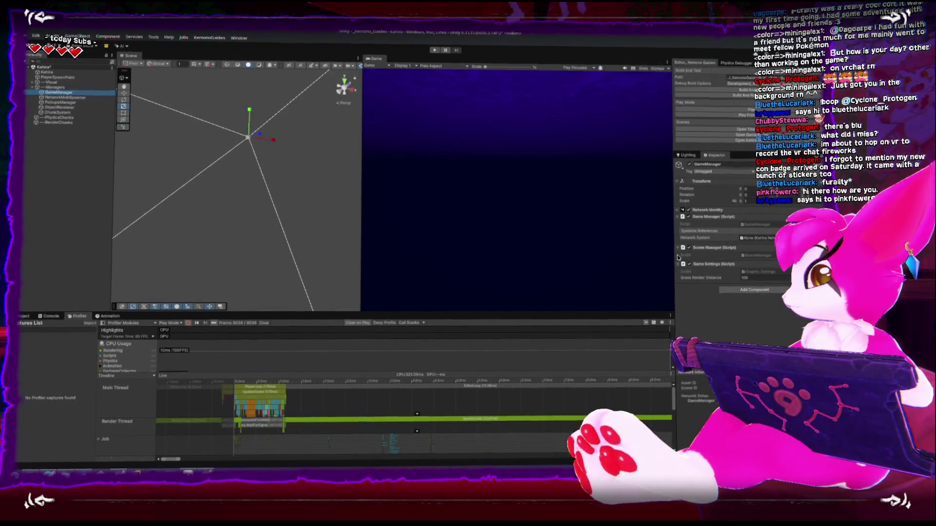
pyautogui.doubleClick(756, 223)
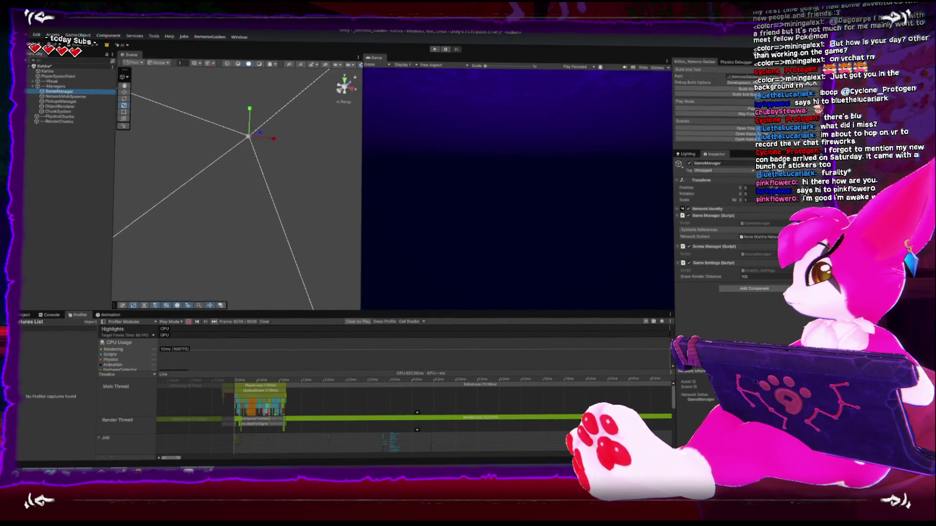
pyautogui.doubleClick(369, 229)
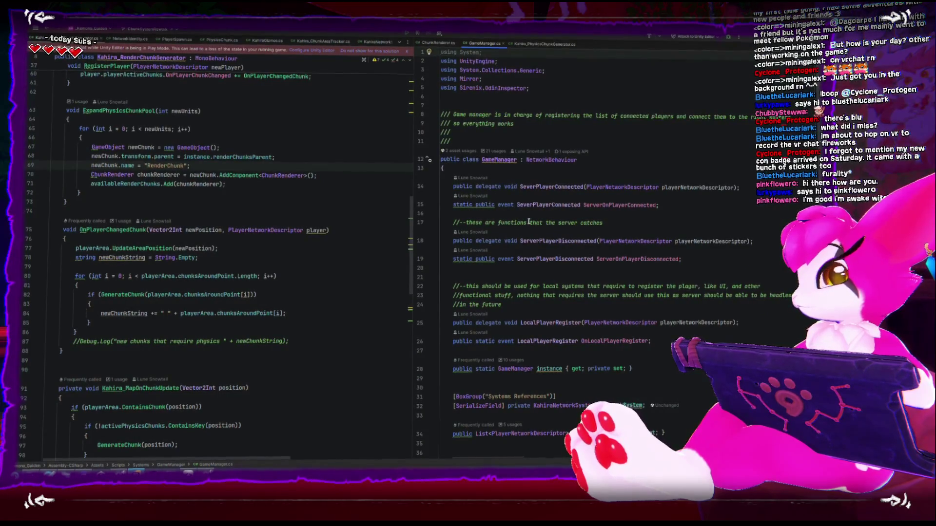
pyautogui.scroll(-2, 418, 202)
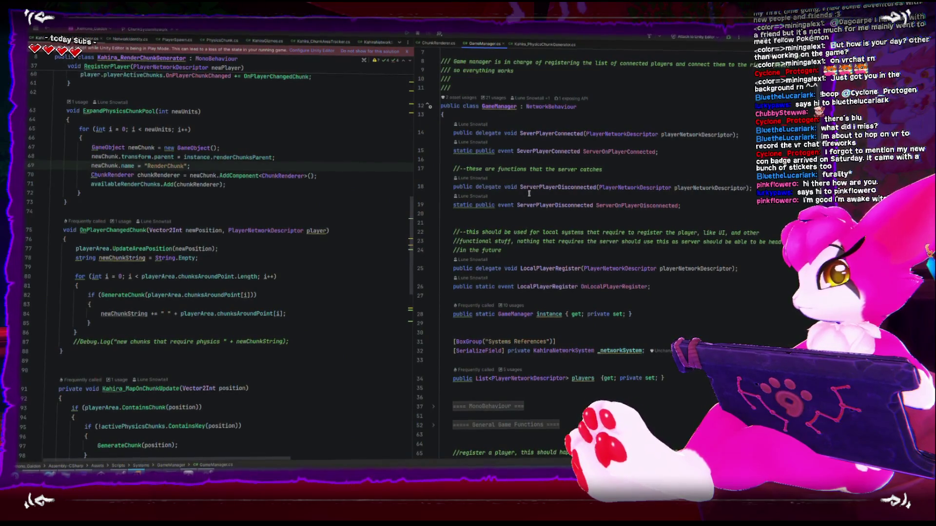
pyautogui.rightClick(459, 150)
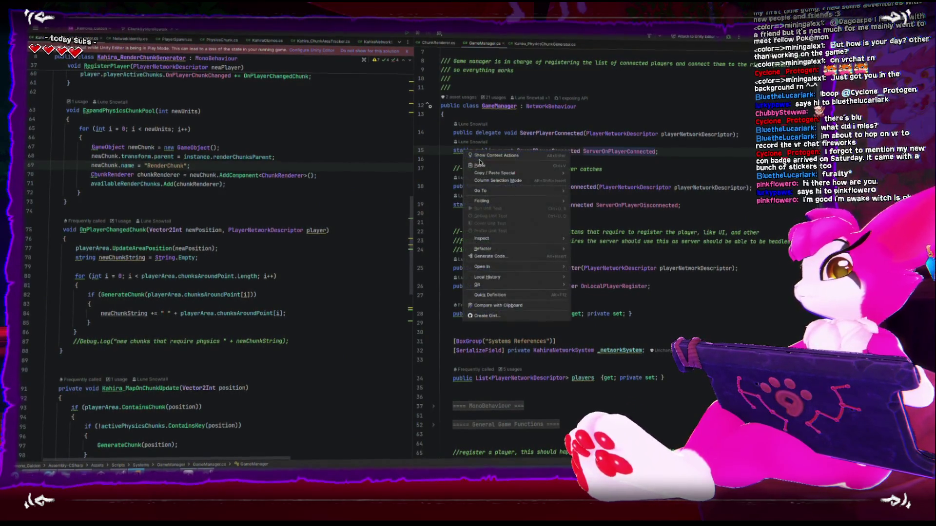
pyautogui.press('Escape')
pyautogui.hotkey('alt', 'Return')
pyautogui.press('Return')
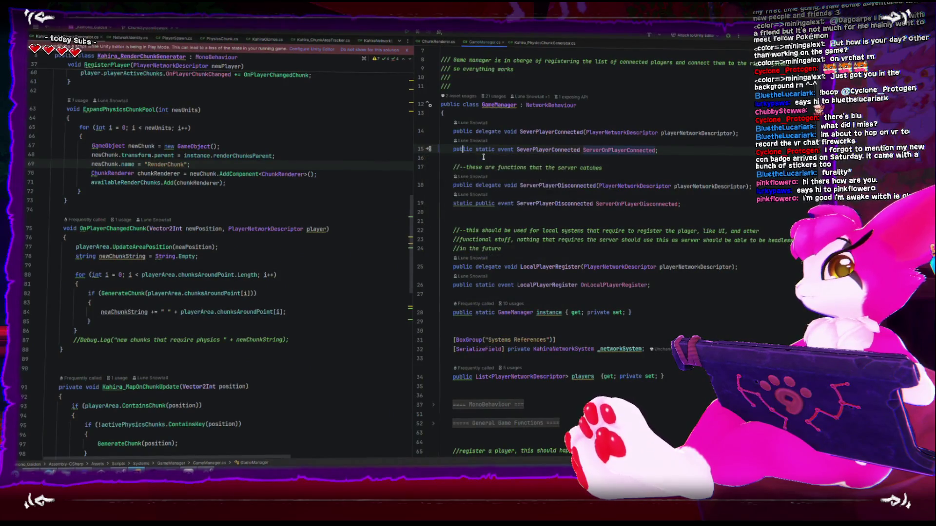
pyautogui.rightClick(463, 204)
pyautogui.click(480, 211)
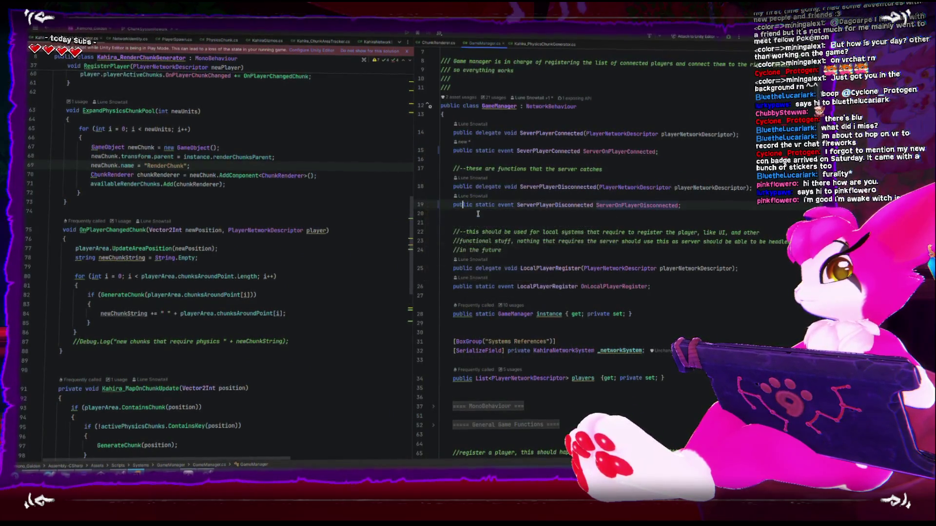
pyautogui.click(463, 313)
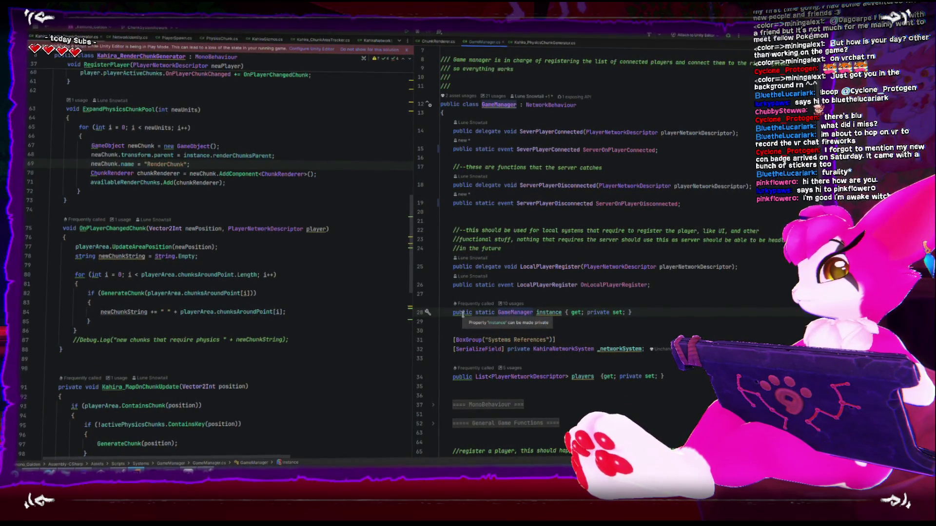
pyautogui.scroll(-5, 463, 314)
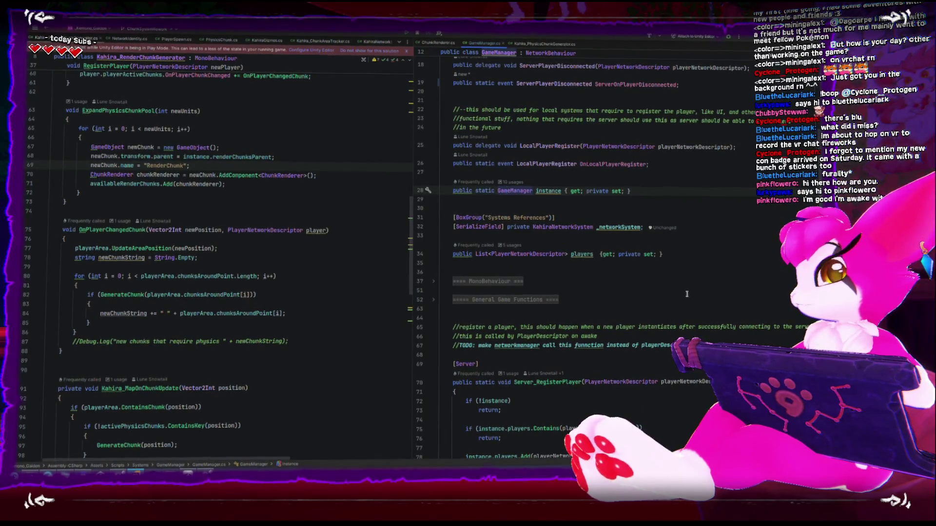
pyautogui.doubleClick(462, 190)
pyautogui.press('BackSpace')
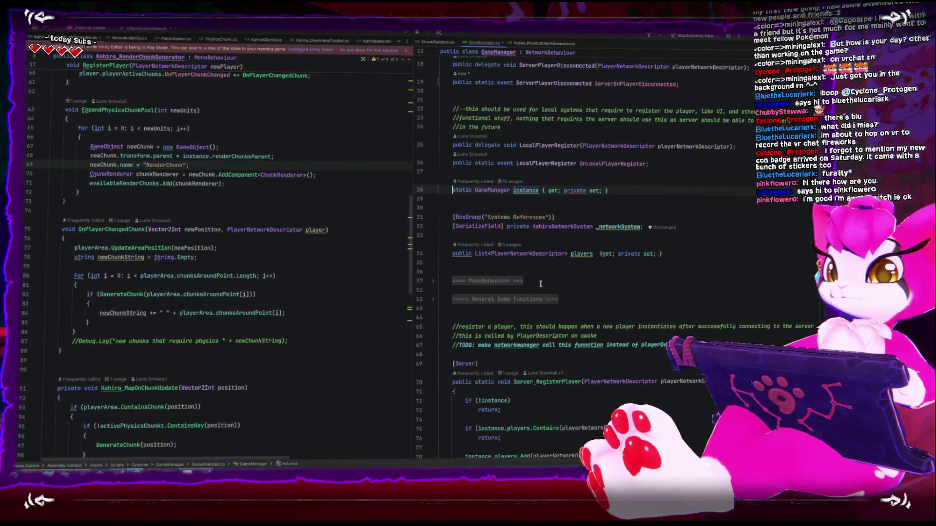
pyautogui.scroll(-5, 582, 258)
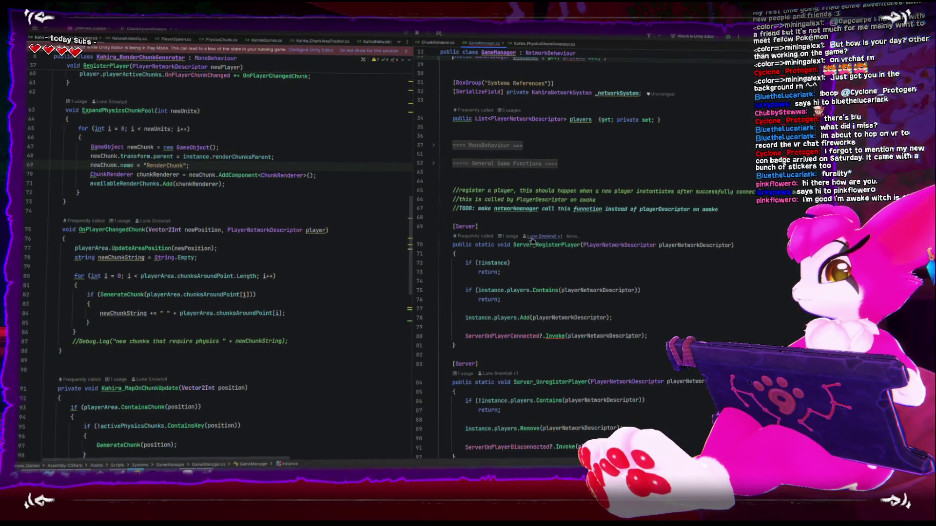
pyautogui.moveTo(414, 229)
pyautogui.mouseDown()
pyautogui.moveTo(363, 230)
pyautogui.moveTo(378, 230)
pyautogui.mouseUp()
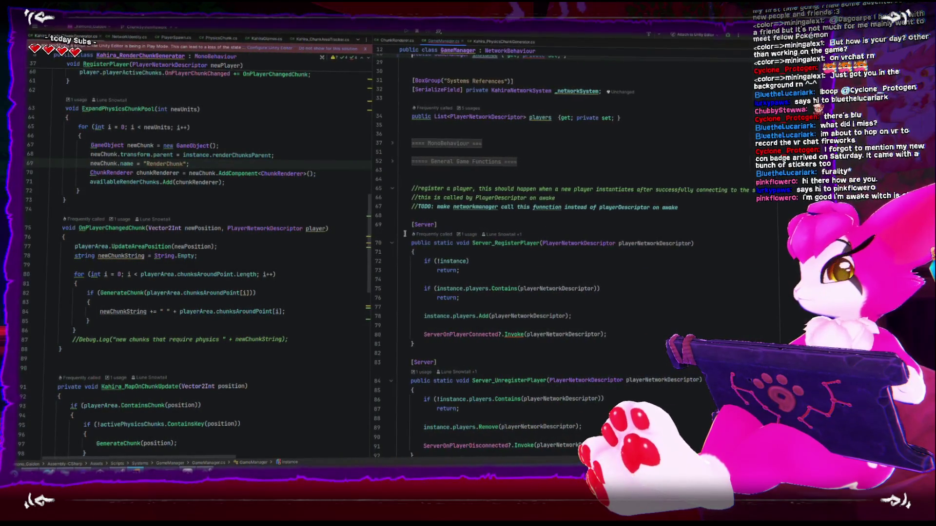
pyautogui.scroll(-7, 482, 256)
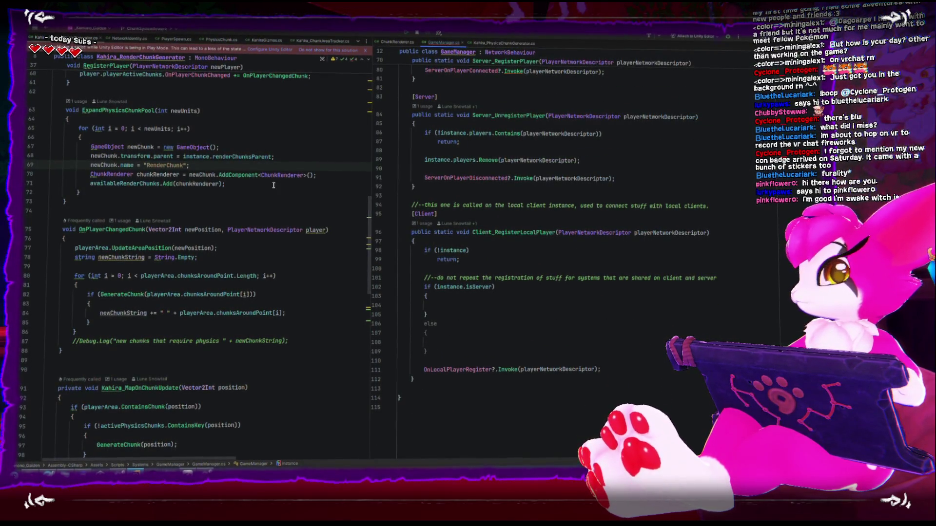
pyautogui.scroll(3, 468, 256)
pyautogui.scroll(-3, 458, 246)
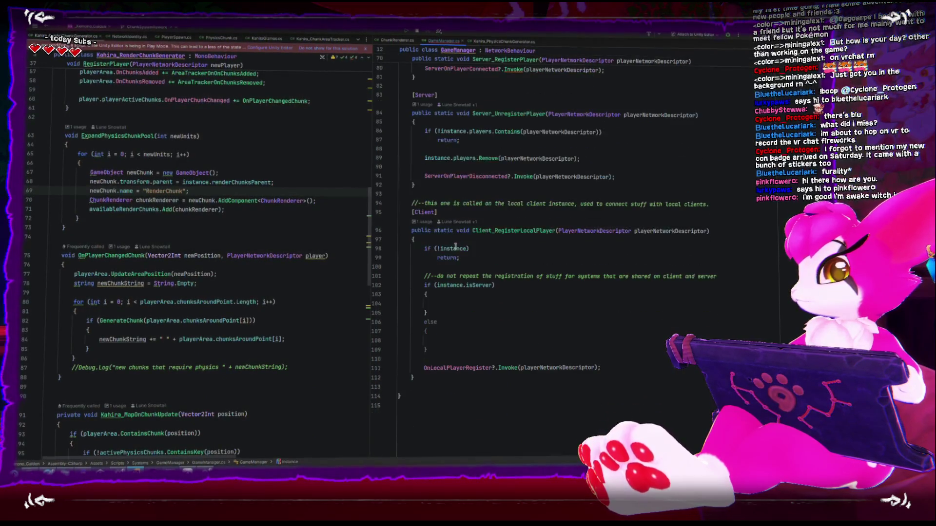
pyautogui.scroll(20, 448, 228)
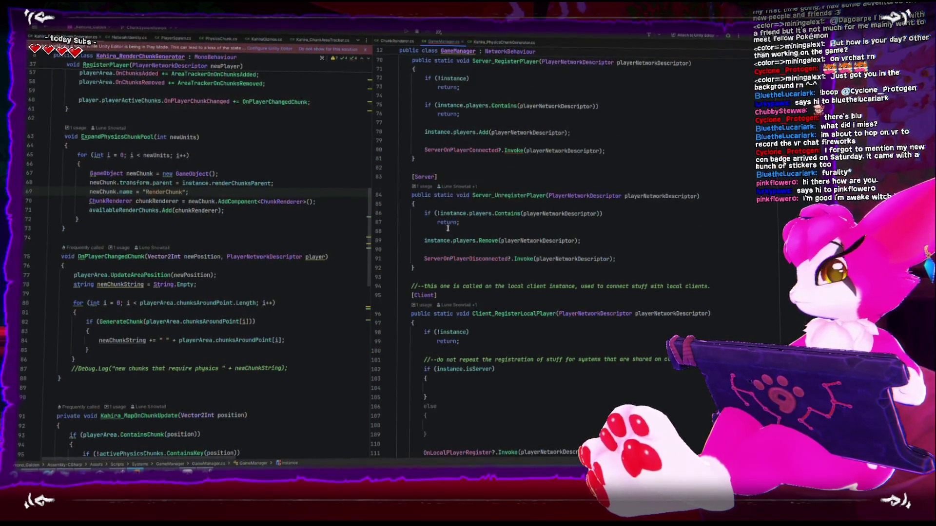
pyautogui.scroll(5, 446, 227)
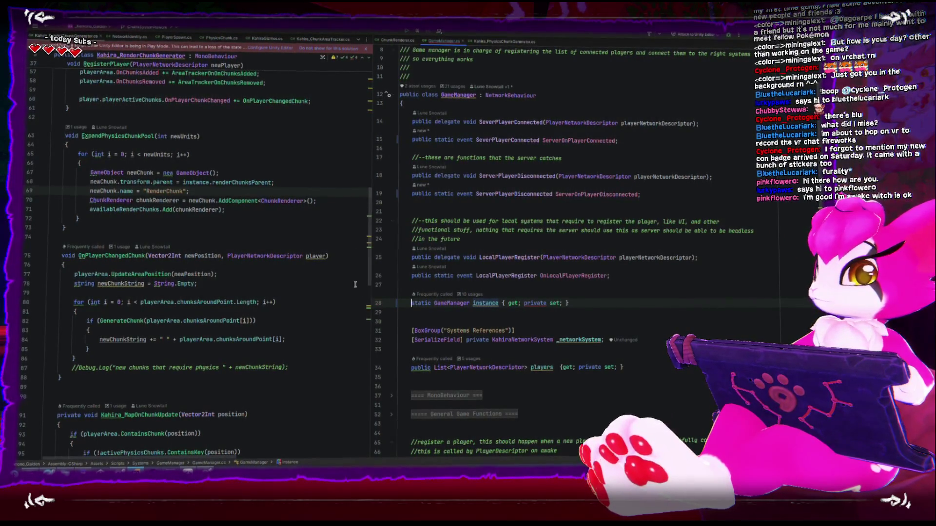
pyautogui.moveTo(276, 28)
pyautogui.mouseDown()
pyautogui.moveTo(317, 146)
pyautogui.moveTo(304, 97)
pyautogui.moveTo(308, 106)
pyautogui.mouseUp()
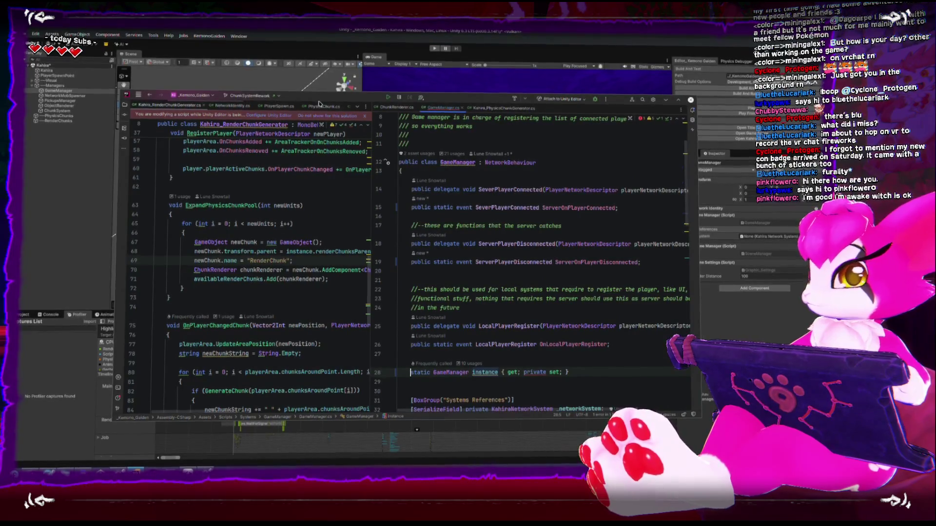
pyautogui.moveTo(370, 169)
pyautogui.mouseDown()
pyautogui.moveTo(397, 164)
pyautogui.moveTo(387, 181)
pyautogui.mouseUp()
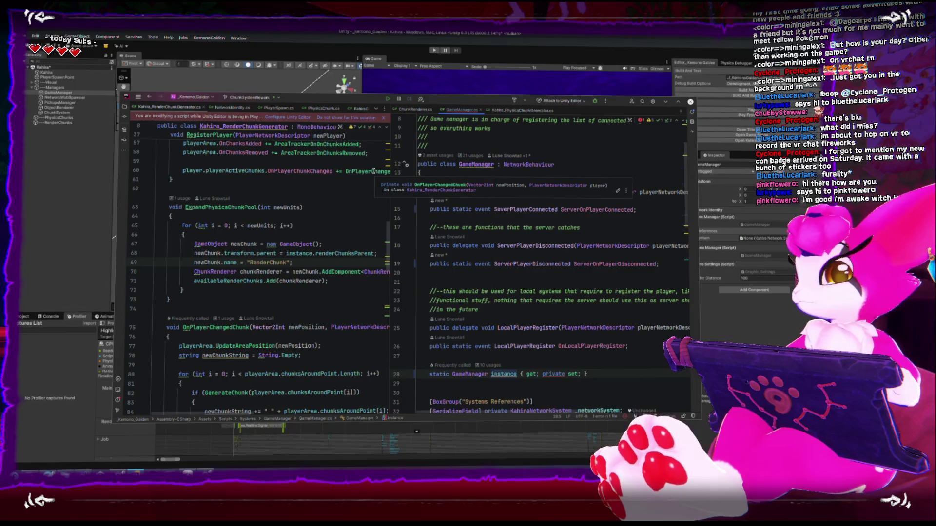
pyautogui.doubleClick(311, 103)
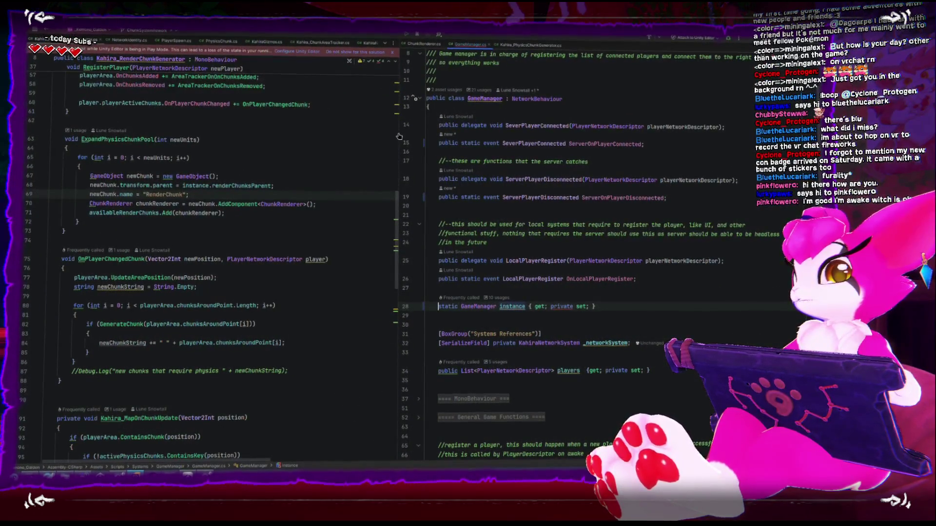
# Step: Switch to PhysicsChunk.cs and locate the mergeMarchingCubesJob code in Generate
pyautogui.scroll(10, 403, 139)
pyautogui.moveTo(402, 135); pyautogui.dragTo(408, 131)
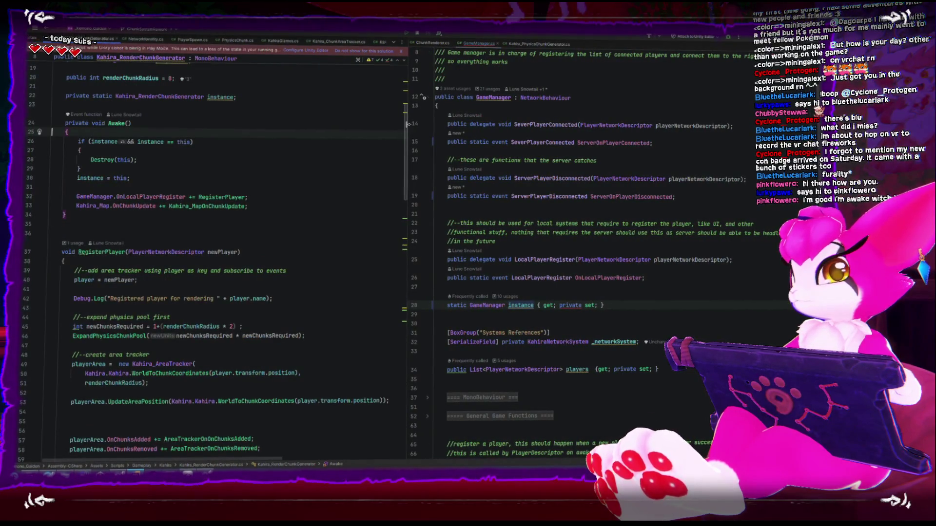
pyautogui.scroll(5, 358, 118)
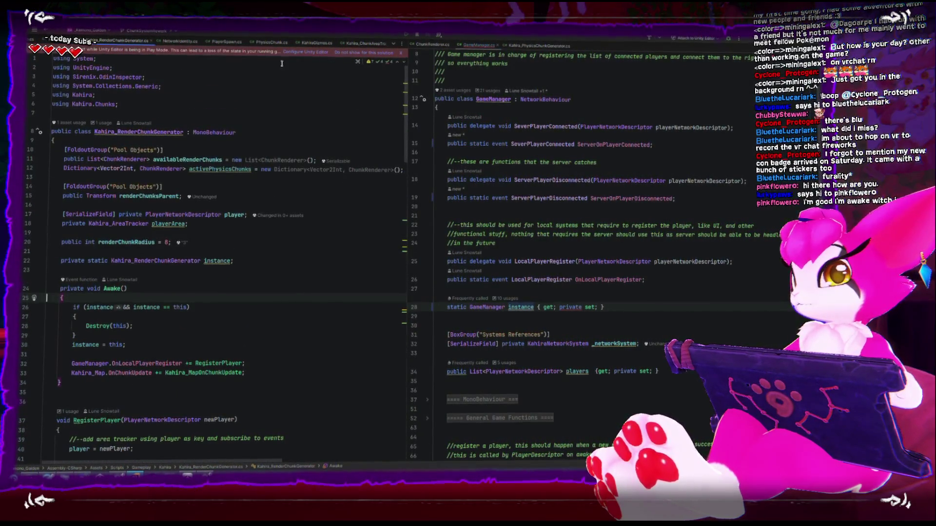
pyautogui.click(273, 42)
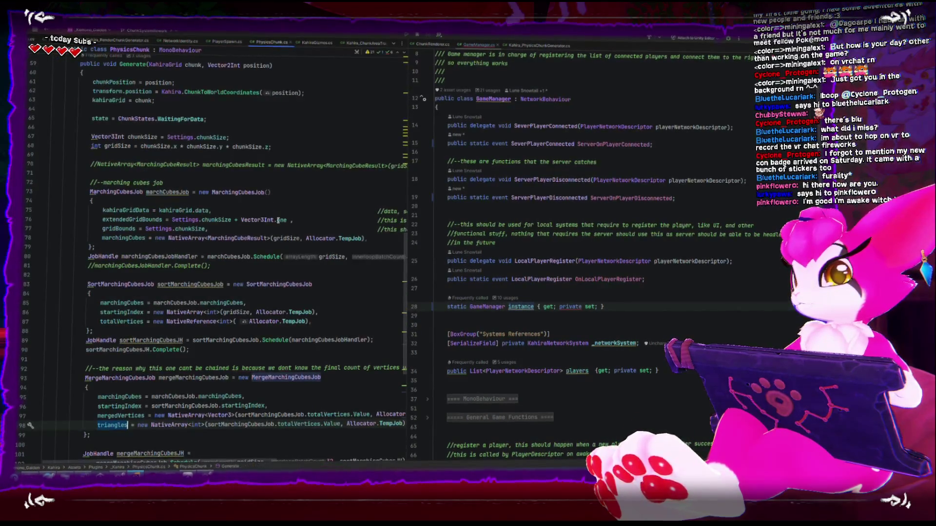
pyautogui.scroll(-3, 280, 217)
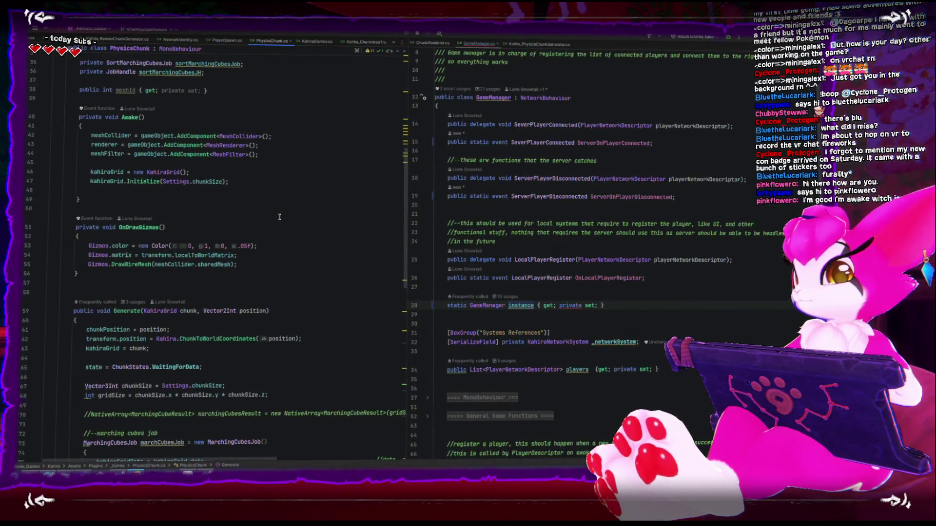
pyautogui.scroll(-6, 107, 286)
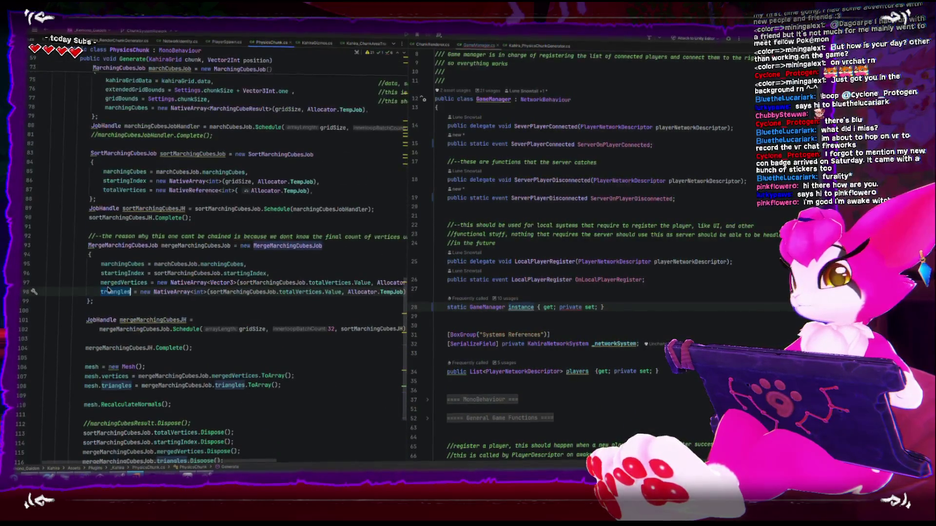
pyautogui.click(195, 246)
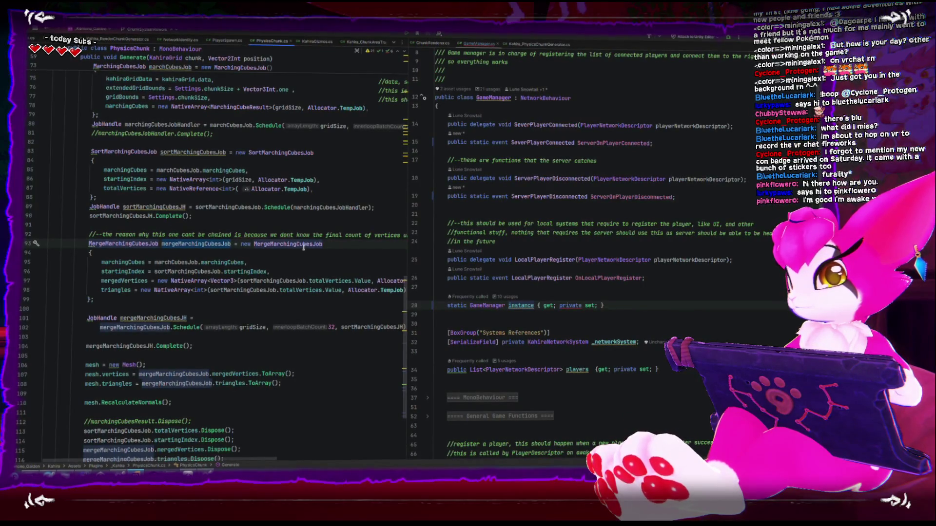
pyautogui.press('End')
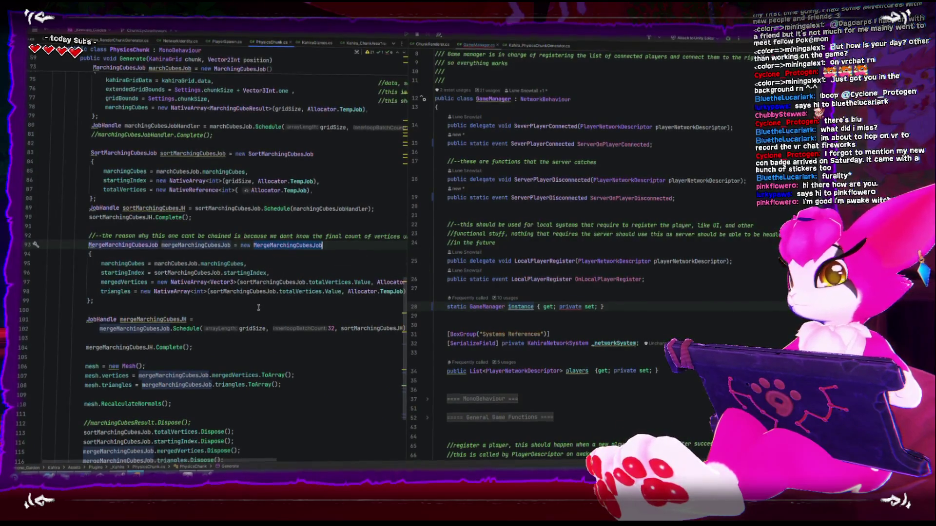
pyautogui.scroll(-3, 257, 308)
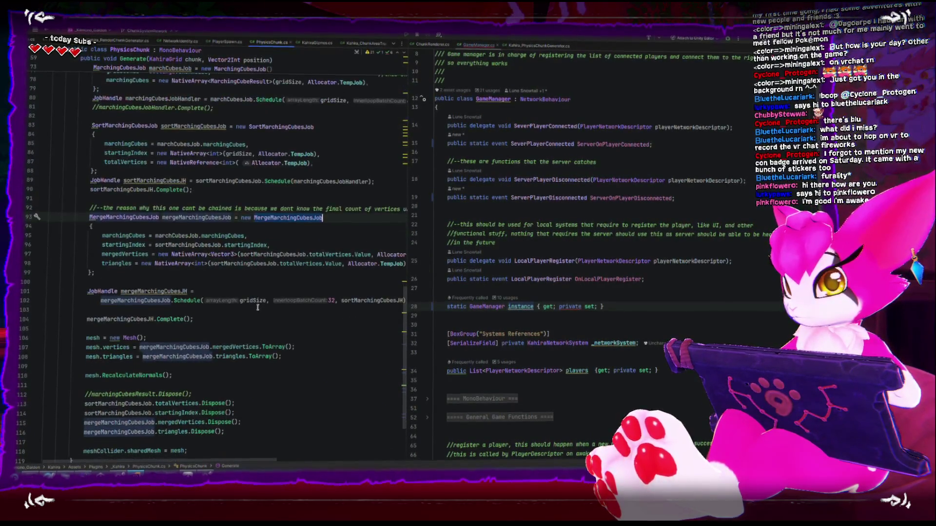
# Step: Delete the commented-out marchingCubesJobHandler.Complete() line
pyautogui.click(145, 264)
pyautogui.scroll(4, 145, 263)
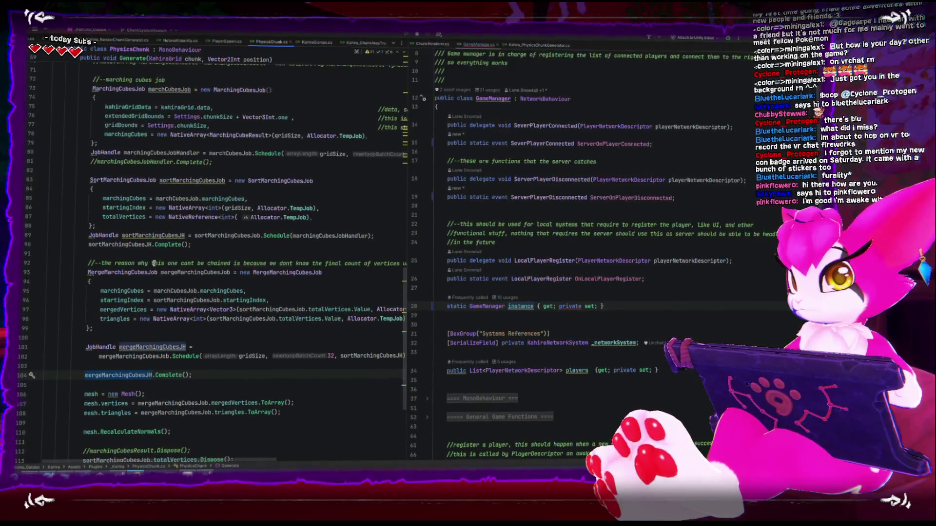
pyautogui.click(227, 159)
pyautogui.hotkey('ctrl', 'BackSpace')
pyautogui.hotkey('ctrl', 'BackSpace')
pyautogui.hotkey('ctrl', 'BackSpace')
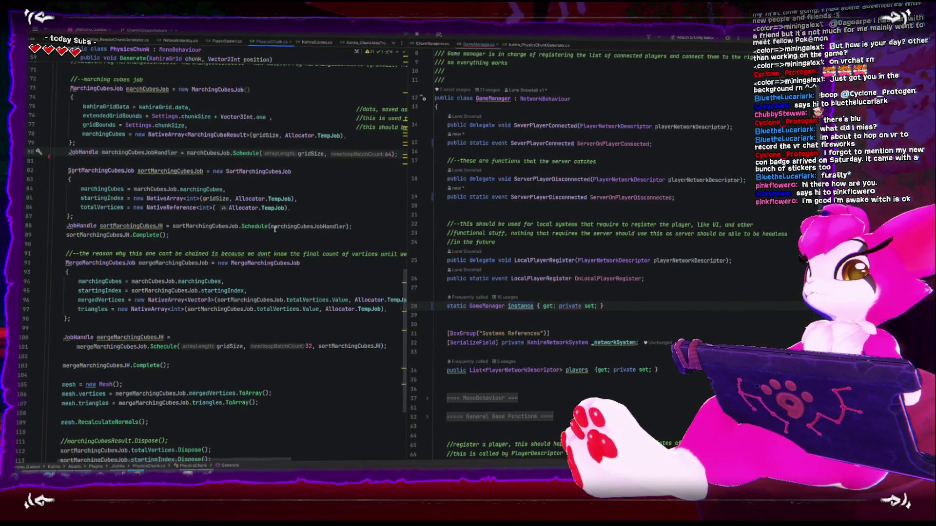
# Step: Delete the commented-out marchingCubesResult.Dispose() line and its leftover empty line, then return to Unity
pyautogui.scroll(-1, 275, 228)
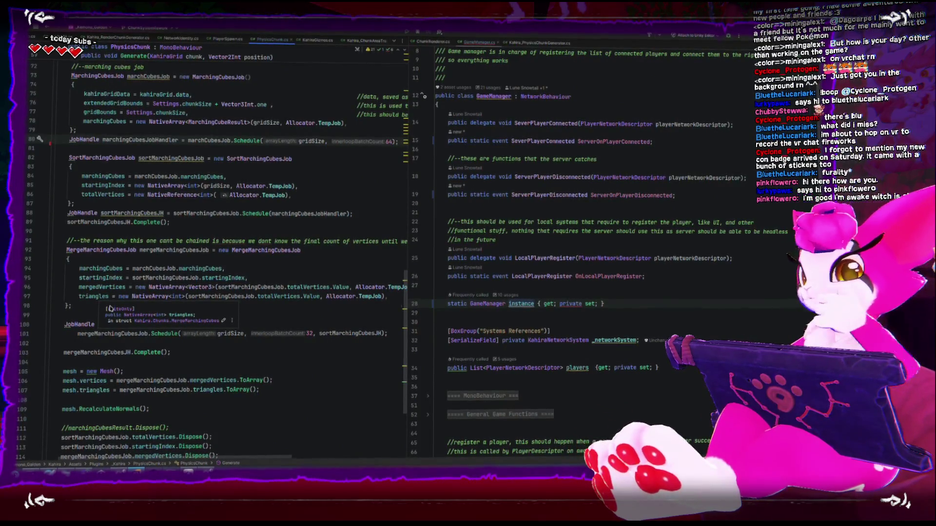
pyautogui.scroll(-2, 159, 349)
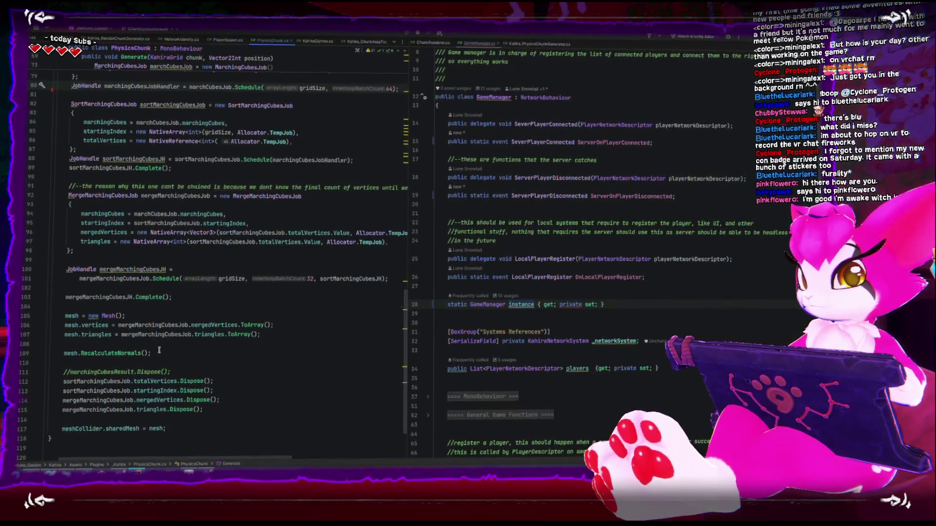
pyautogui.click(190, 372)
pyautogui.hscroll(-1, 122, 361)
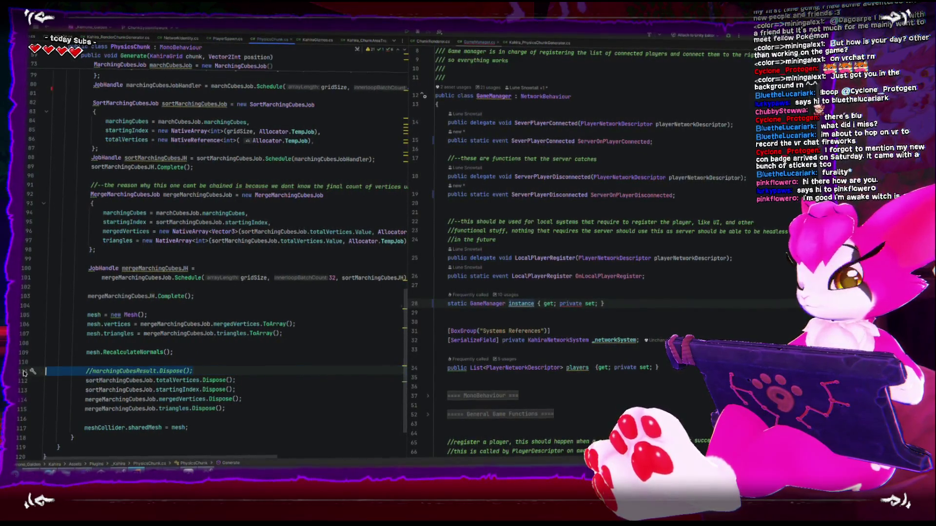
pyautogui.press('BackSpace')
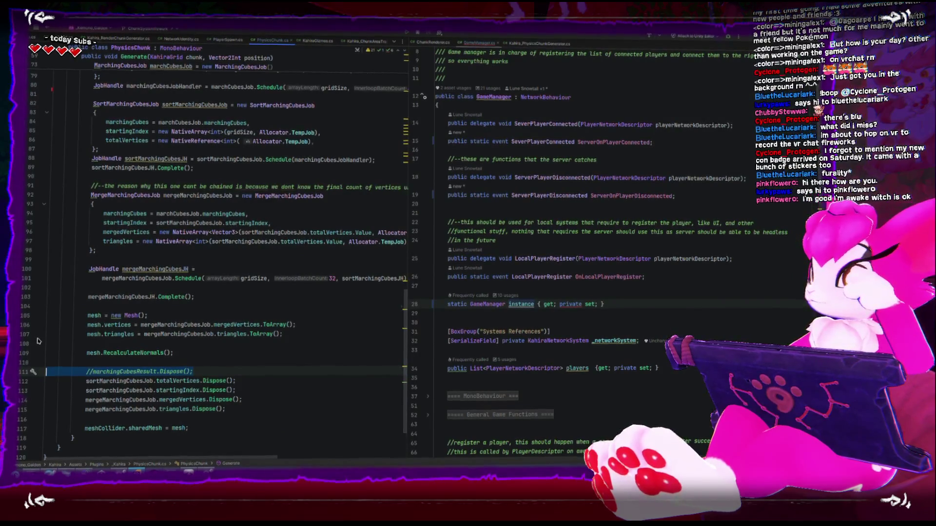
pyautogui.press('BackSpace')
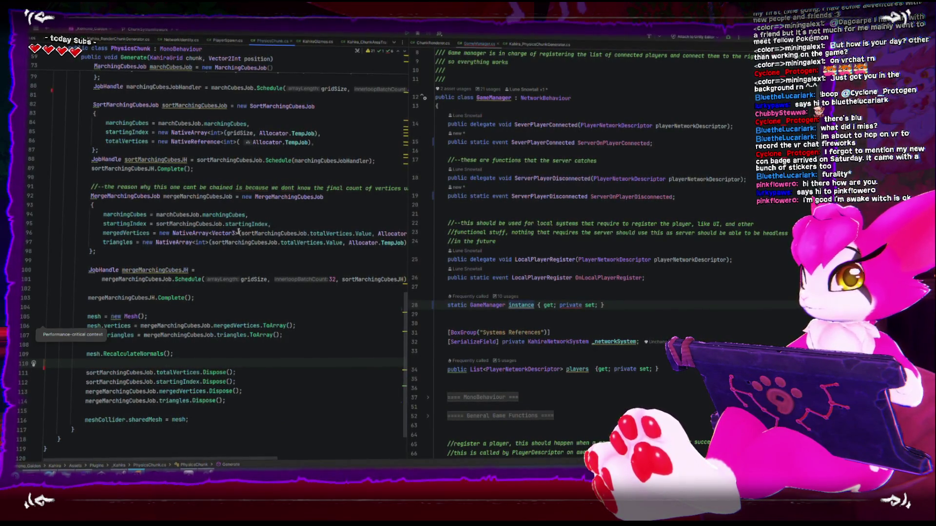
pyautogui.scroll(5, 238, 231)
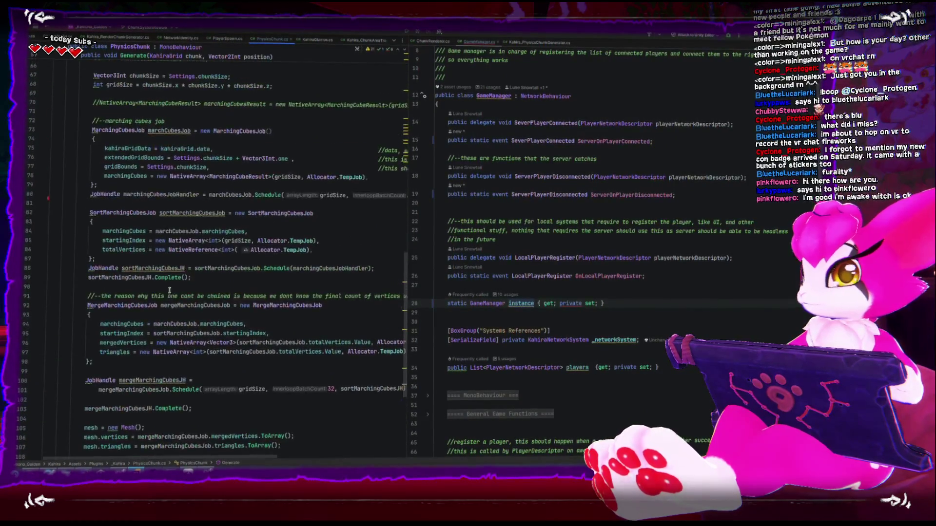
pyautogui.scroll(1, 169, 291)
pyautogui.moveTo(120, 472)
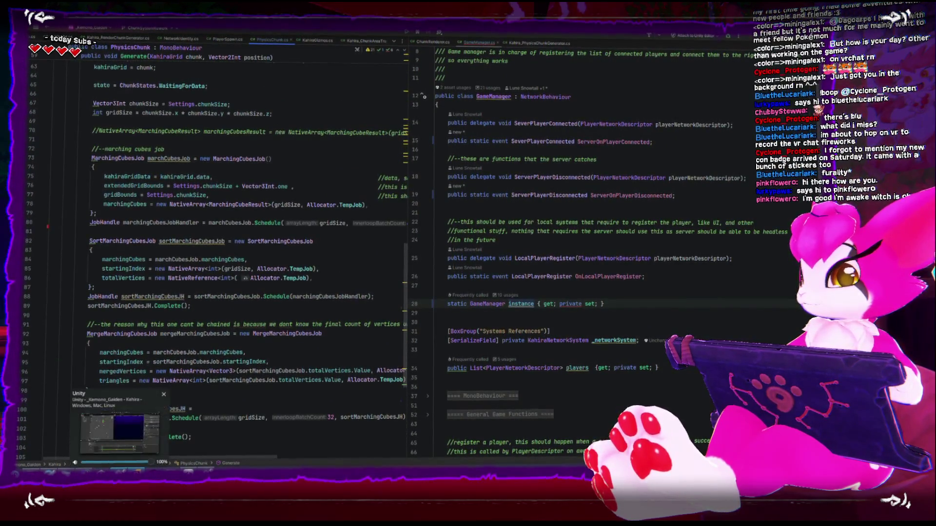
pyautogui.click(120, 431)
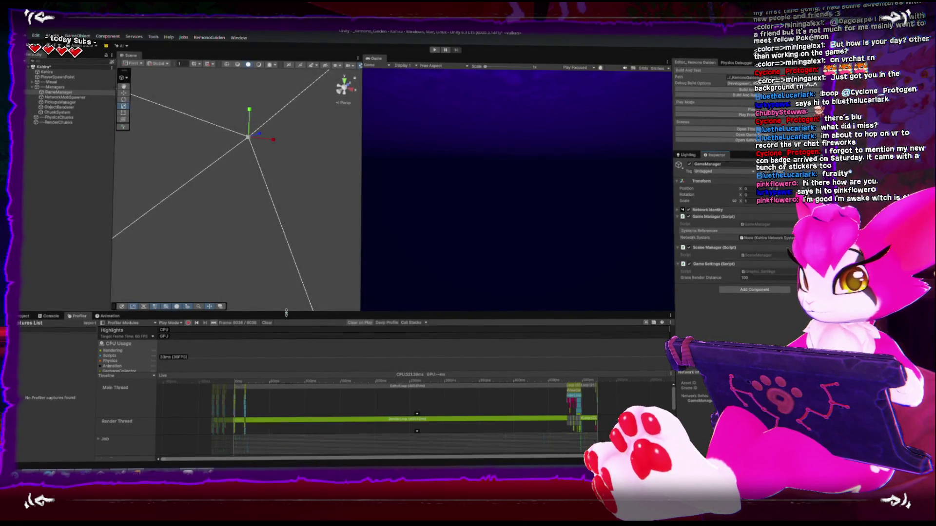
# Step: Enlarge the bottom panel and Scene view, check the Console for errors, and open the _Kahira folder
pyautogui.moveTo(286, 312); pyautogui.dragTo(286, 297)
pyautogui.moveTo(360, 195); pyautogui.dragTo(380, 195)
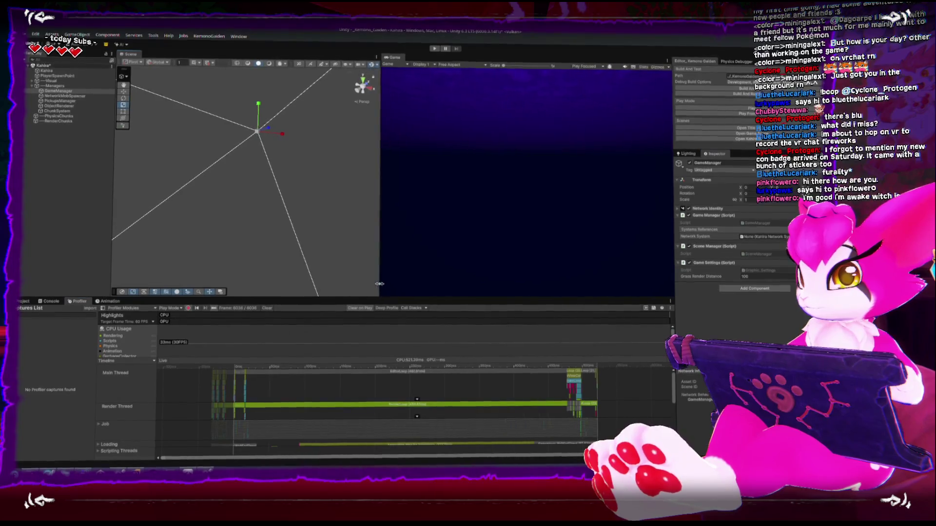
pyautogui.click(39, 303)
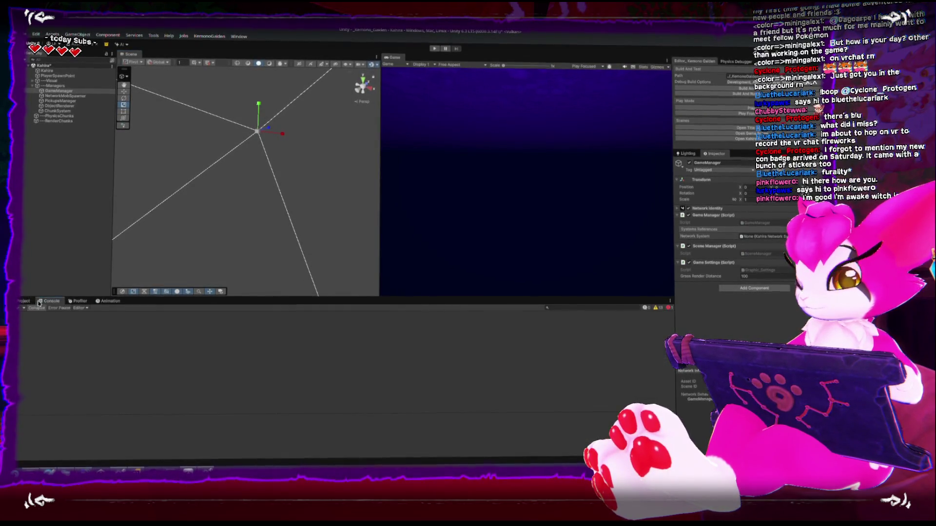
pyautogui.click(28, 303)
pyautogui.click(38, 304)
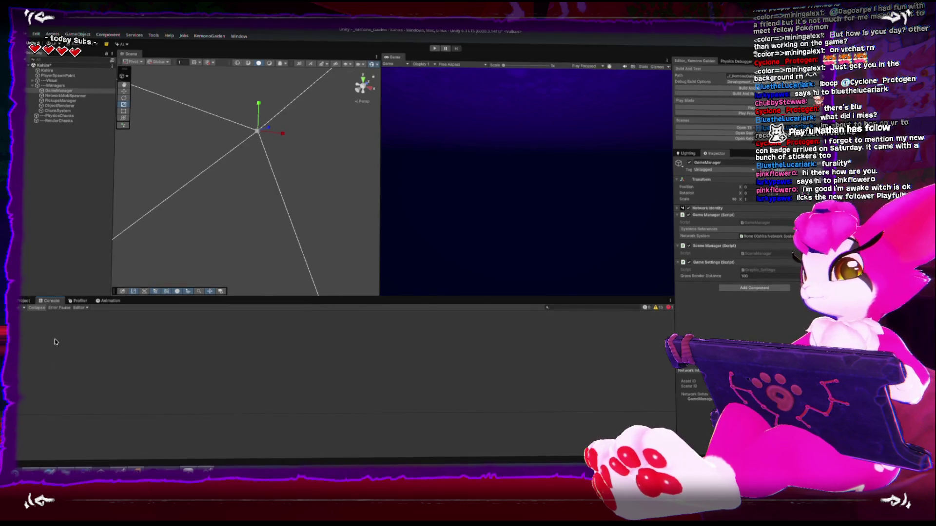
pyautogui.click(24, 301)
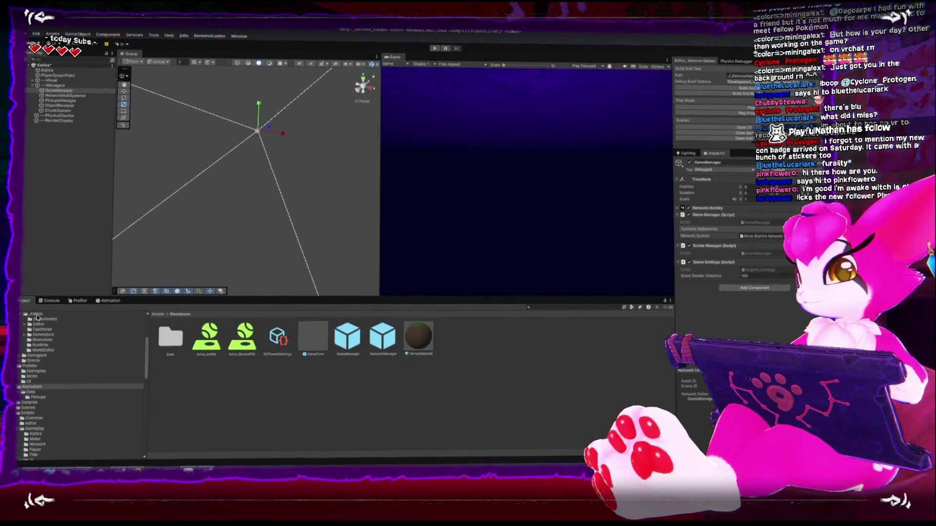
pyautogui.click(37, 315)
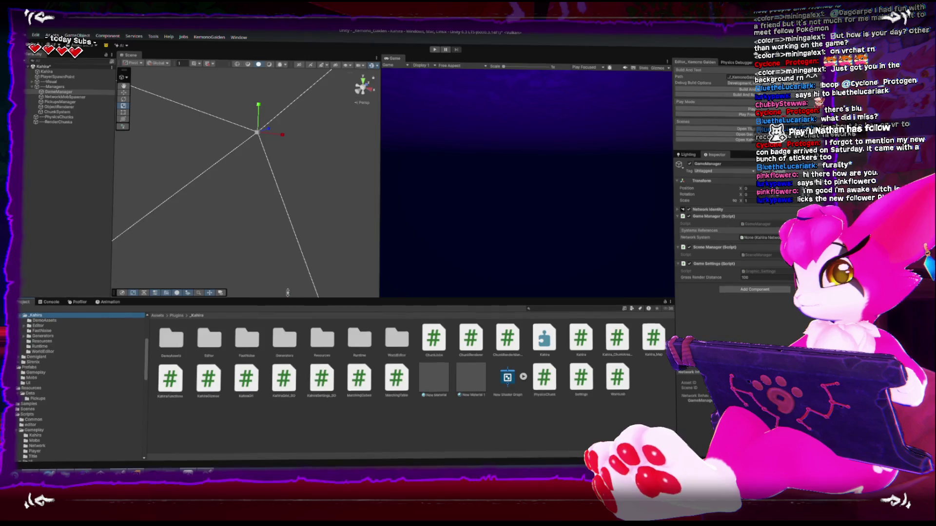
# Step: Create a new folder named Chunks inside _Kahira
pyautogui.moveTo(288, 298); pyautogui.dragTo(288, 246)
pyautogui.rightClick(282, 404)
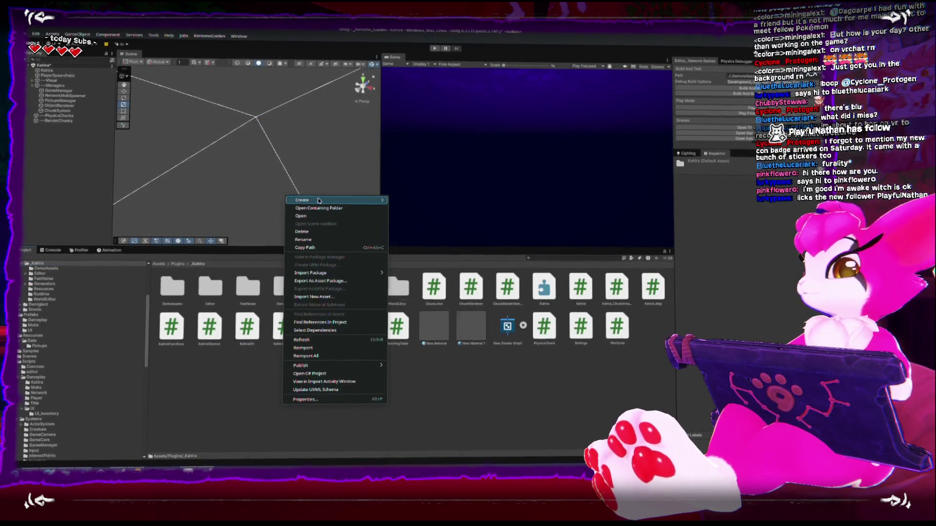
pyautogui.moveTo(318, 201)
pyautogui.click(438, 177)
pyautogui.write('Chunks')
pyautogui.press('Return')
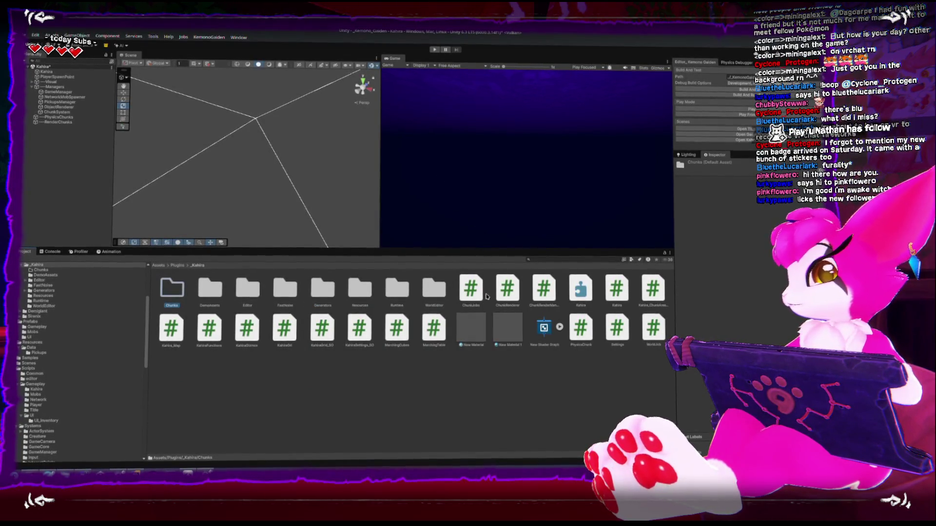
# Step: Move the ChunkJobs, ChunkRenderer and PhysicsChunk scripts into the Chunks folder
pyautogui.click(482, 295)
pyautogui.keyDown('ctrl'); pyautogui.click(505, 292); pyautogui.keyUp('ctrl')
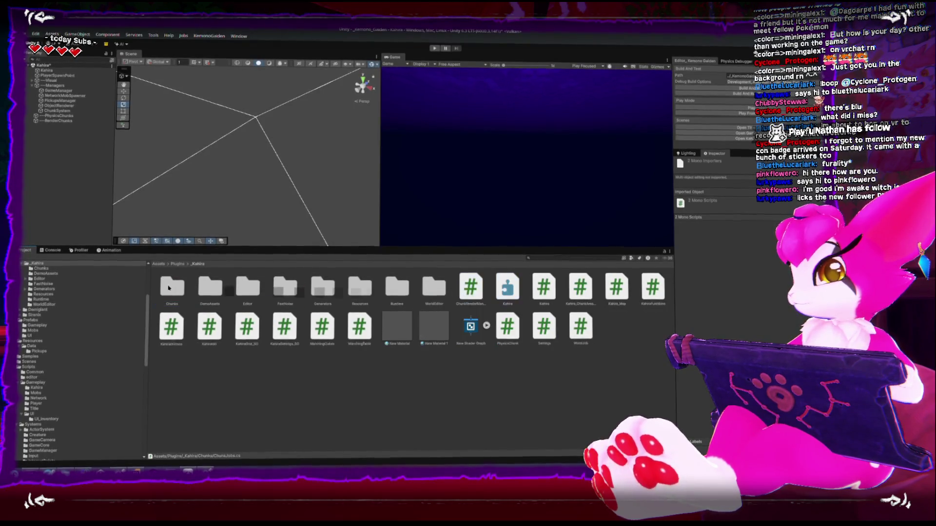
pyautogui.click(213, 348)
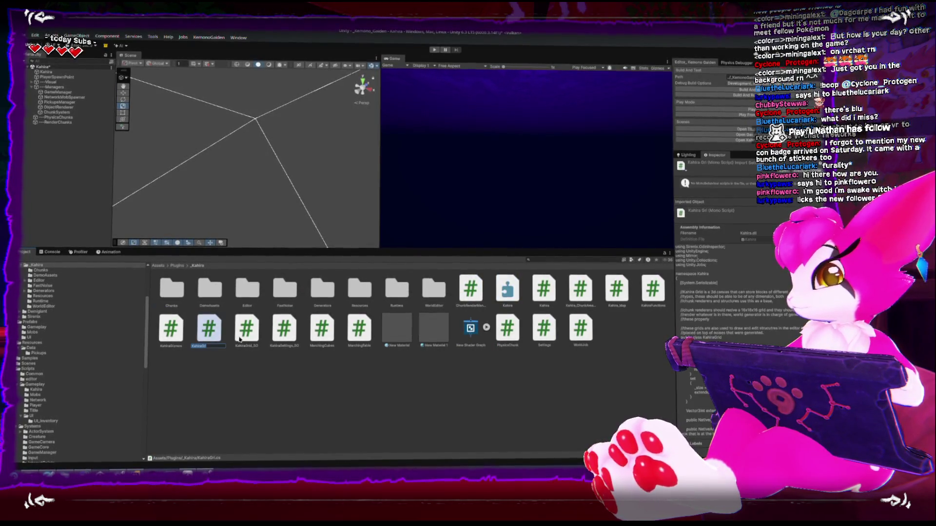
pyautogui.click(335, 389)
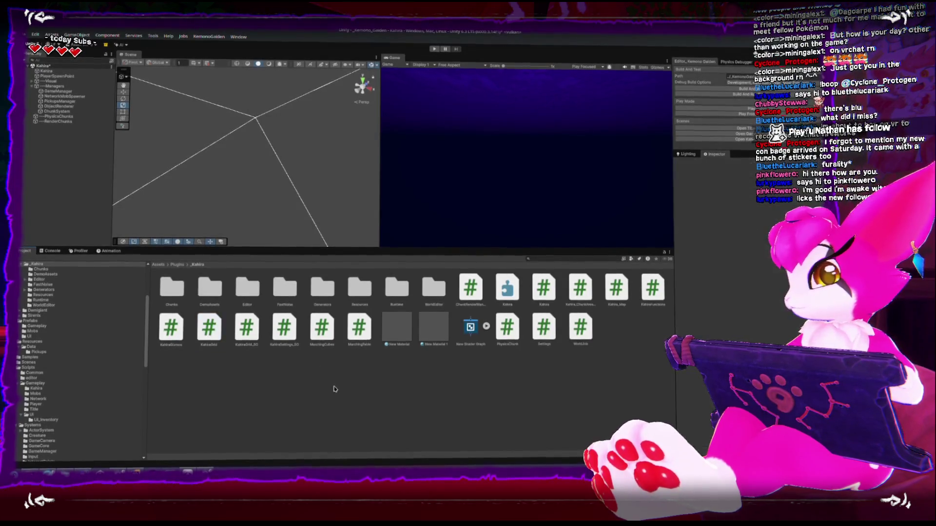
pyautogui.click(324, 330)
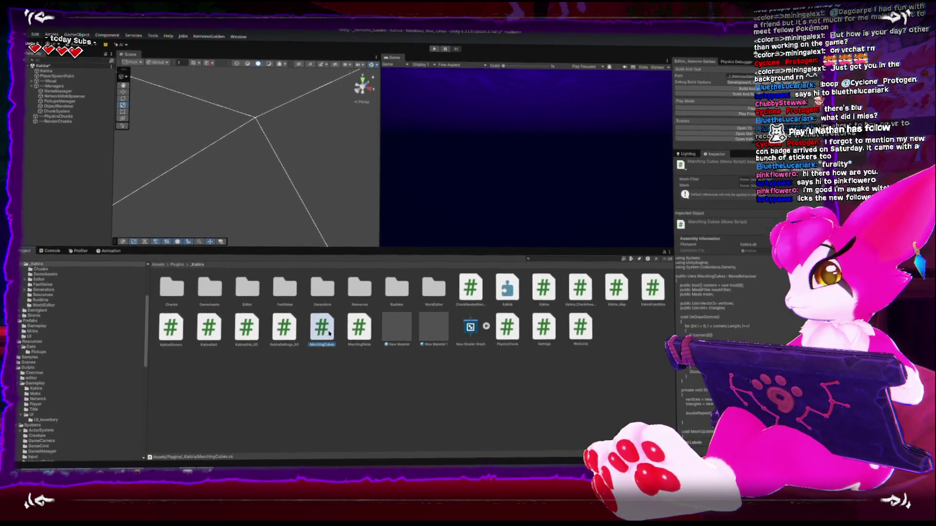
pyautogui.click(356, 335)
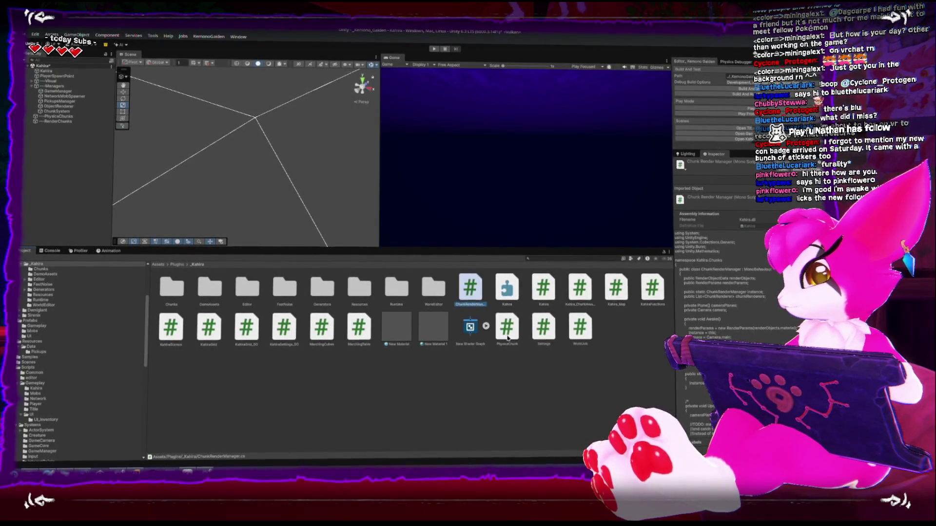
pyautogui.moveTo(223, 305); pyautogui.dragTo(181, 293)
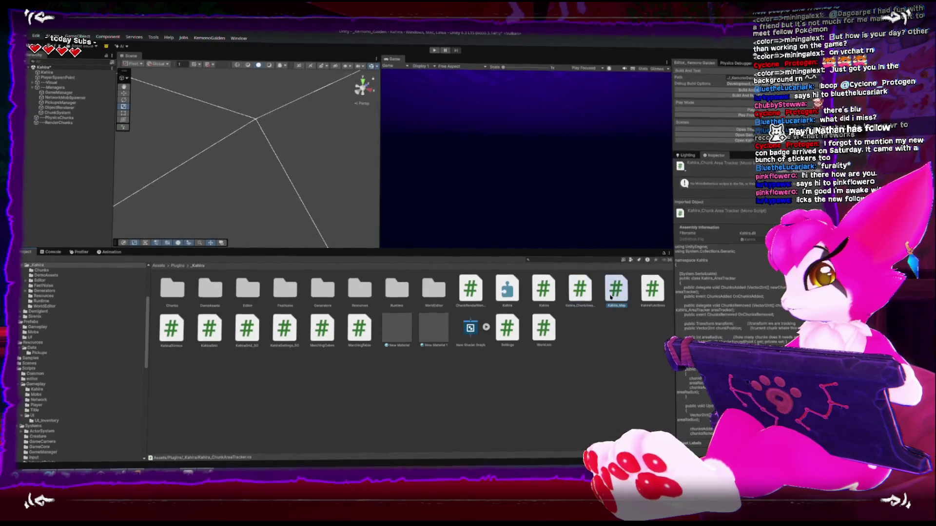
pyautogui.click(470, 289)
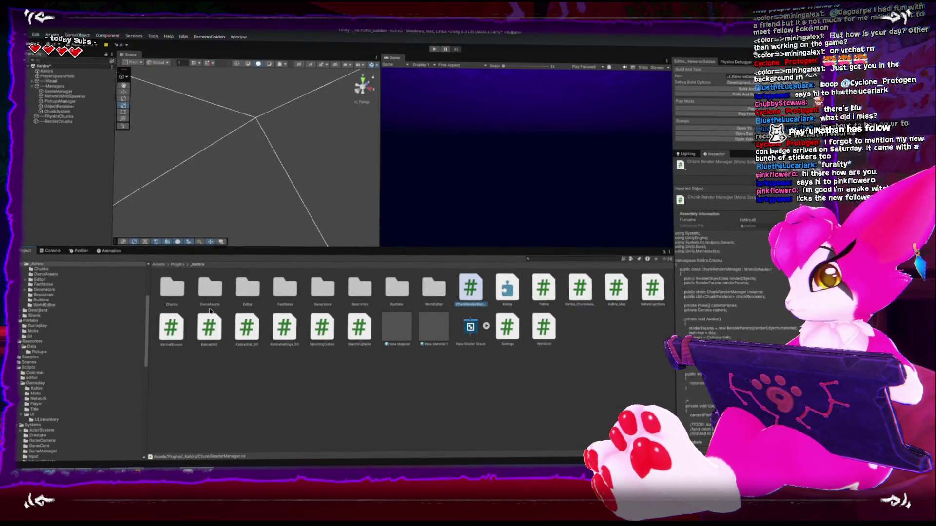
# Step: Open the Chunks folder and open ChunkJobs.cs in Rider
pyautogui.doubleClick(168, 291)
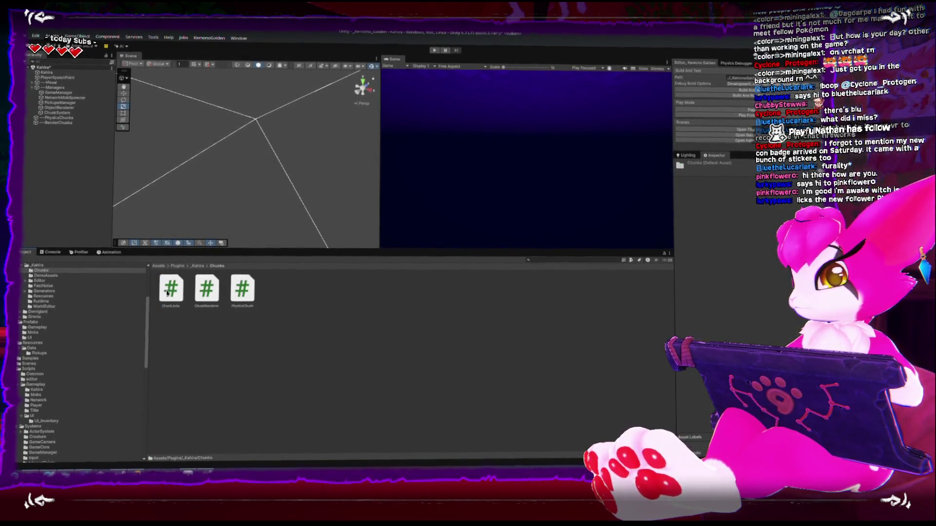
pyautogui.click(242, 290)
pyautogui.doubleClick(171, 289)
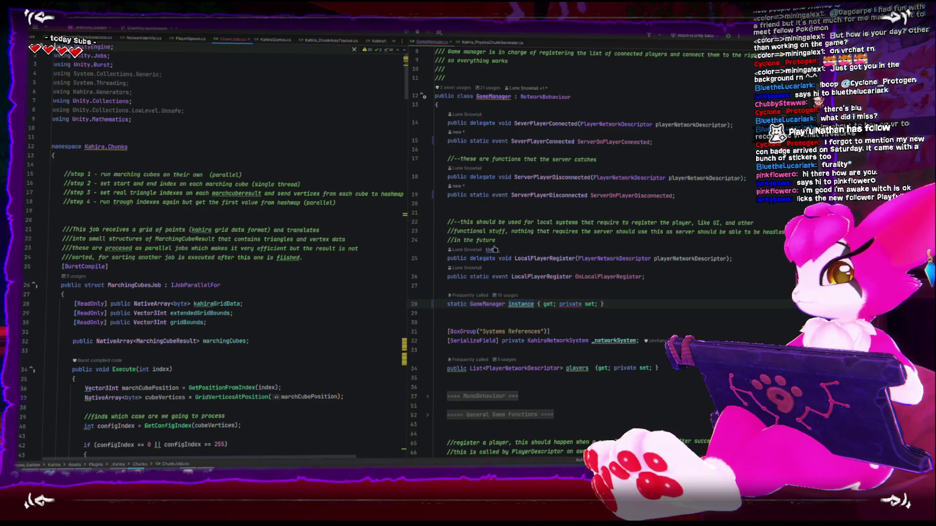
# Step: Move ChunkJobs.cs to the right editor pane and delete its three unused using lines
pyautogui.scroll(-3, 494, 249)
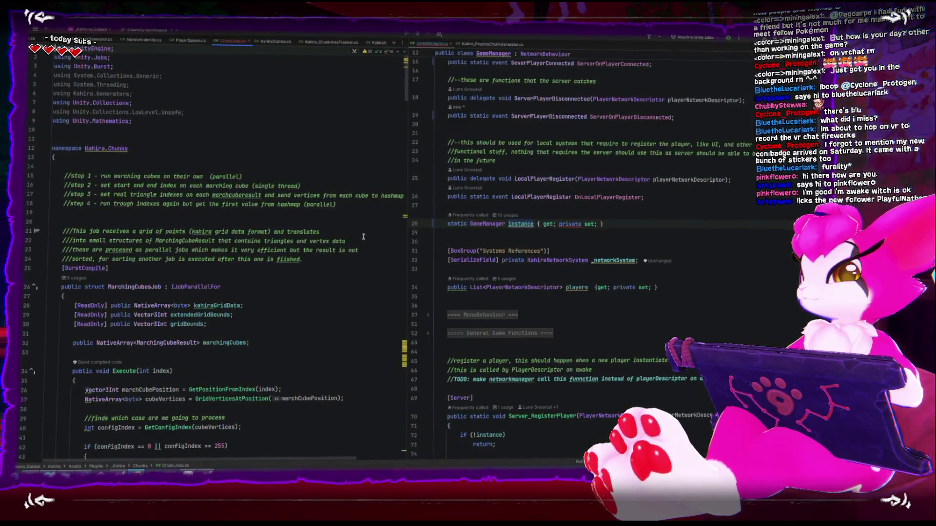
pyautogui.moveTo(233, 41); pyautogui.dragTo(454, 42)
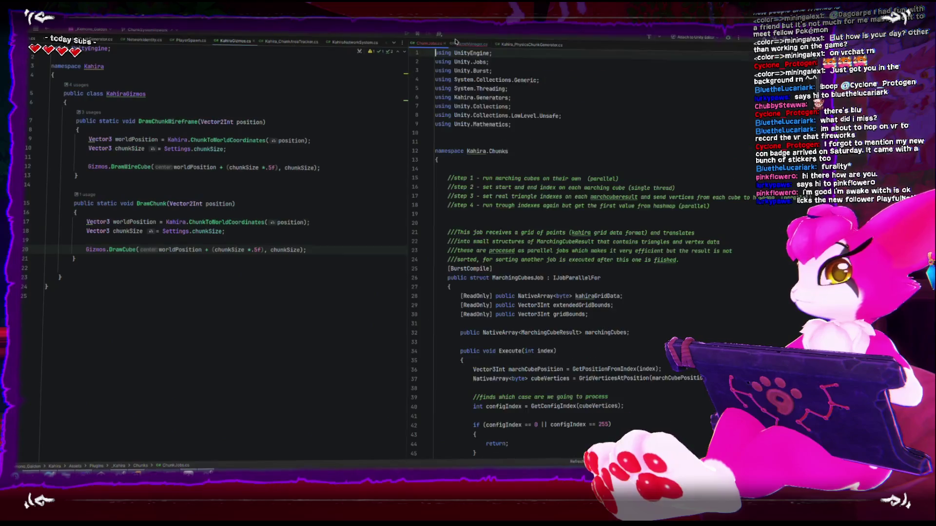
pyautogui.moveTo(513, 99)
pyautogui.mouseDown()
pyautogui.moveTo(468, 96)
pyautogui.moveTo(435, 79)
pyautogui.mouseUp()
pyautogui.press('BackSpace')
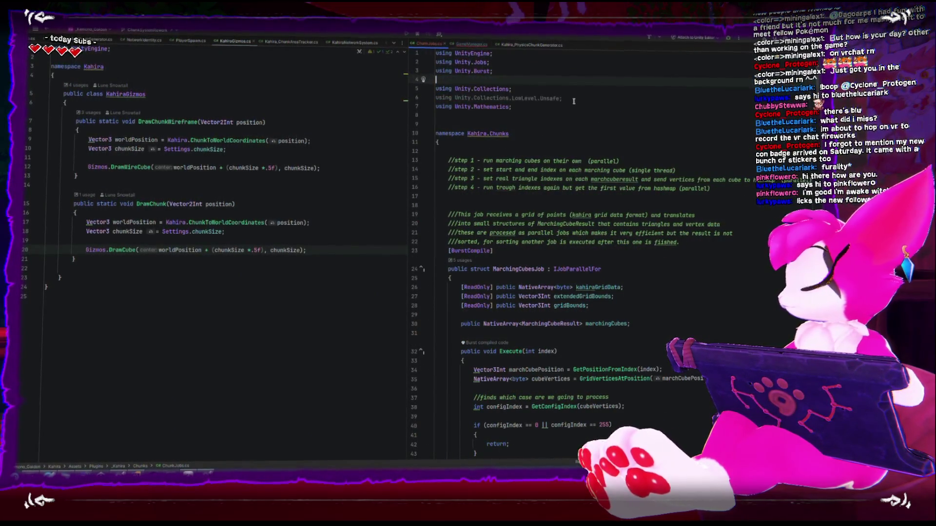
pyautogui.press('BackSpace')
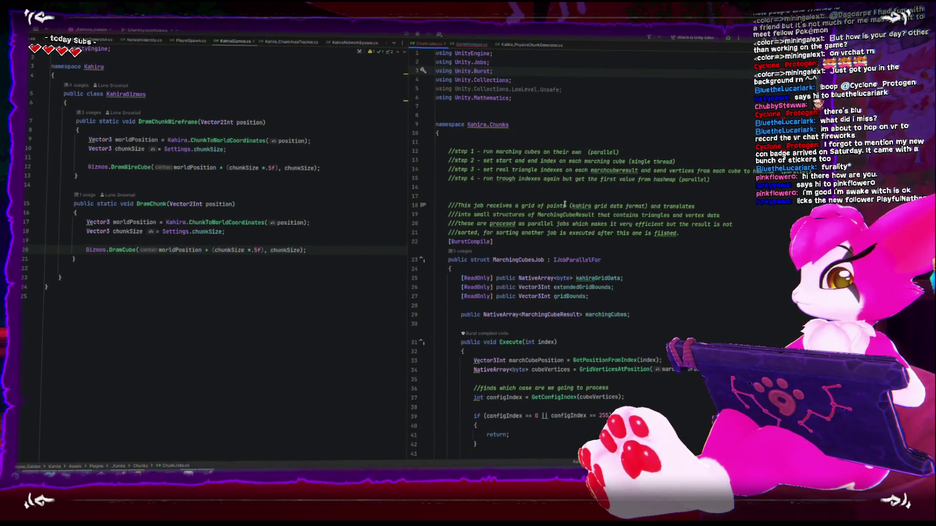
# Step: Collapse the MarchingCubesJob, SlowCubeMergeJob, SortMarchingCubesJob, MergeMarchingCubesJob, GetGrassPositionsJob and MarchingCubeResult structs
pyautogui.click(543, 258)
pyautogui.scroll(-20, 544, 263)
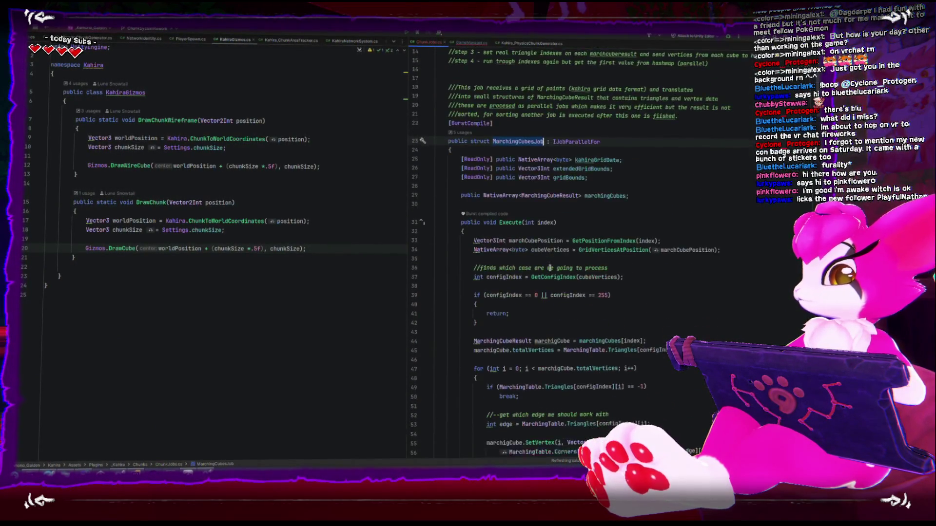
pyautogui.scroll(20, 546, 274)
pyautogui.scroll(-1, 544, 273)
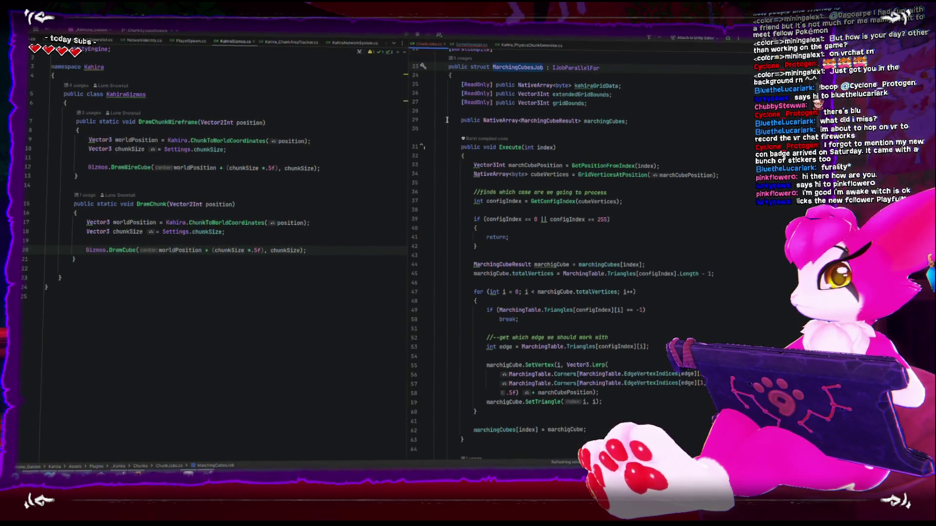
pyautogui.click(458, 93)
pyautogui.hotkey('ctrl', '-')
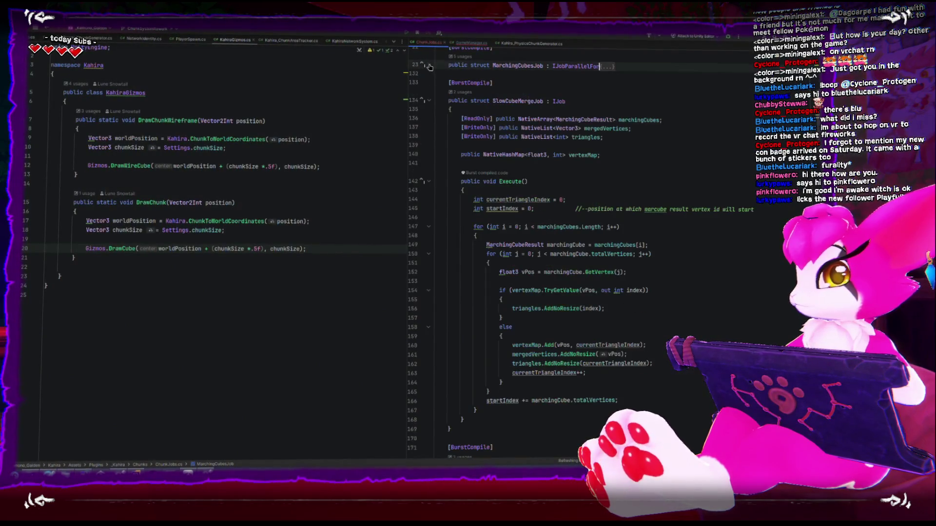
pyautogui.click(428, 101)
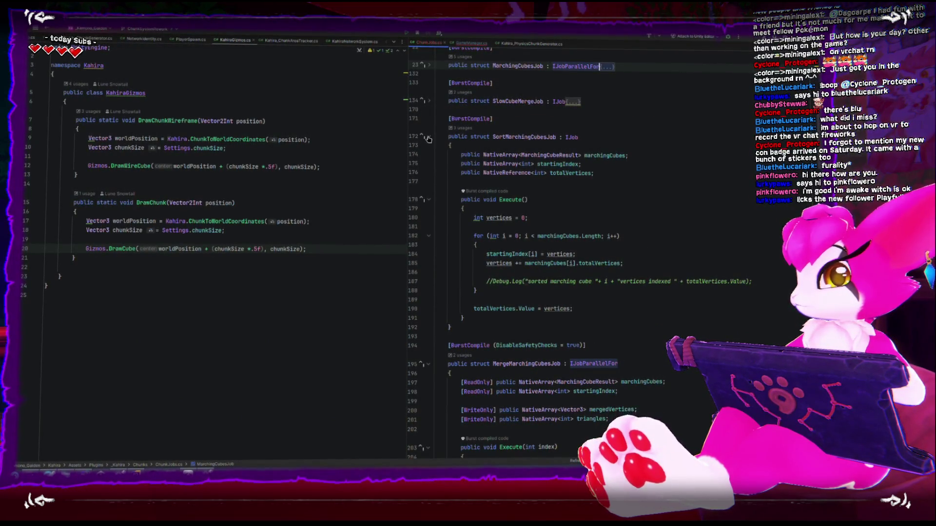
pyautogui.click(428, 138)
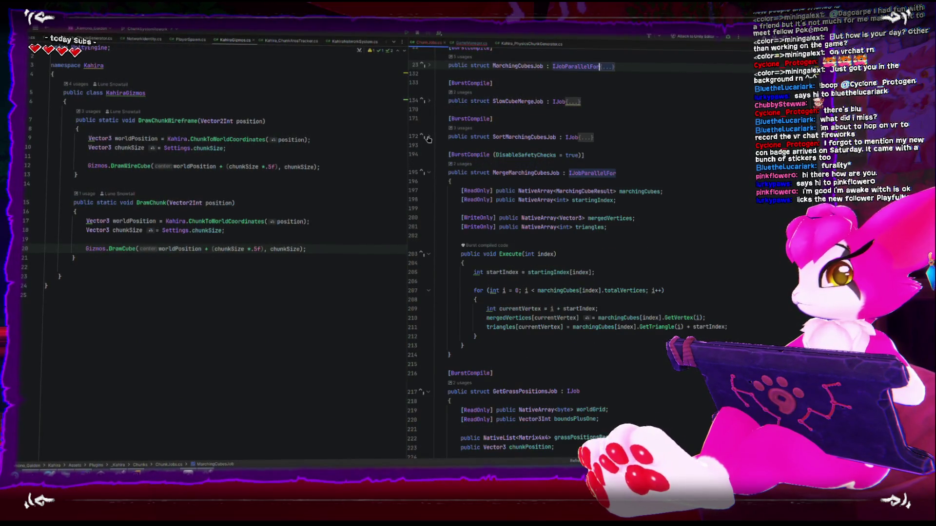
pyautogui.click(429, 176)
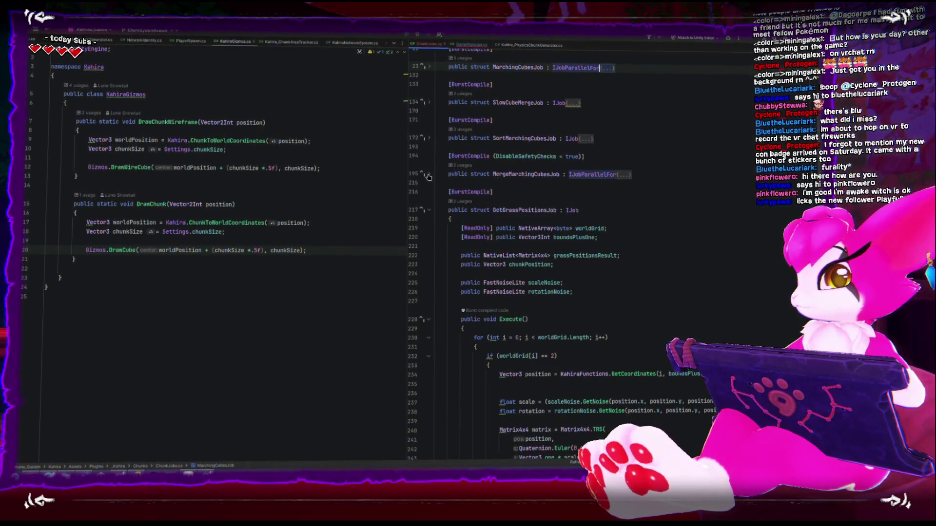
pyautogui.click(428, 210)
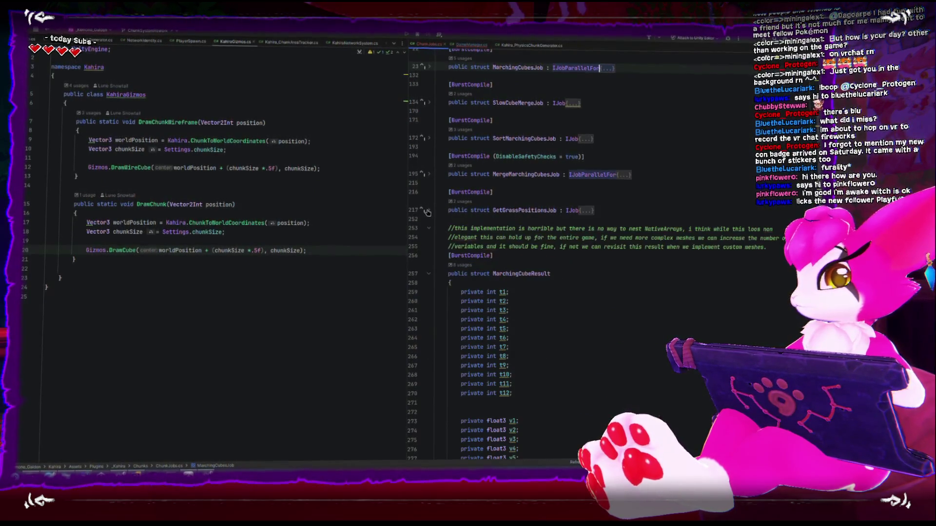
pyautogui.click(428, 275)
pyautogui.scroll(5, 429, 275)
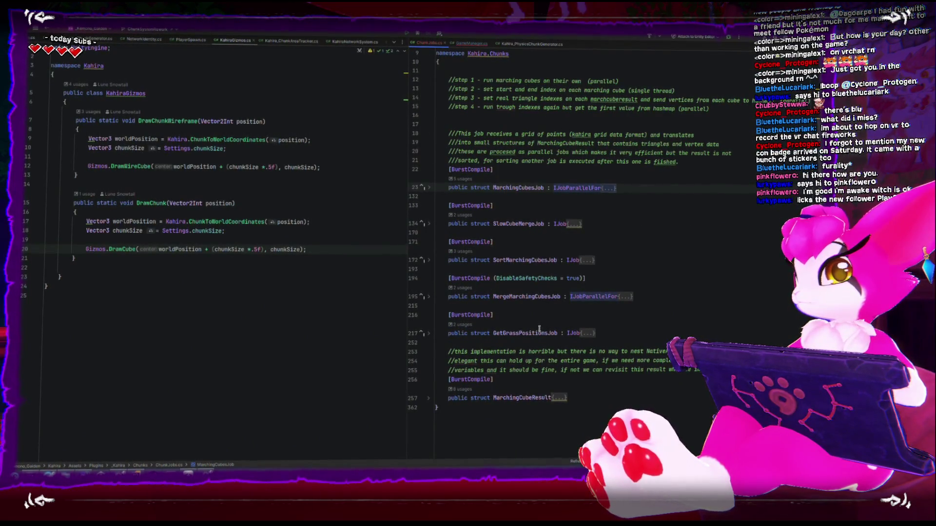
# Step: Insert blank lines after MergeMarchingCubesJob to make room for a new job struct
pyautogui.click(533, 307)
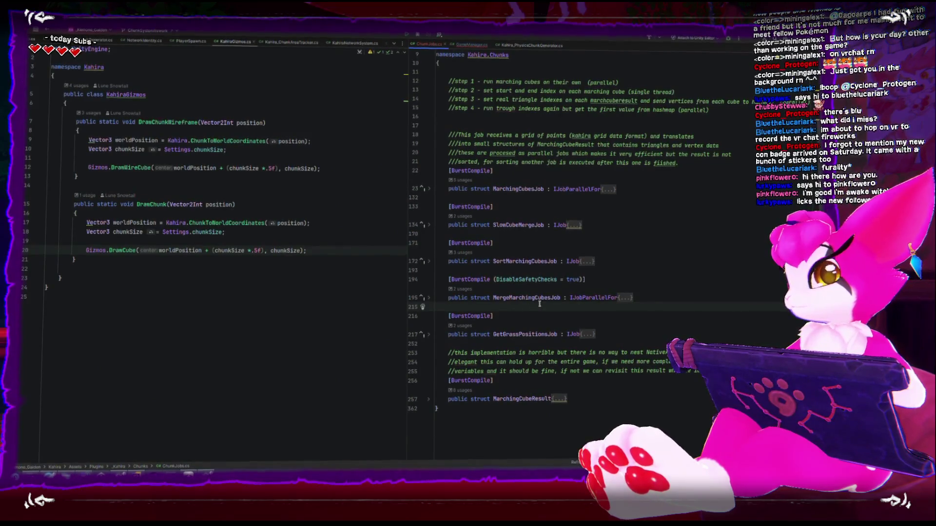
pyautogui.press('Return')
pyautogui.press('Return')
pyautogui.press('Up')
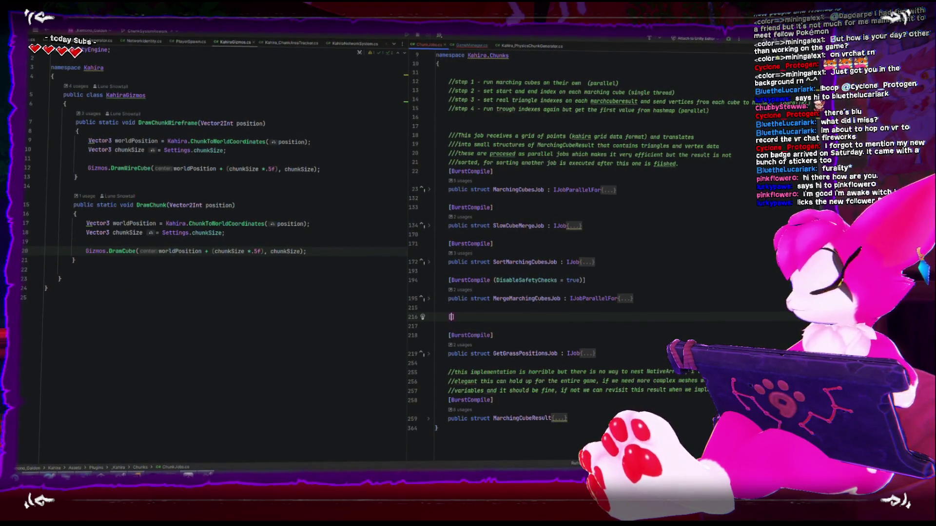
# Step: Declare a [BurstCompile] public struct BakePhysicsMeshJob implementing IJob in ChunkJobs.cs
pyautogui.write('BurstCompile')
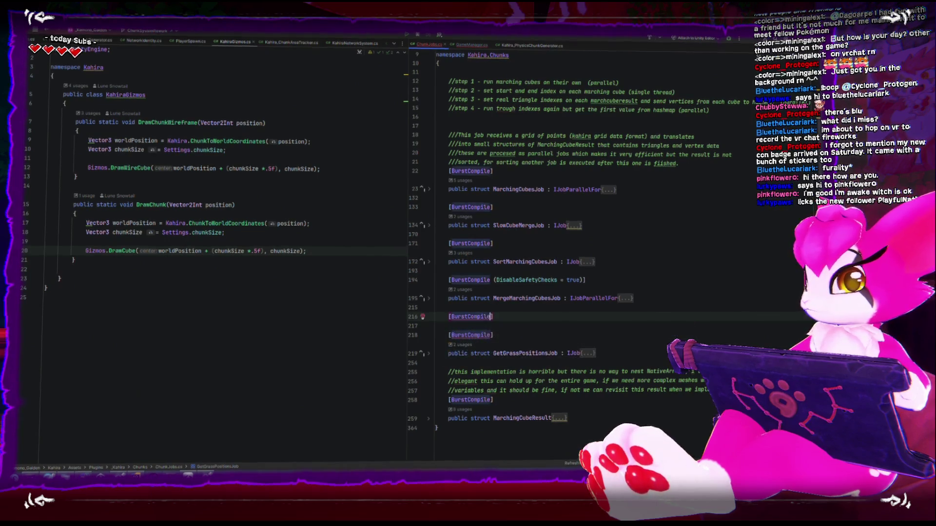
pyautogui.press('End')
pyautogui.press('Return')
pyautogui.write('public')
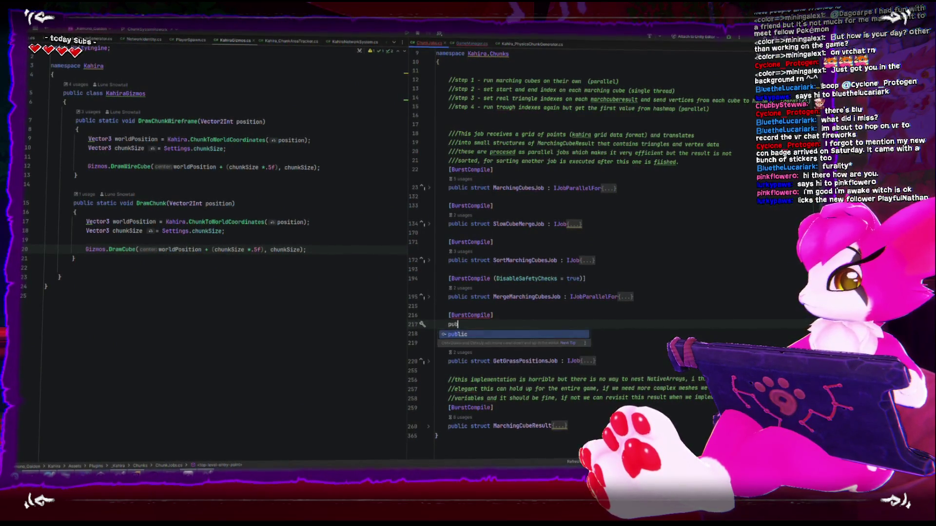
pyautogui.write(' struct ')
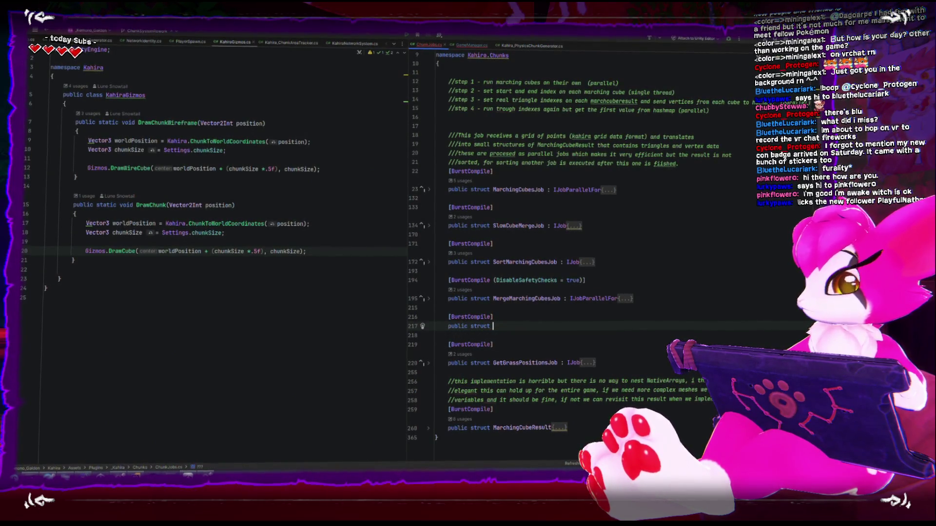
pyautogui.write('BakeP')
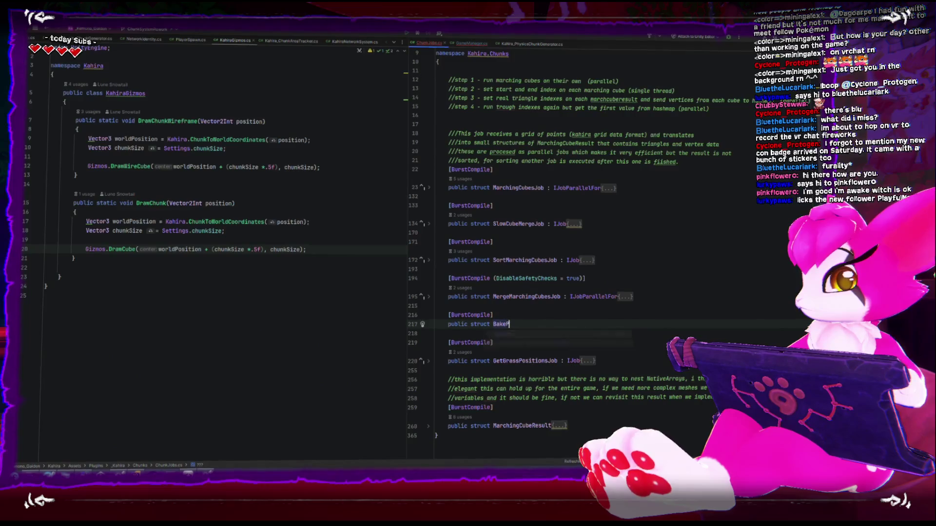
pyautogui.write('hysicsMeshJob')
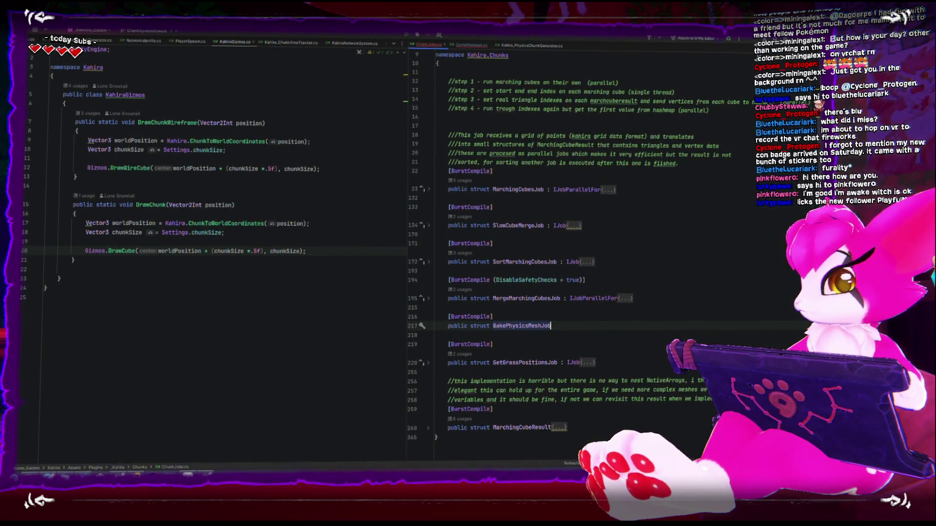
pyautogui.write(' : ')
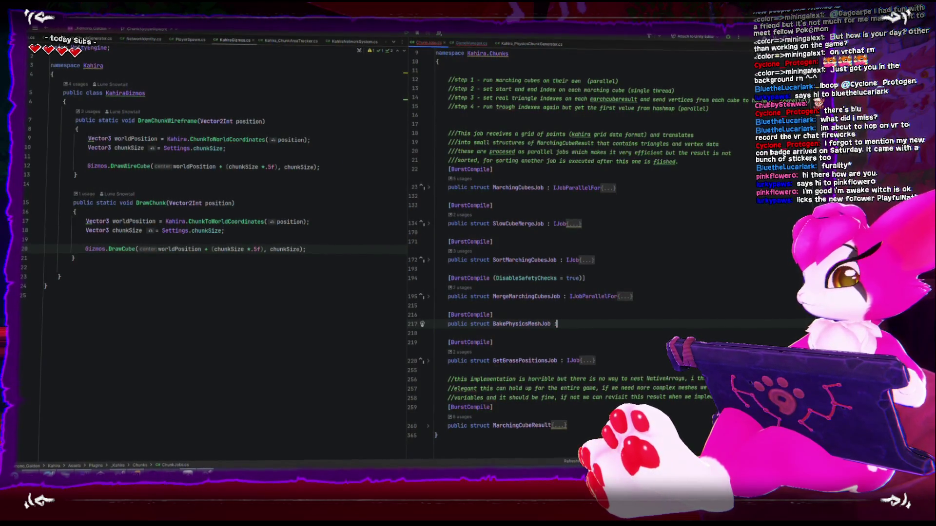
pyautogui.write('IJo')
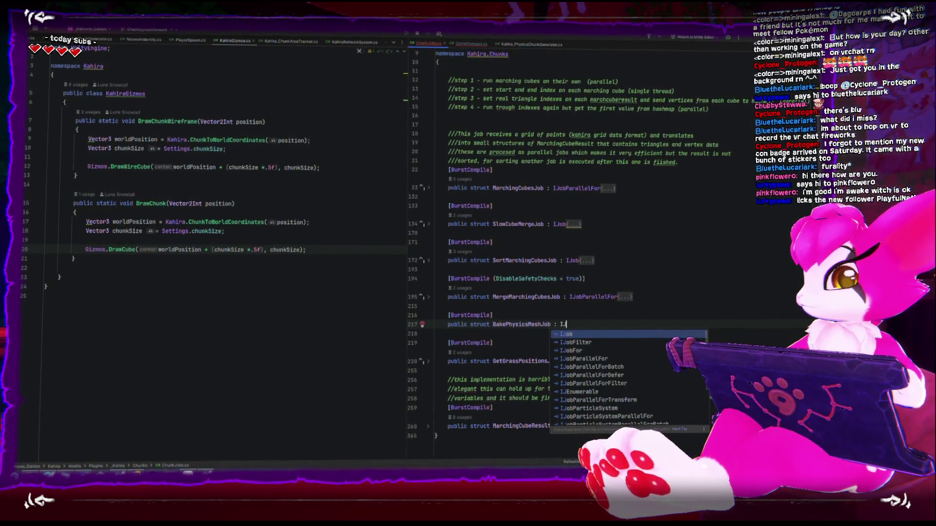
# Step: Give the struct a body with an empty public Execute() stub, then bring up 'unity bake physics' results
pyautogui.press('Return')
pyautogui.write('{')
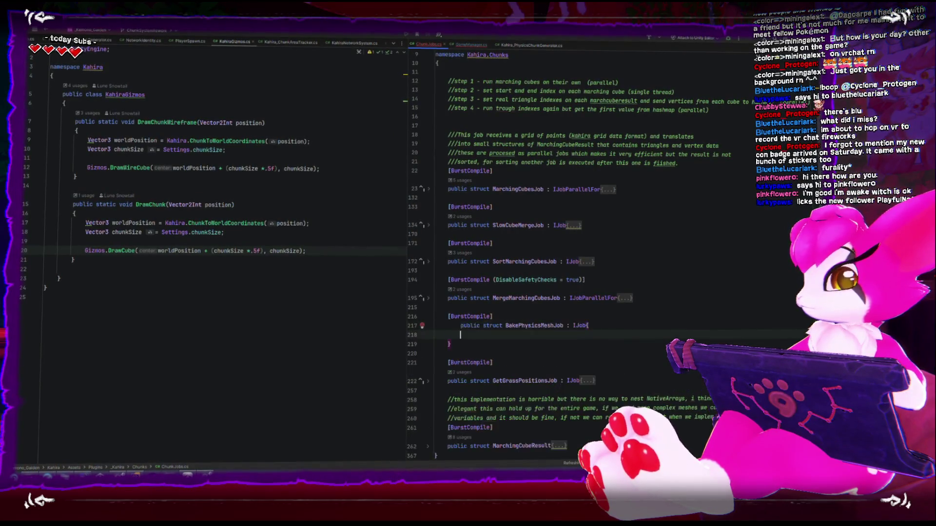
pyautogui.press('Return')
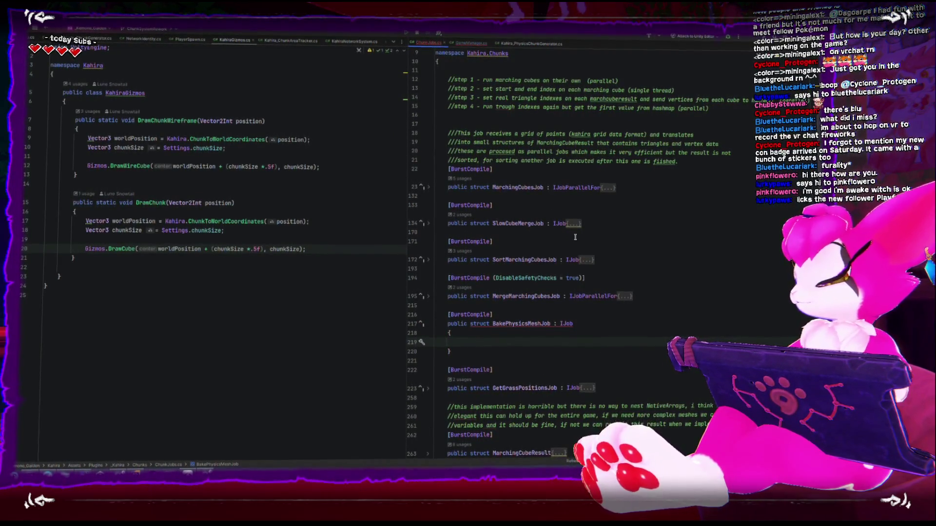
pyautogui.press('BackSpace')
pyautogui.press('BackSpace')
pyautogui.write('public void Exe')
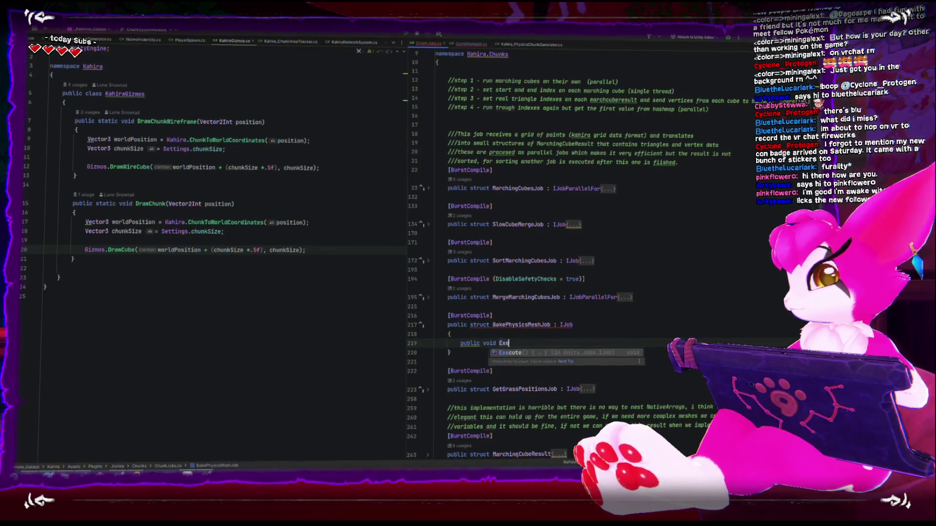
pyautogui.press('Return')
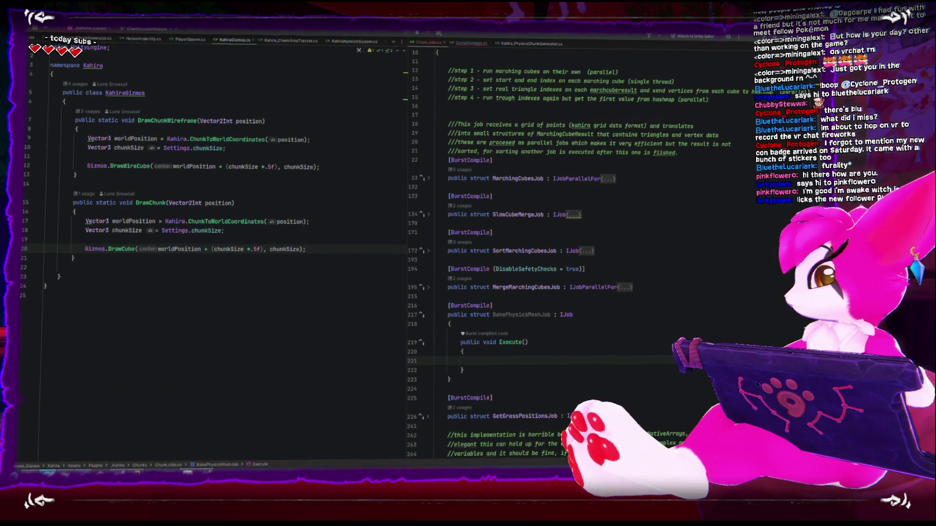
pyautogui.hotkey('alt', 'Tab')
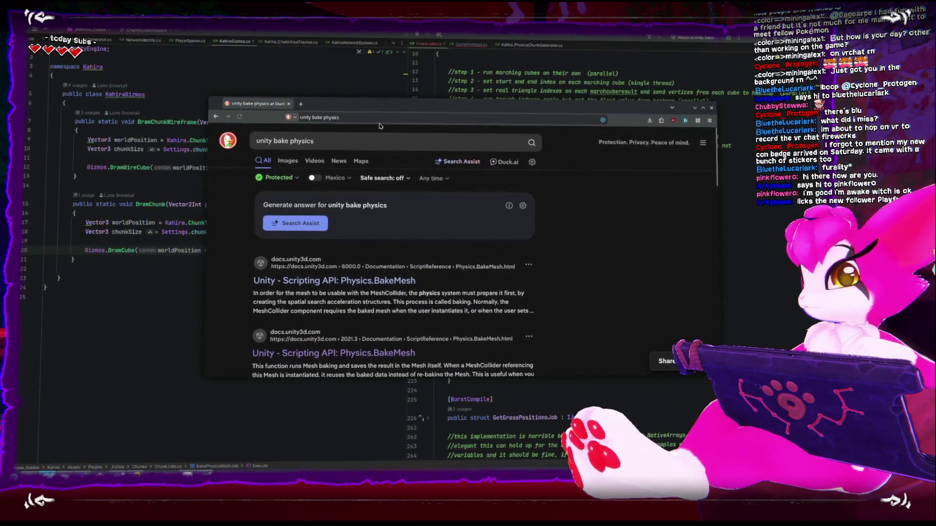
# Step: Open the Physics.BakeMesh documentation page and scroll down to its BakeJob example
pyautogui.click(357, 281)
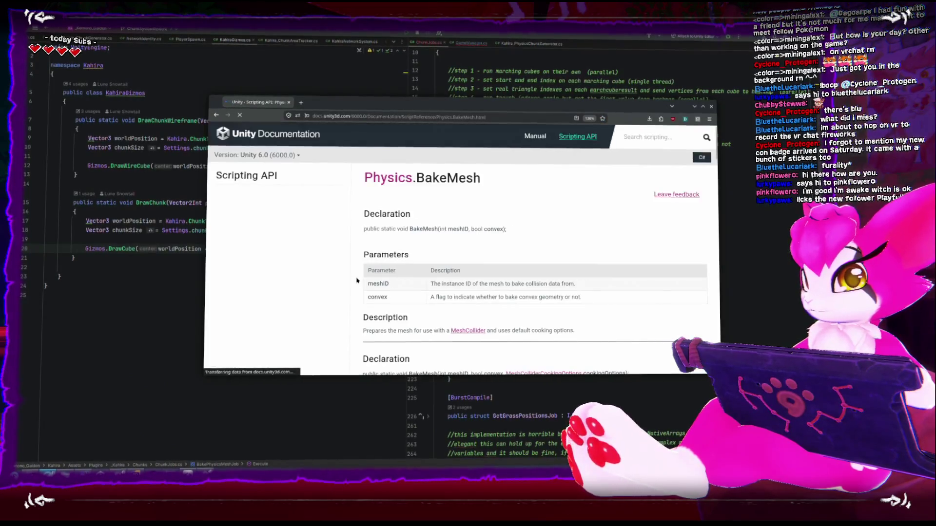
pyautogui.scroll(-10, 366, 278)
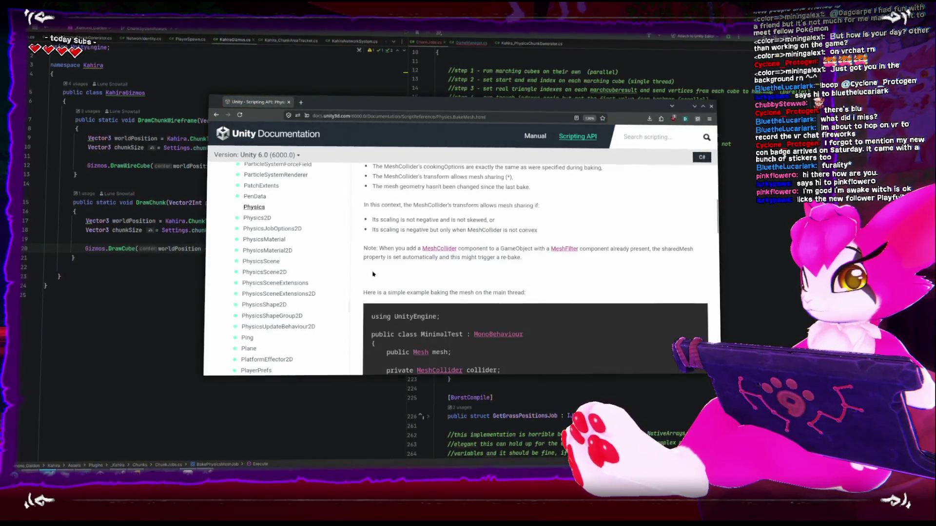
pyautogui.scroll(-5, 373, 274)
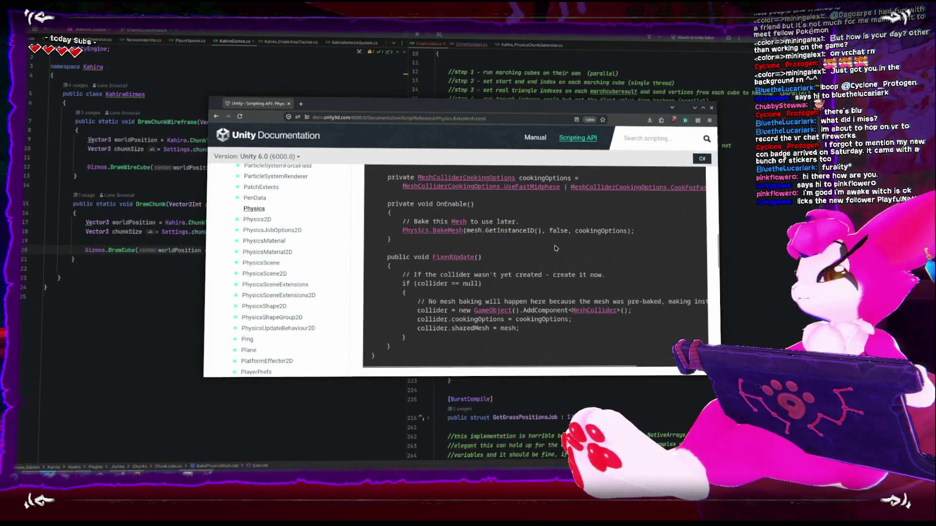
pyautogui.scroll(-5, 556, 248)
pyautogui.hotkey('ctrl', '-')
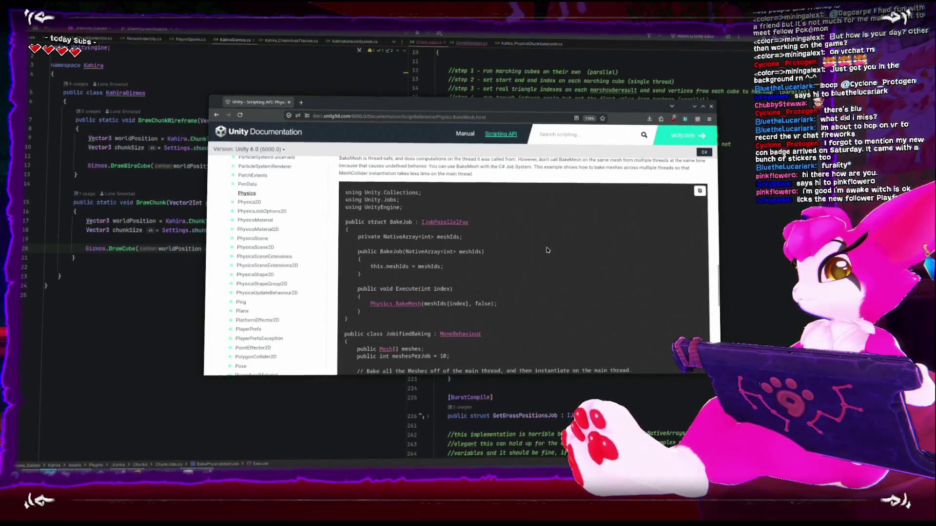
pyautogui.scroll(-1, 547, 250)
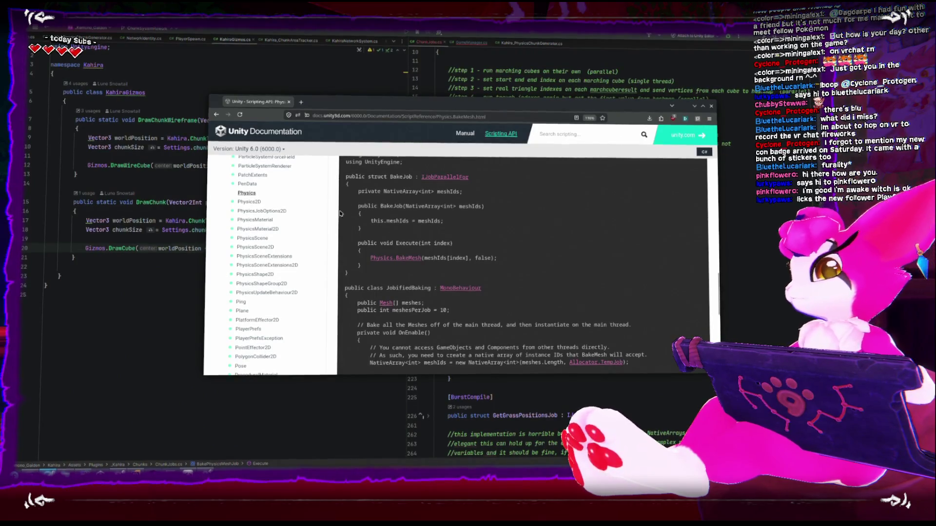
pyautogui.moveTo(513, 102); pyautogui.dragTo(392, 49)
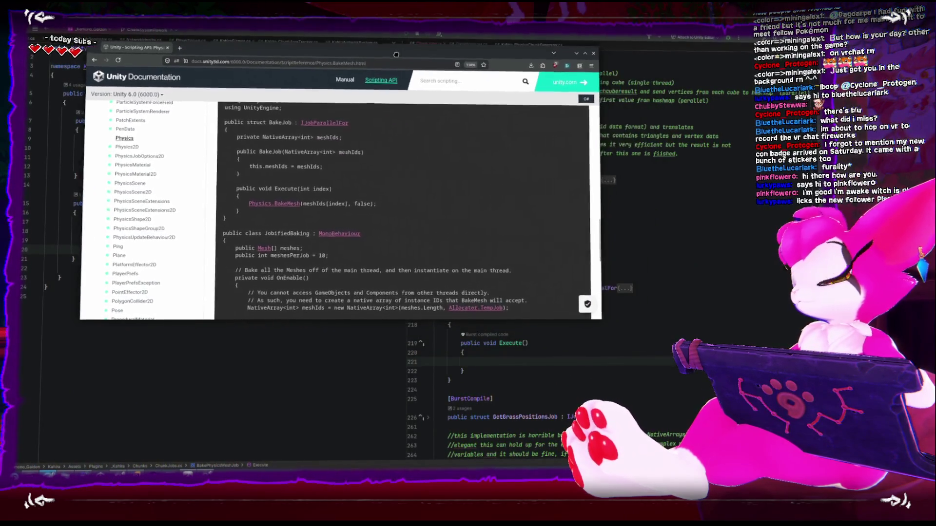
# Step: Copy the example's NativeArray<int> meshIds field line and return to BakePhysicsMeshJob in Rider
pyautogui.moveTo(233, 137); pyautogui.dragTo(345, 145)
pyautogui.rightClick(323, 136)
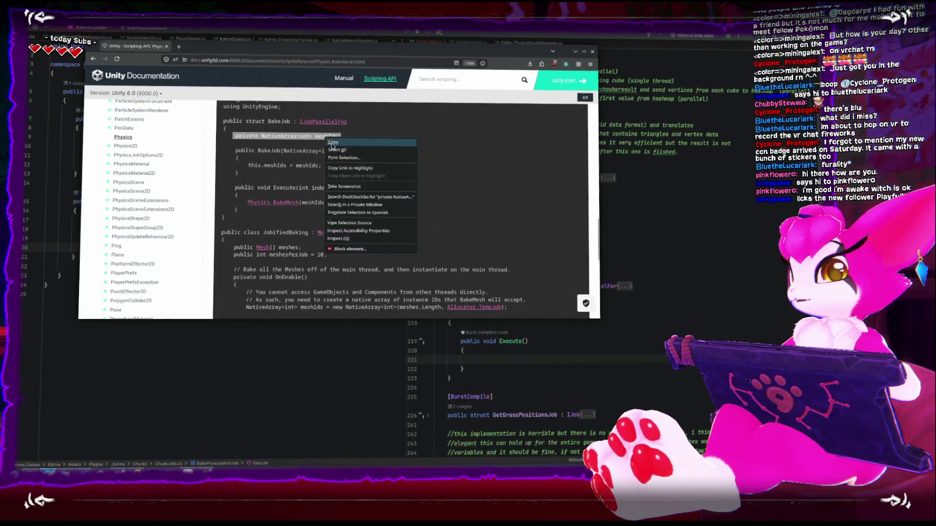
pyautogui.click(336, 145)
pyautogui.click(559, 345)
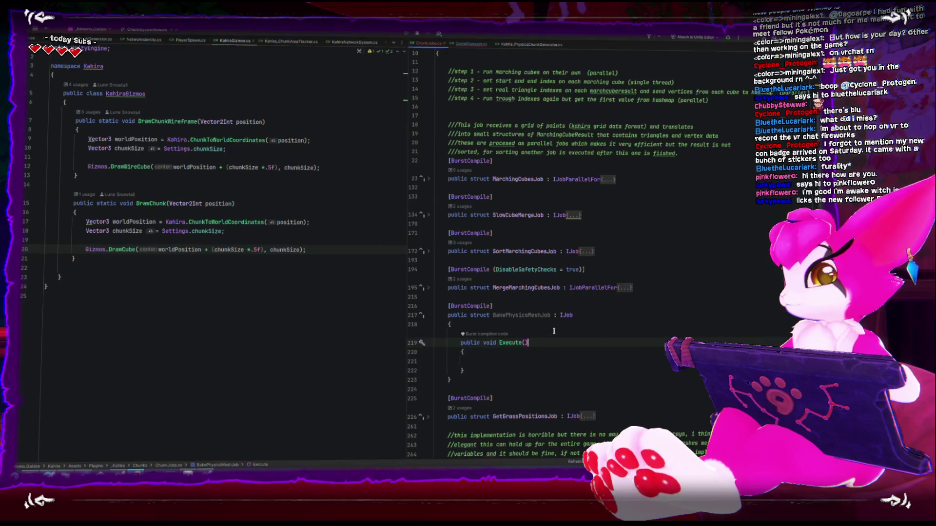
# Step: Paste the private NativeArray<int> meshIds field into BakePhysicsMeshJob and return to the docs
pyautogui.hotkey('ctrl', 'v')
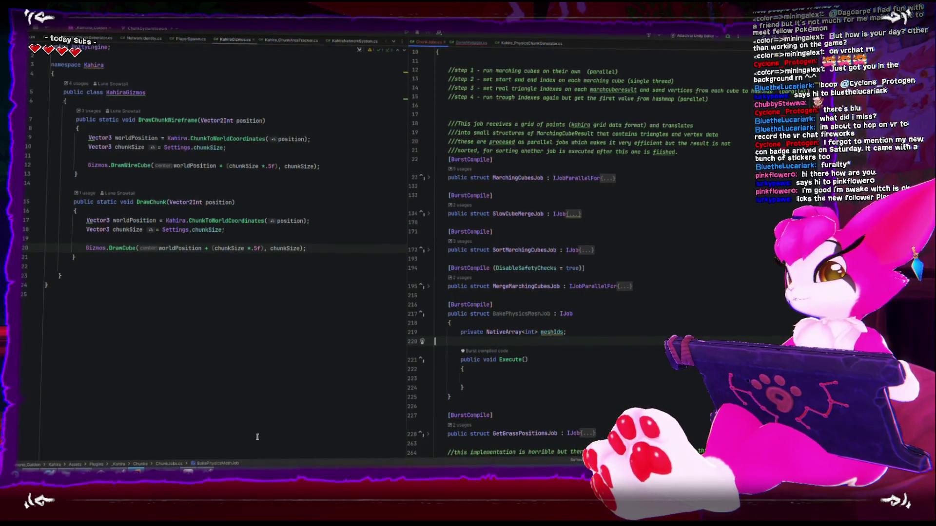
pyautogui.hotkey('alt', 'Tab')
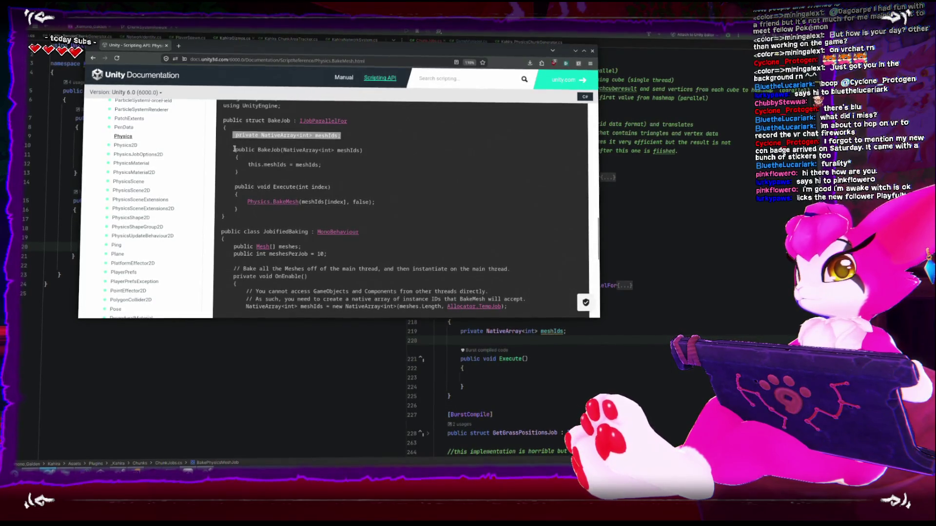
# Step: Take the Physics.BakeMesh(meshIds[index], false); line from the BakeJob example back into Execute()
pyautogui.moveTo(234, 148)
pyautogui.mouseDown()
pyautogui.moveTo(341, 155)
pyautogui.moveTo(262, 173)
pyautogui.mouseUp()
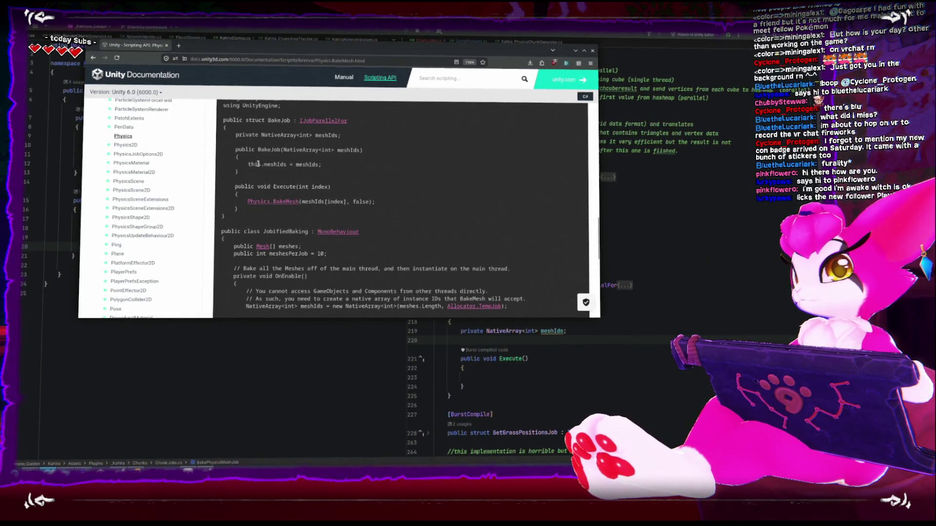
pyautogui.moveTo(265, 164); pyautogui.dragTo(287, 166)
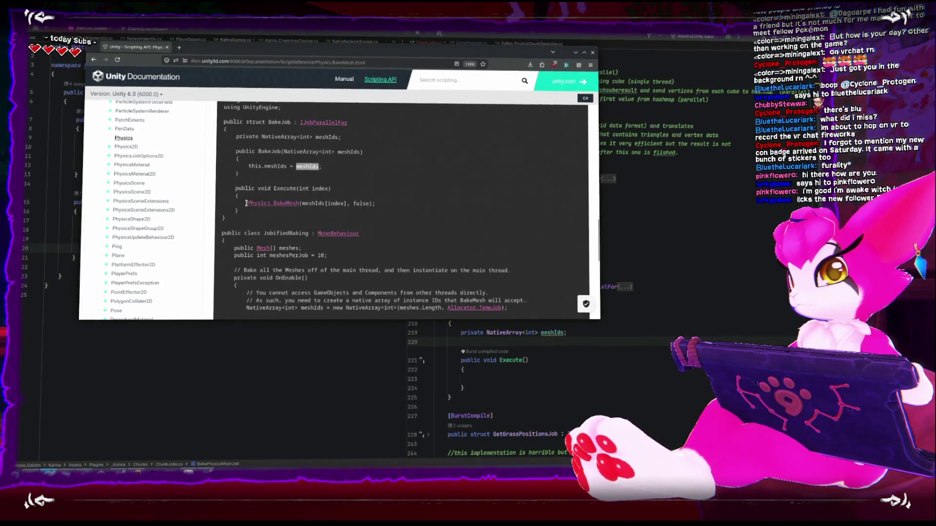
pyautogui.moveTo(260, 204); pyautogui.dragTo(395, 204)
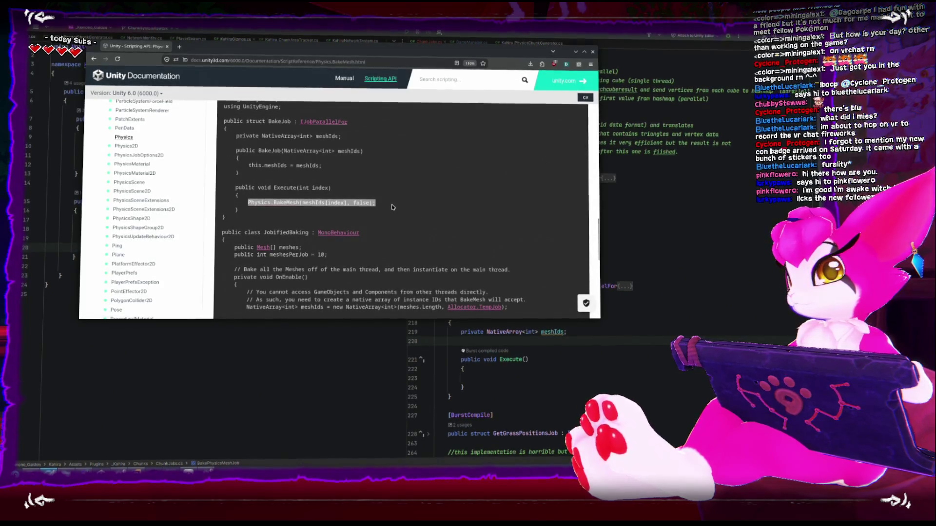
pyautogui.click(602, 377)
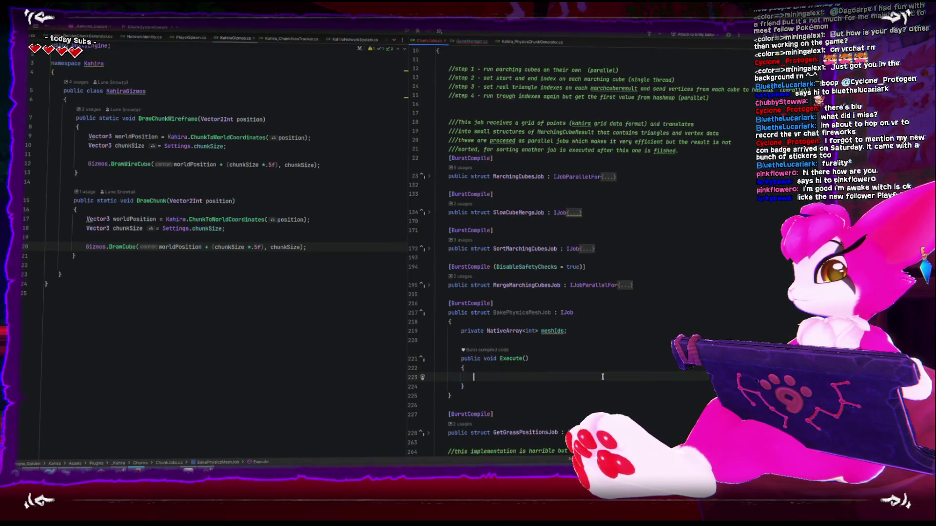
# Step: Drop [index] from the pasted BakeMesh call and change the field type to NativeReference
pyautogui.click(556, 378)
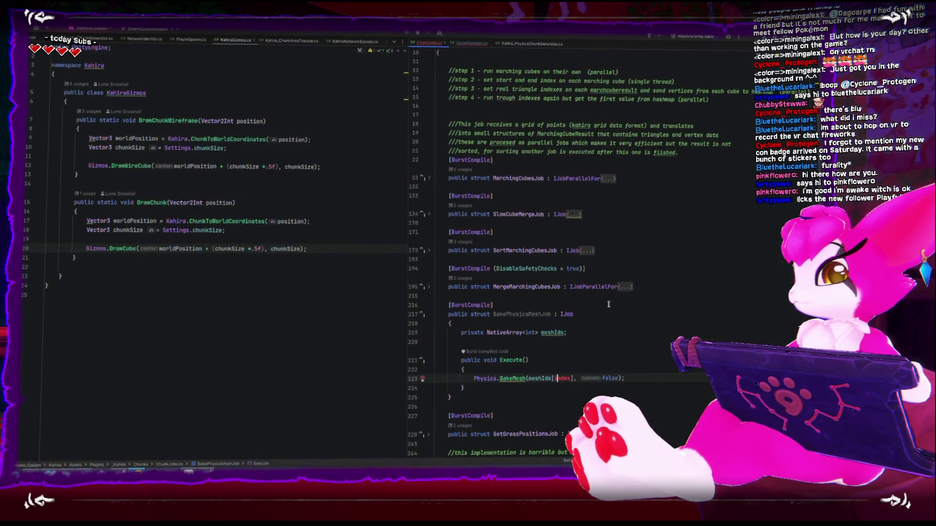
pyautogui.press('Delete')
pyautogui.press('Delete')
pyautogui.press('Delete')
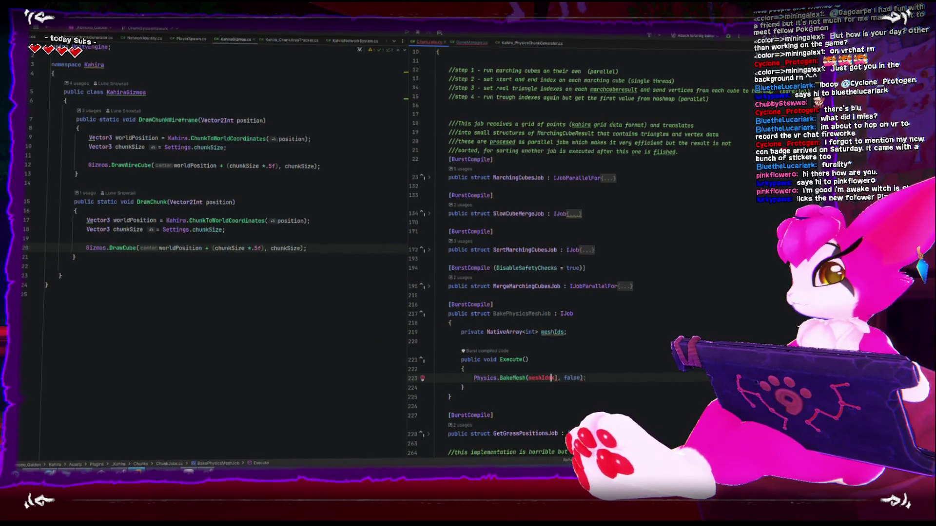
pyautogui.click(522, 331)
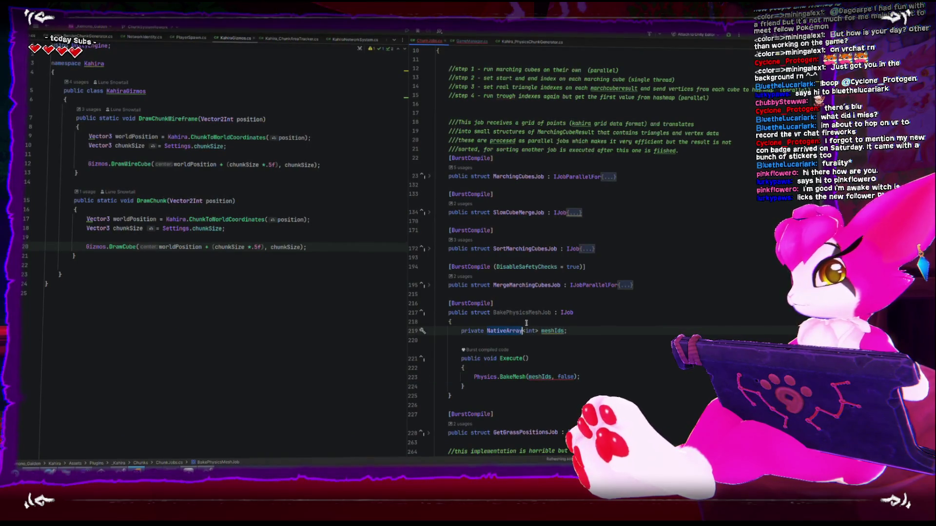
pyautogui.press('BackSpace')
pyautogui.press('BackSpace')
pyautogui.press('BackSpace')
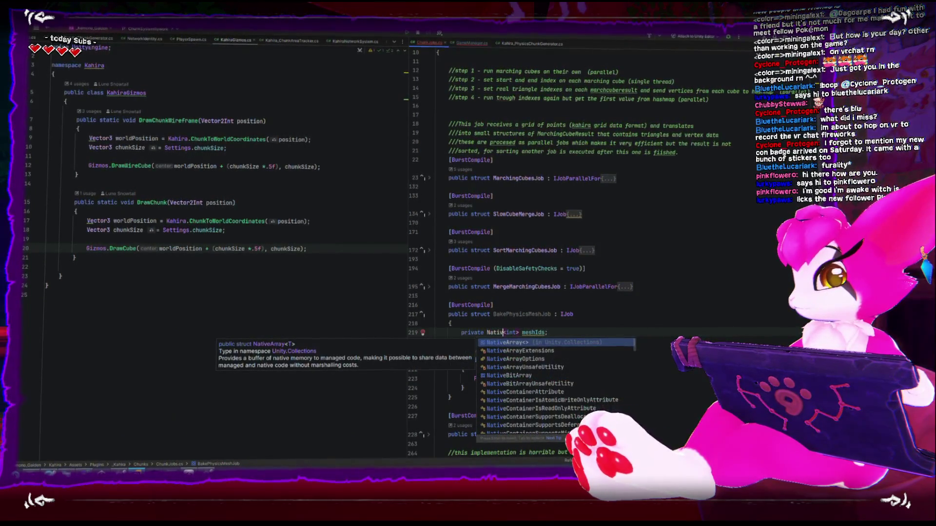
pyautogui.write('eReference')
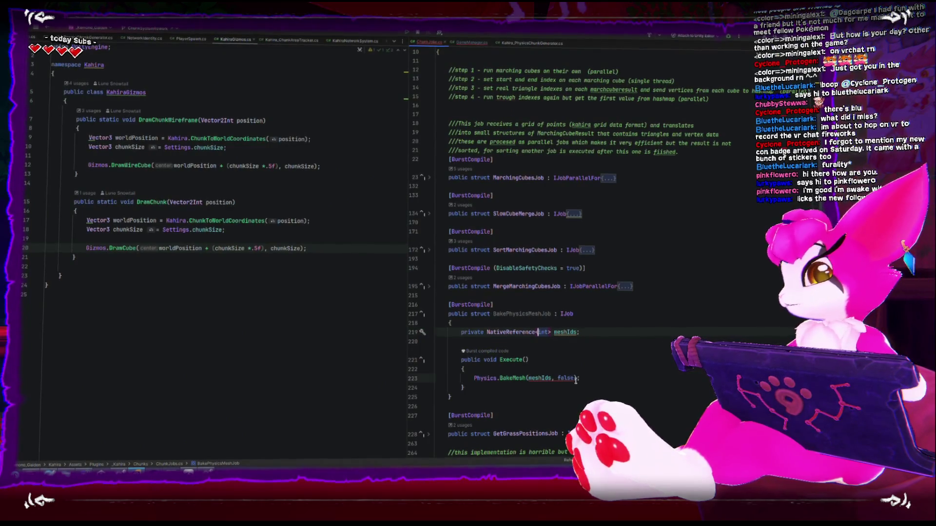
# Step: Rename the field to meshId and make the call Physics.BakeMesh(meshId.Value, false)
pyautogui.click(576, 378)
pyautogui.click(564, 332)
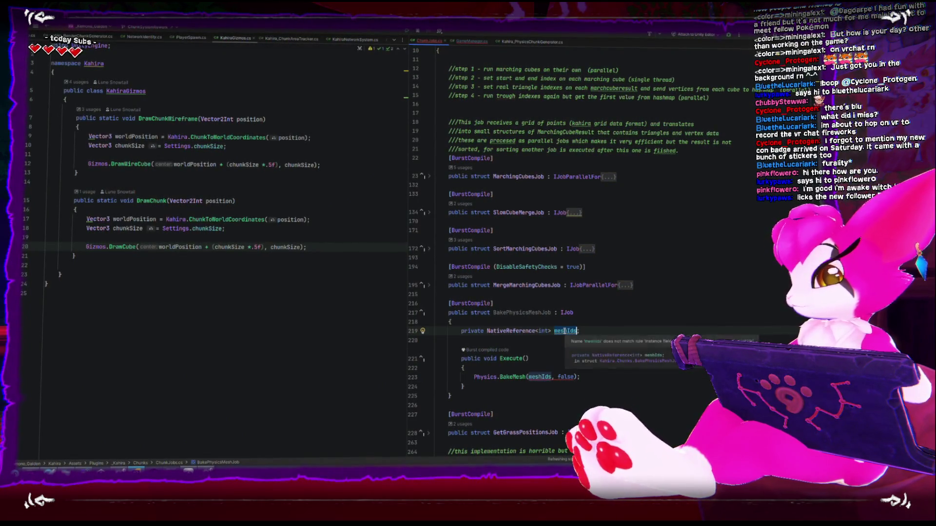
pyautogui.write('d')
pyautogui.click(596, 379)
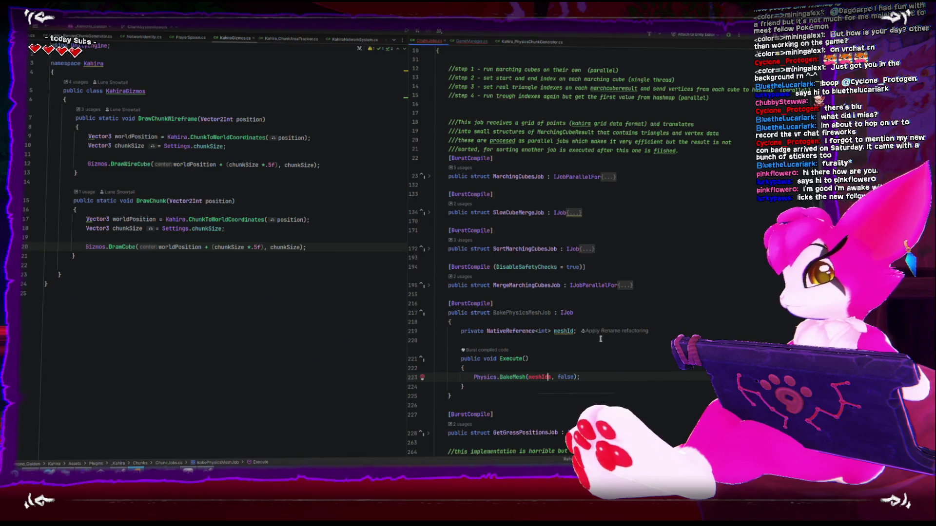
pyautogui.write('.va')
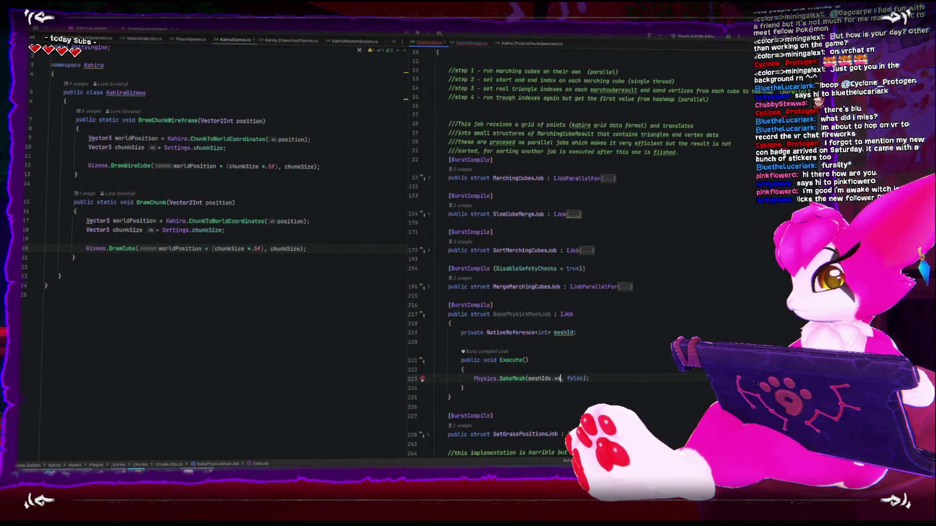
pyautogui.press('BackSpace')
pyautogui.press('BackSpace')
pyautogui.press('BackSpace')
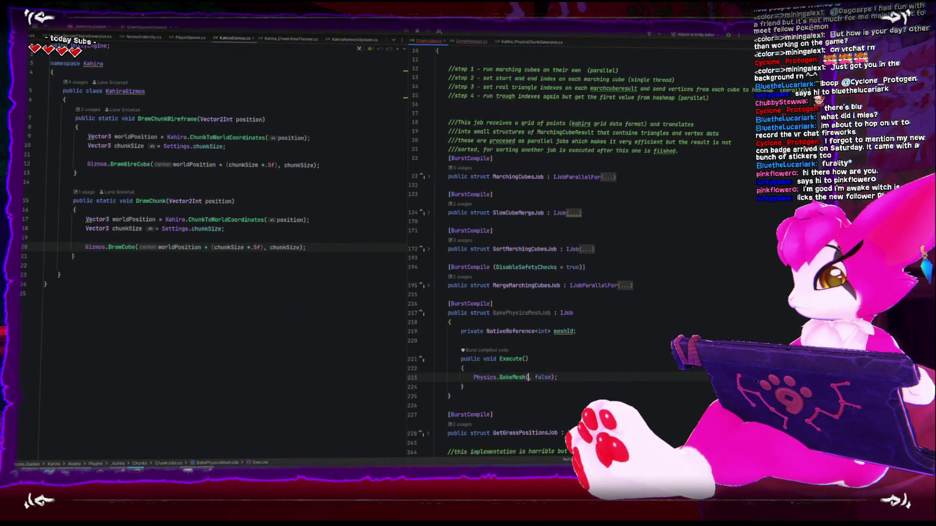
pyautogui.write('meshId.Value')
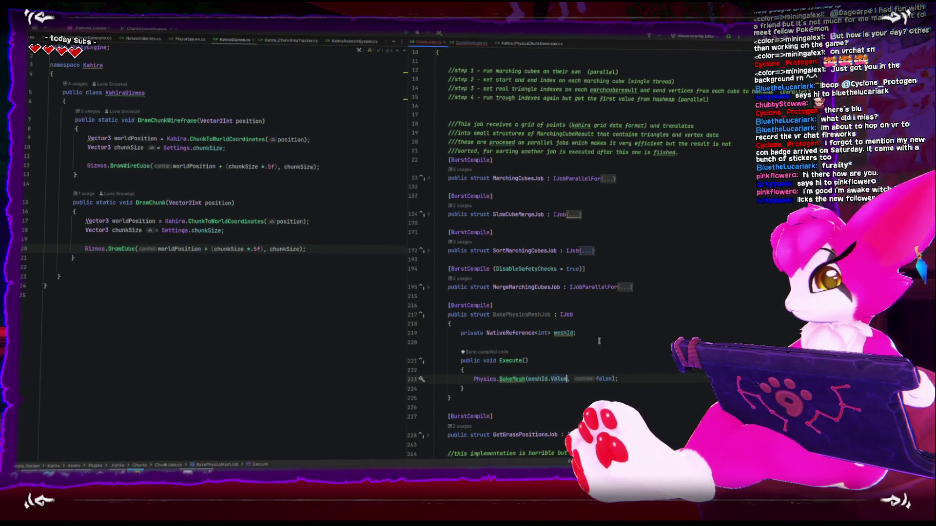
# Step: Check the meshId field's int type argument, then bring the BakeMesh documentation back
pyautogui.press('Down')
pyautogui.press('Down')
pyautogui.moveTo(520, 383)
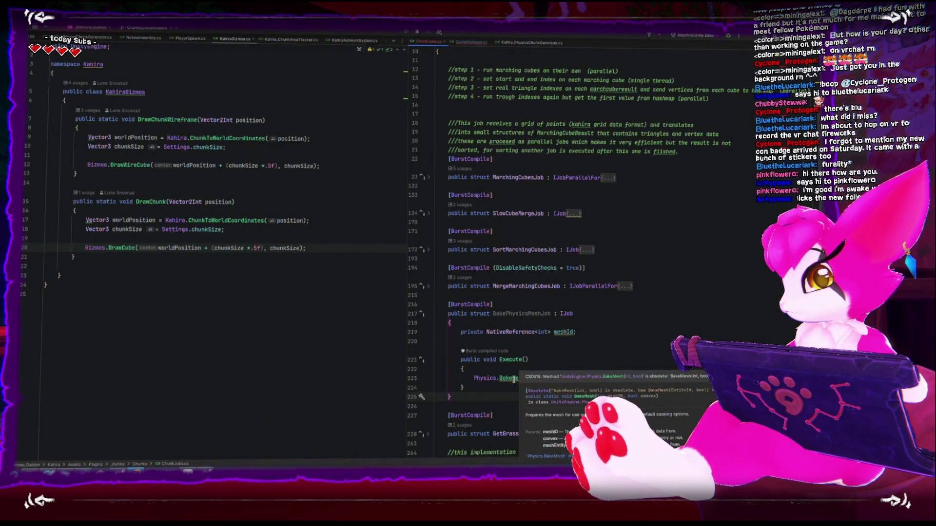
pyautogui.click(547, 332)
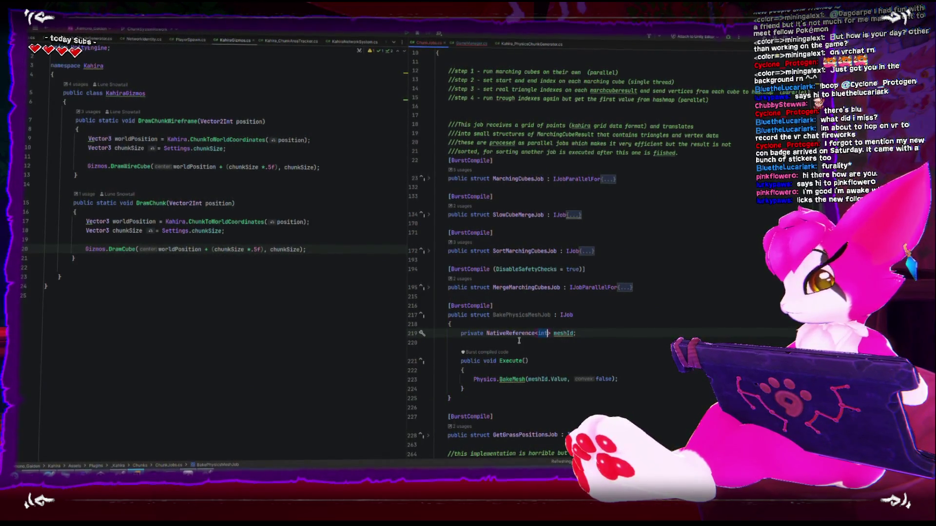
pyautogui.click(140, 469)
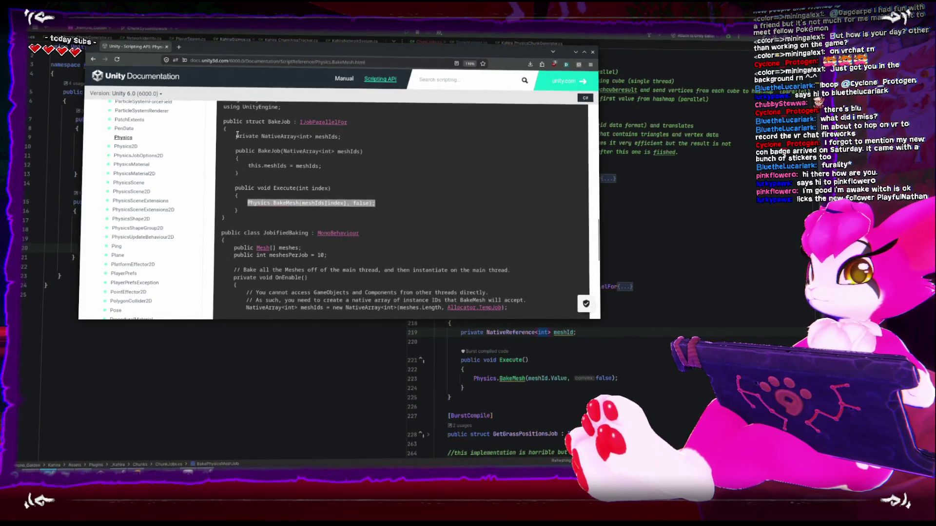
# Step: Swap the meshId field back to NativeArray<int> meshIds and pass meshIds[0] to BakeMesh
pyautogui.moveTo(237, 136); pyautogui.dragTo(343, 138)
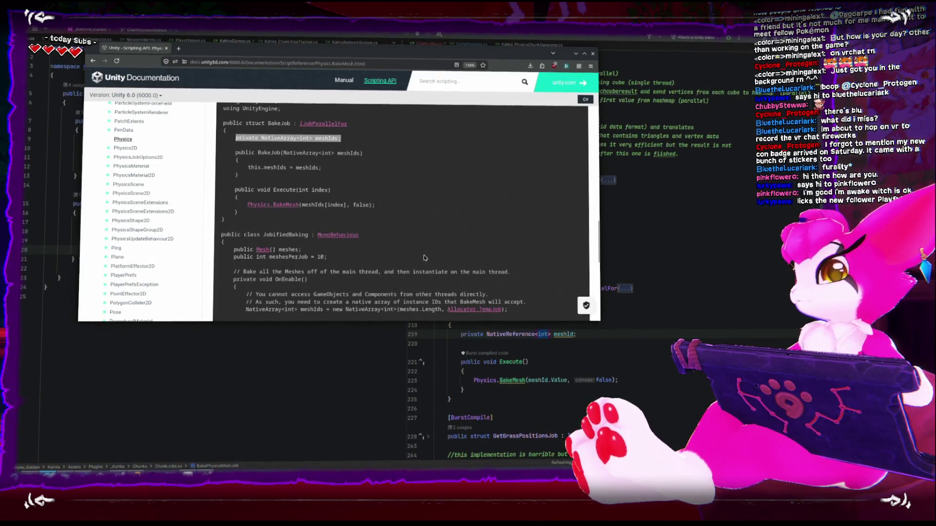
pyautogui.moveTo(575, 335); pyautogui.dragTo(461, 332)
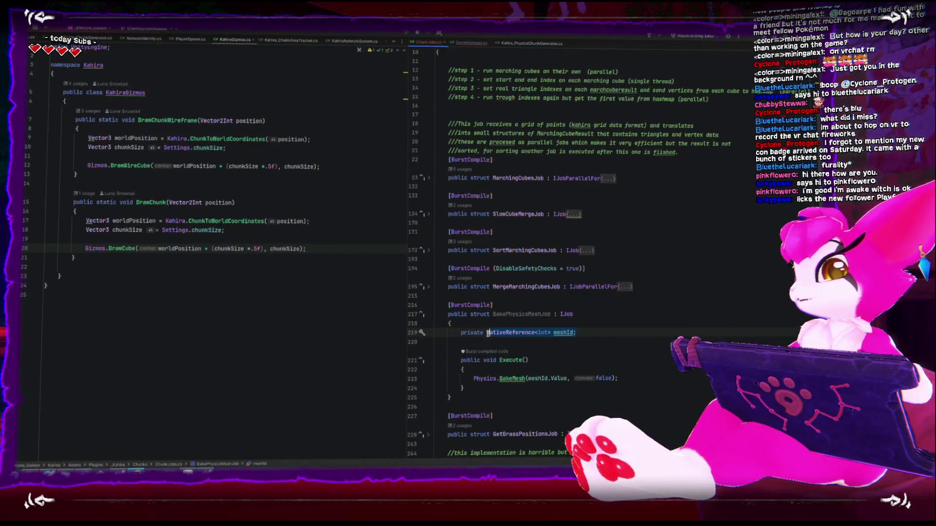
pyautogui.click(546, 378)
pyautogui.write('s[0]')
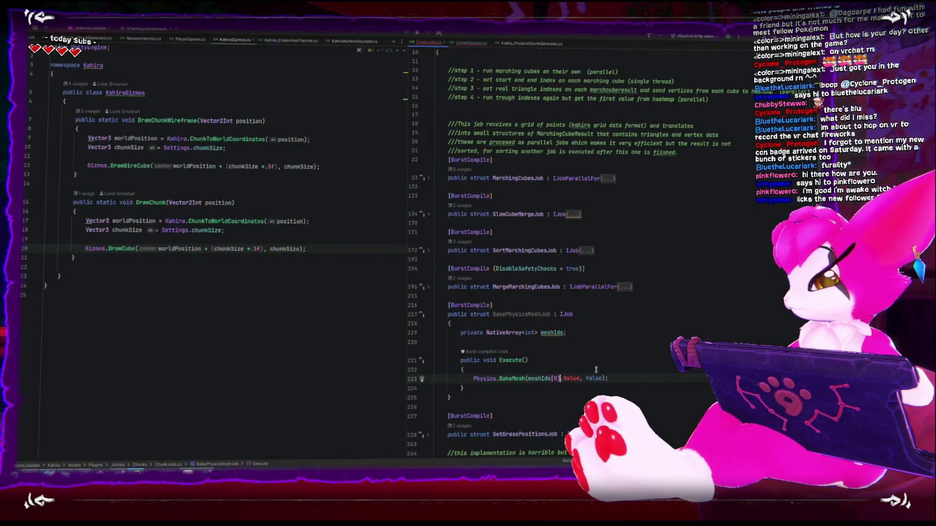
pyautogui.hotkey('ctrl', 'Delete')
pyautogui.press('Down')
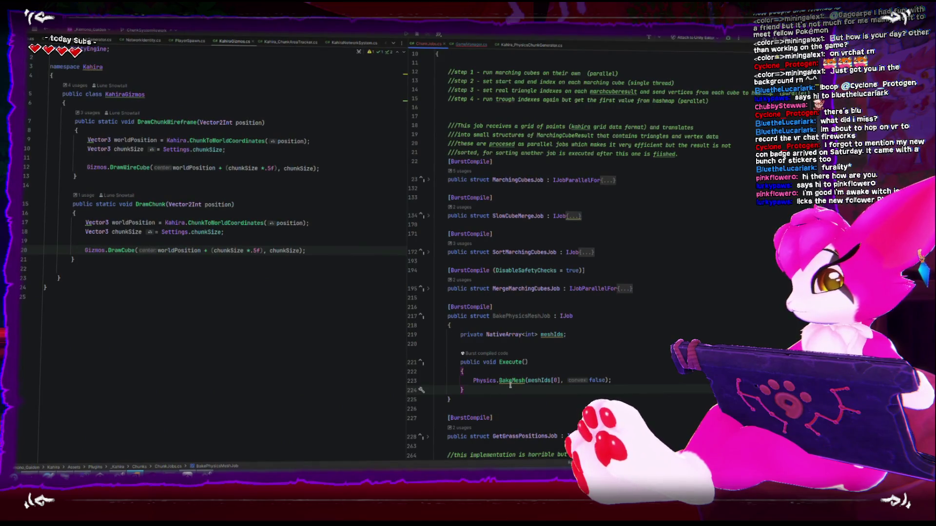
pyautogui.moveTo(509, 383)
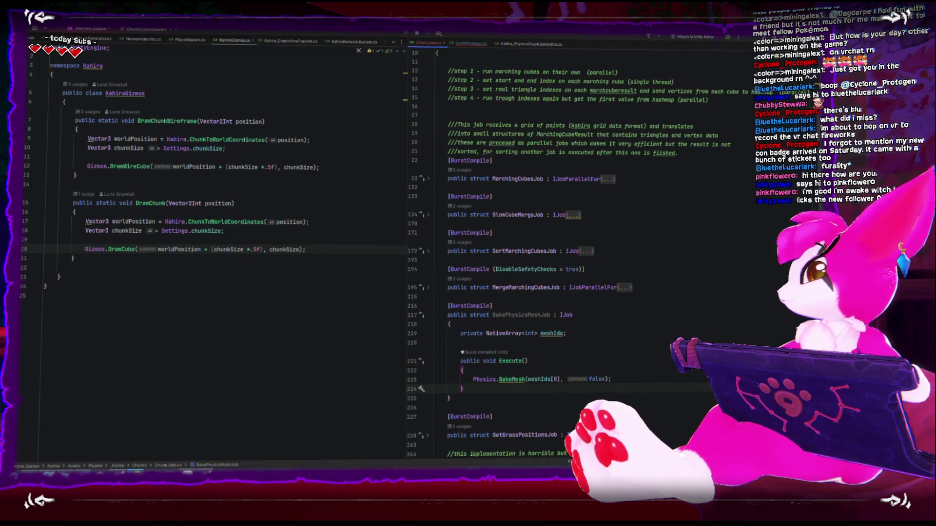
# Step: Compare the BakeMesh call against the documentation's BakeJob example code
pyautogui.hotkey('alt', 'Tab')
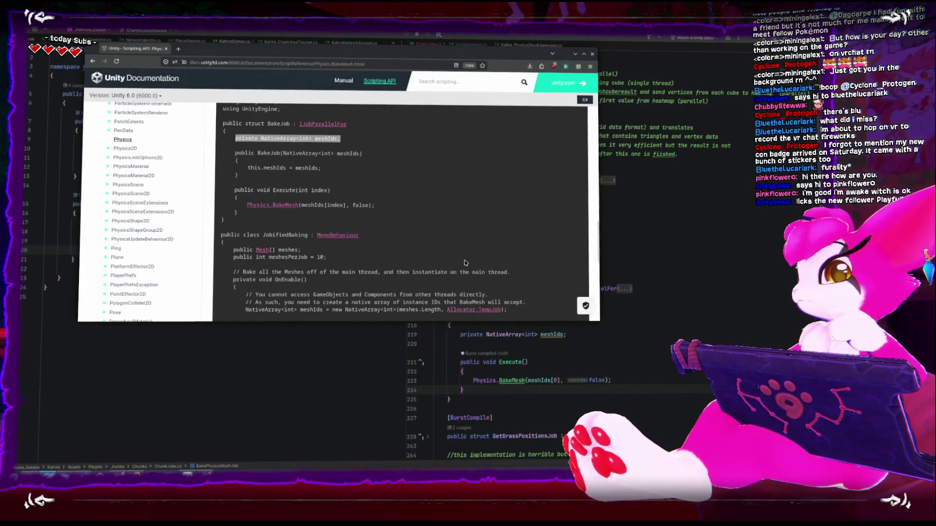
pyautogui.scroll(-1, 468, 264)
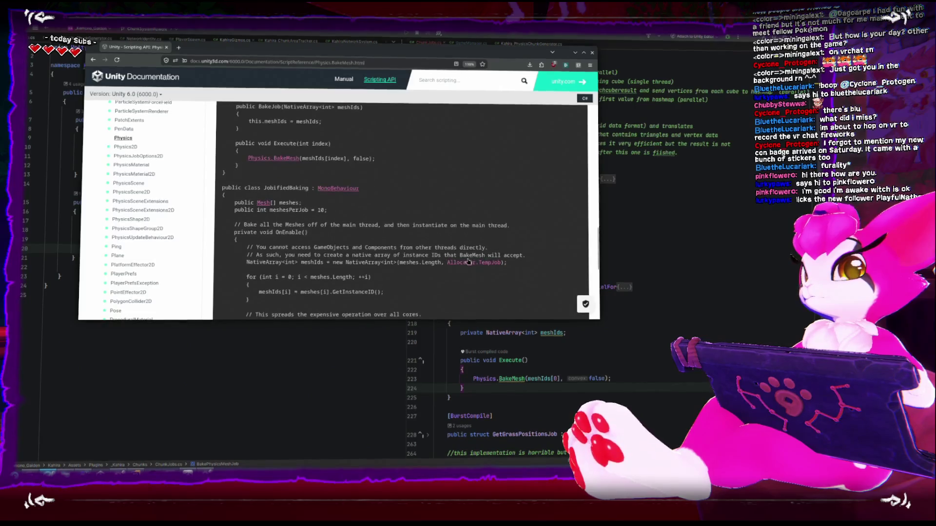
pyautogui.scroll(1, 467, 261)
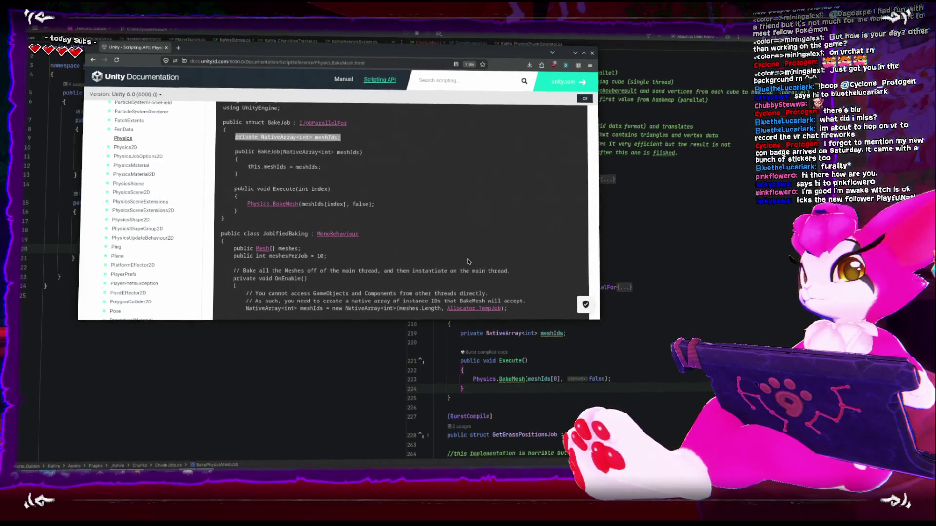
pyautogui.click(522, 388)
pyautogui.click(559, 380)
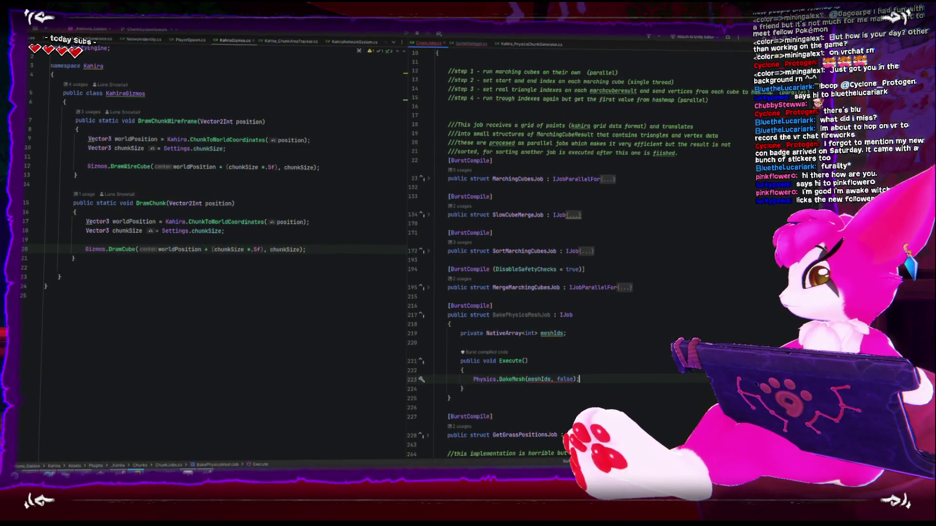
pyautogui.hotkey('alt', 'Tab')
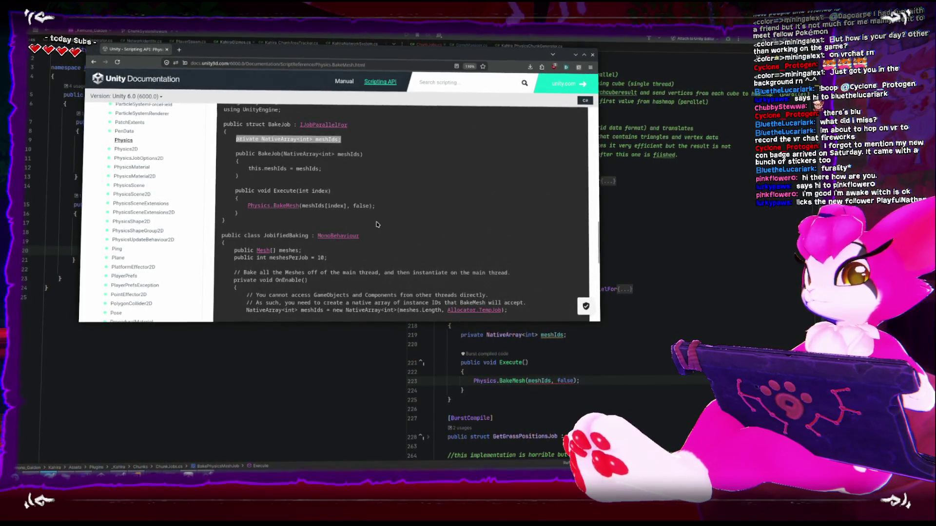
pyautogui.hotkey('alt', 'Tab')
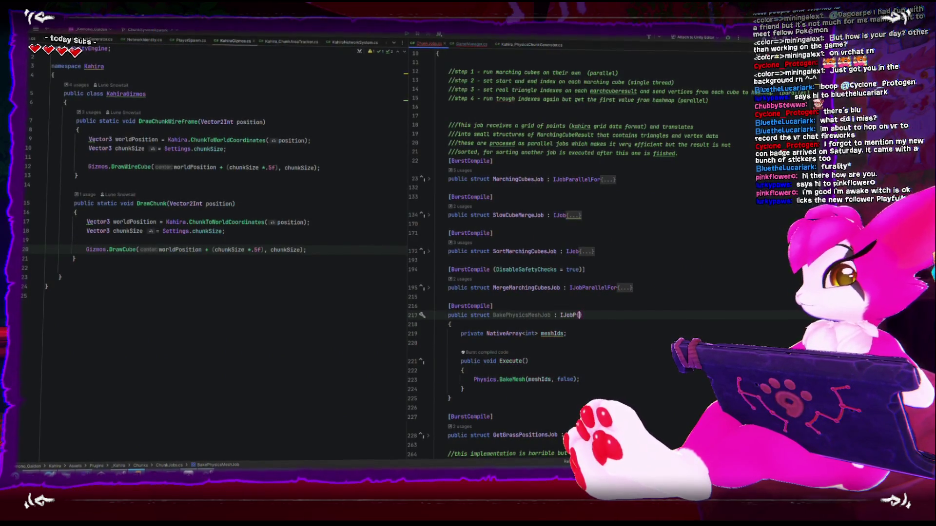
# Step: Change the job to IJobParallelFor and give Execute an int index parameter
pyautogui.write('ParallelFor')
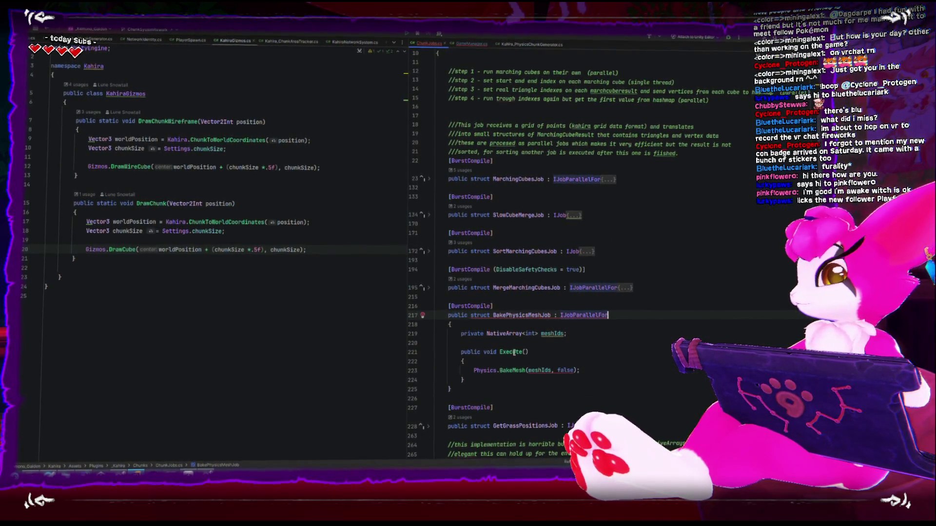
pyautogui.click(531, 353)
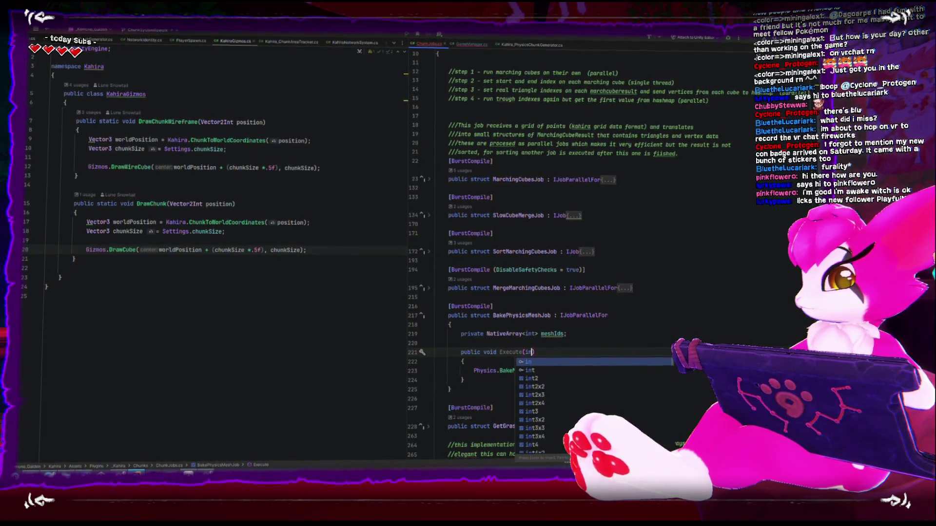
pyautogui.press('BackSpace')
pyautogui.press('BackSpace')
pyautogui.press('BackSpace')
pyautogui.click(550, 372)
pyautogui.click(537, 353)
pyautogui.write('nt index')
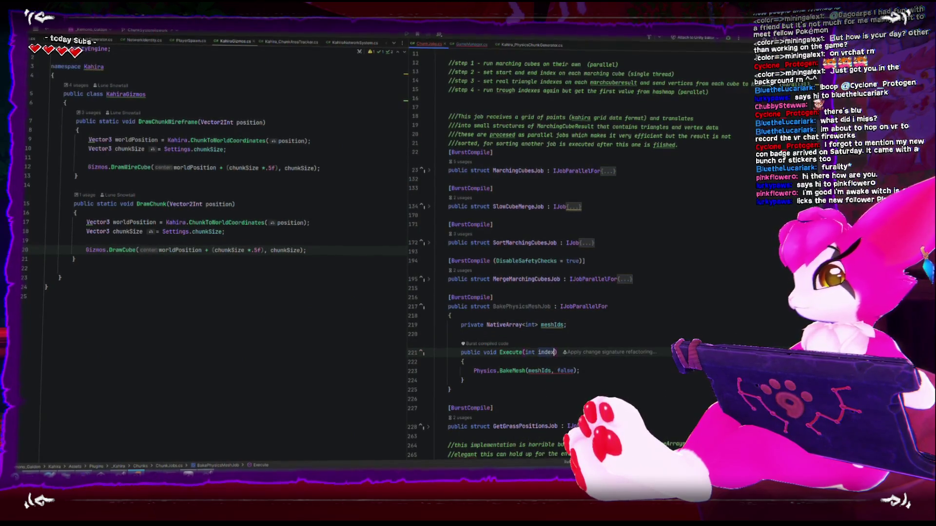
pyautogui.press('Down')
pyautogui.press('Down')
pyautogui.press('Down')
# Step: Index the BakeMesh argument as meshIds[index], dismiss the obsolete-method warning, and return to the docs
pyautogui.click(554, 370)
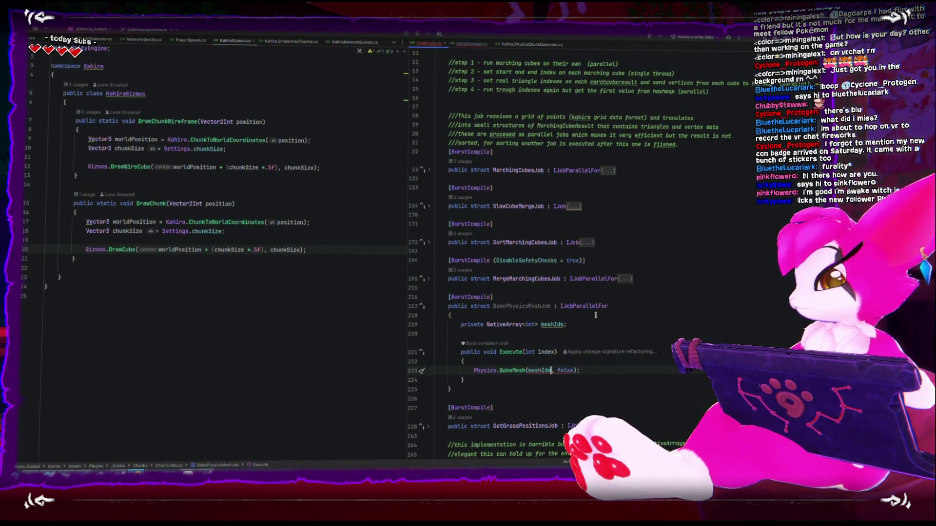
pyautogui.write('index')
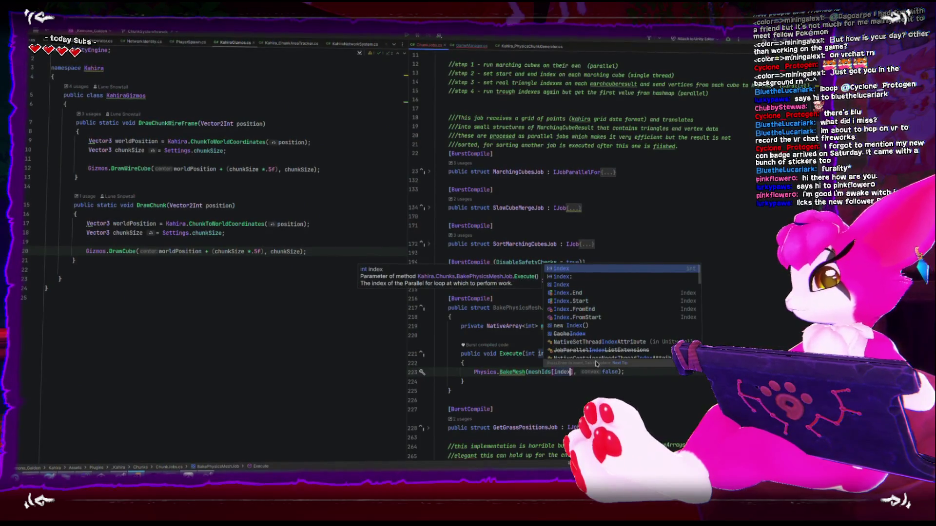
pyautogui.click(549, 387)
pyautogui.press('Up')
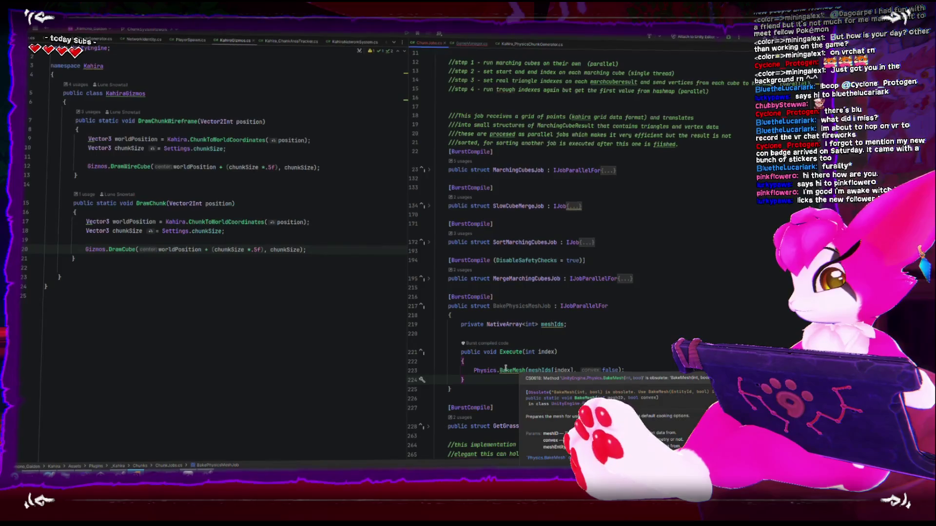
pyautogui.click(435, 335)
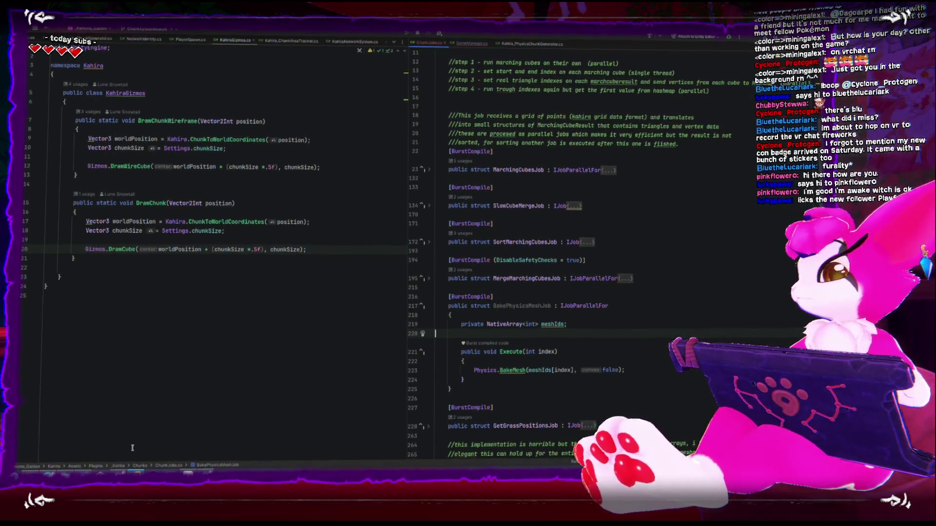
pyautogui.hotkey('alt', 'Tab')
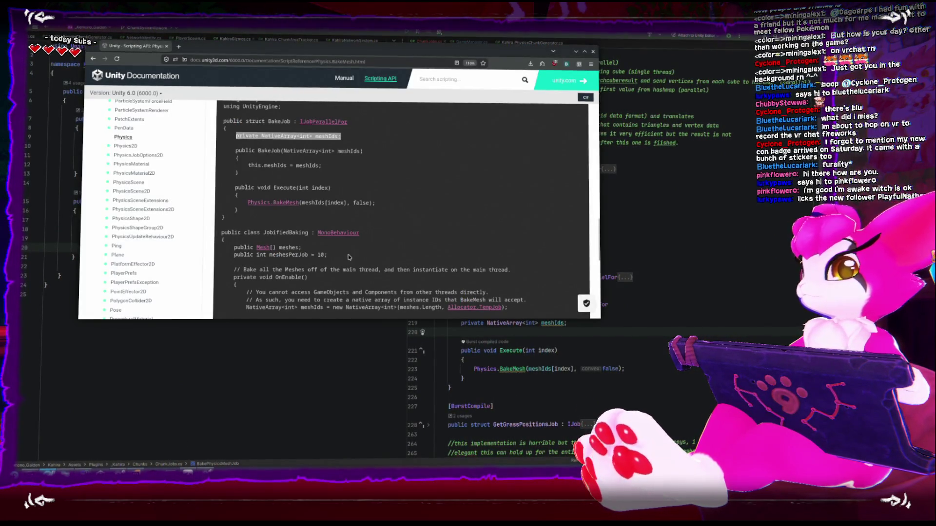
# Step: Read how the example fills meshIds with meshes[i].GetInstanceID(), then return to Rider
pyautogui.scroll(-3, 344, 261)
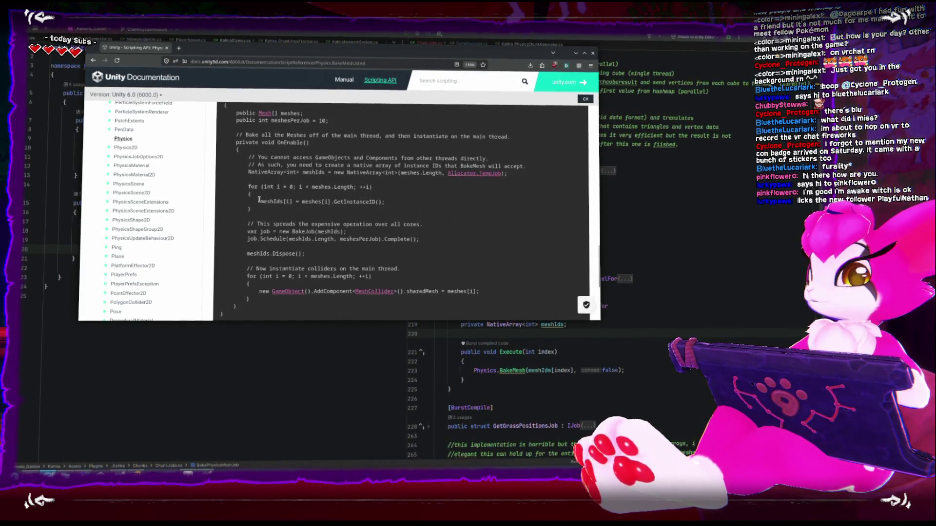
pyautogui.moveTo(259, 199); pyautogui.dragTo(386, 202)
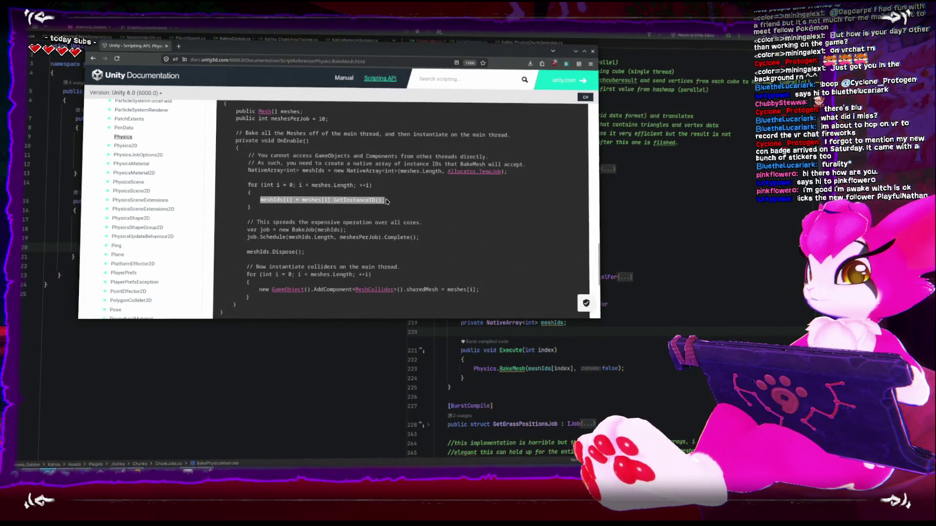
pyautogui.scroll(-2, 376, 219)
pyautogui.scroll(2, 361, 239)
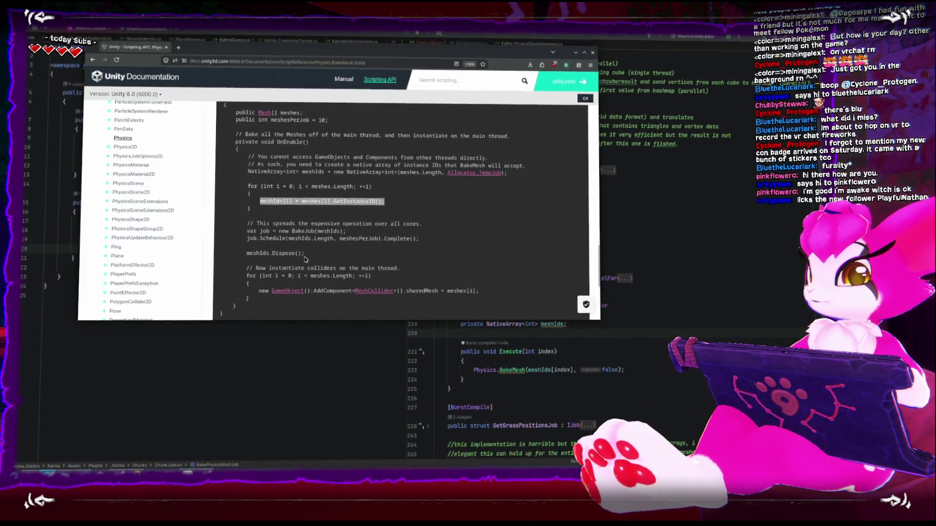
pyautogui.click(284, 361)
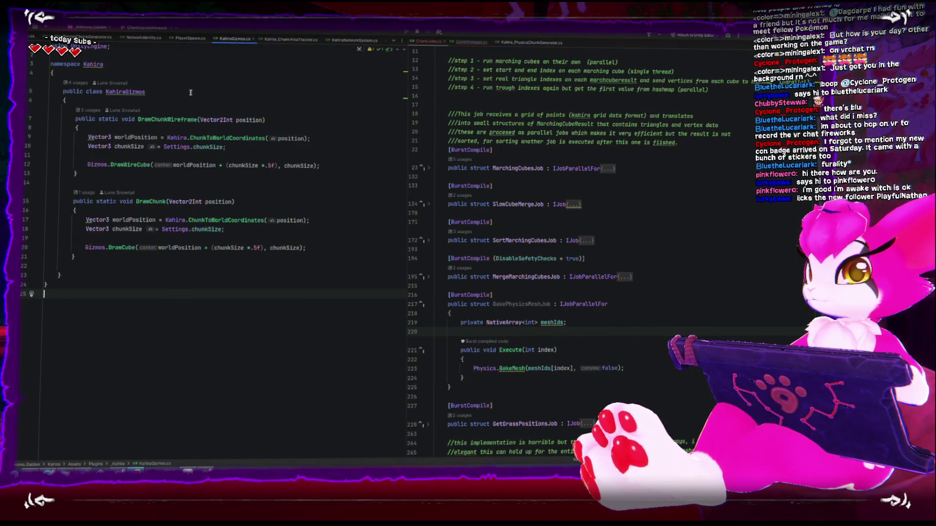
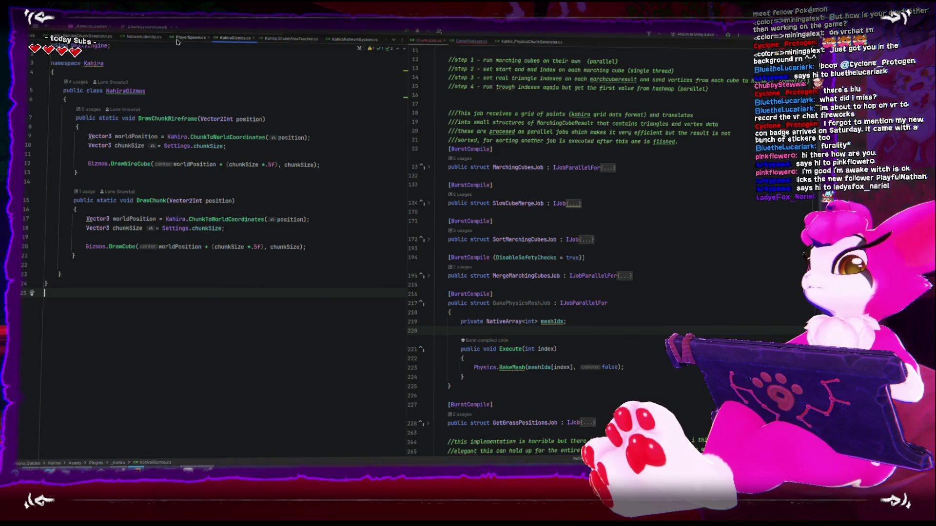
# Step: Close the KahiraGizmos, ChunkAreaTracker, NetworkSystem, PlayerNetworkDescriptor and Creature_Base tabs, then switch to Unity to recompile
pyautogui.scroll(2, 108, 43)
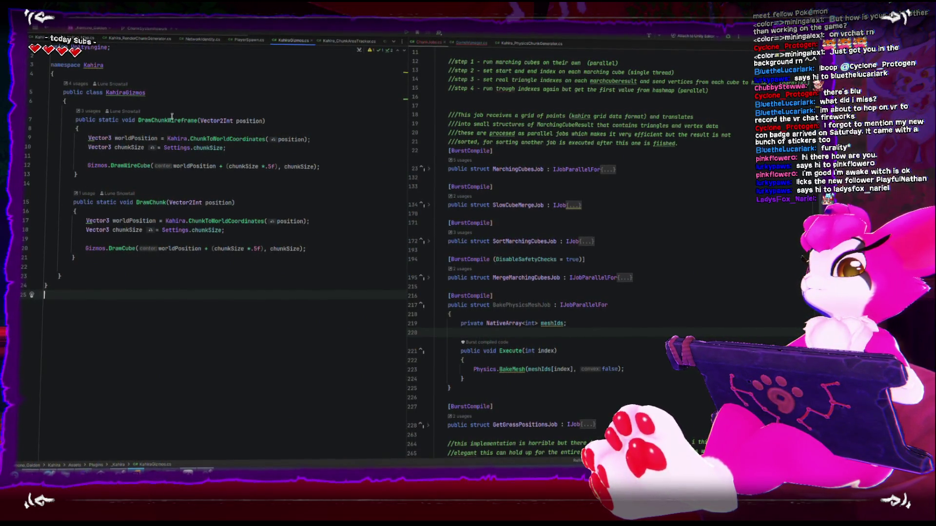
pyautogui.middleClick(297, 41)
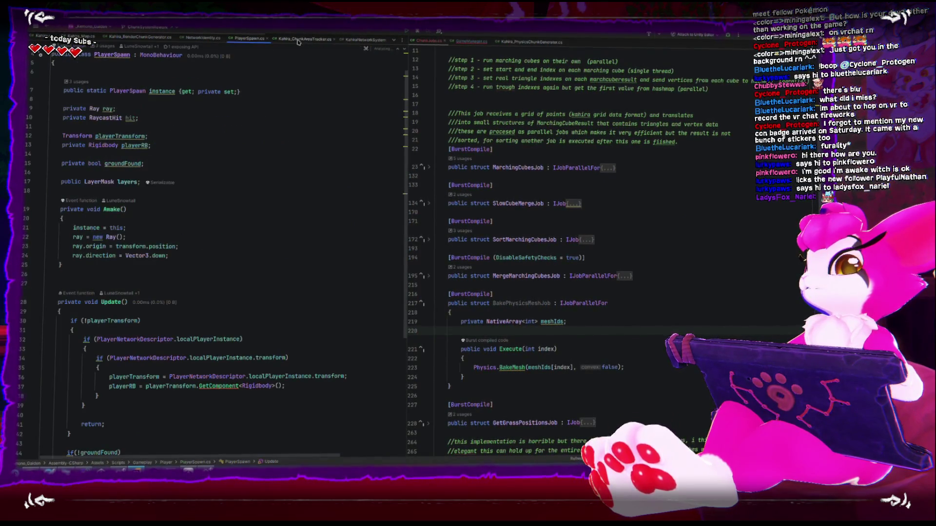
pyautogui.click(332, 40)
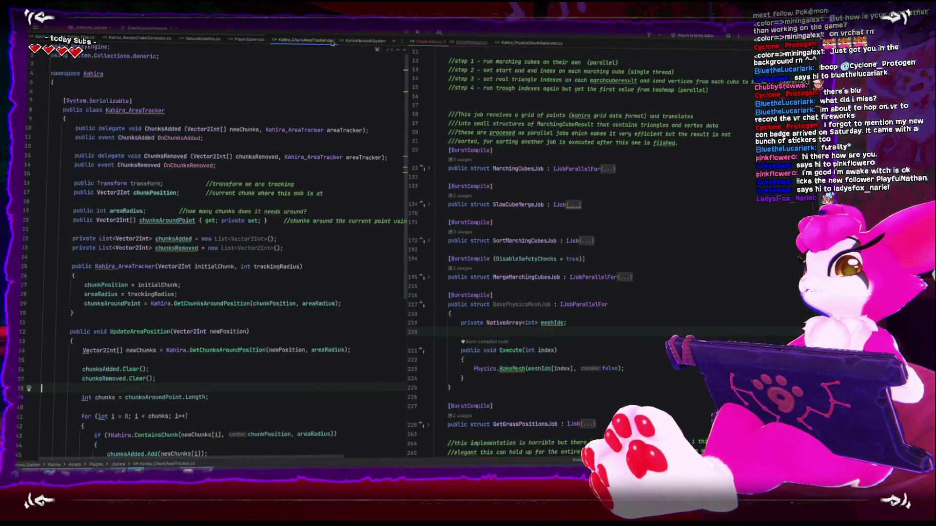
pyautogui.click(333, 42)
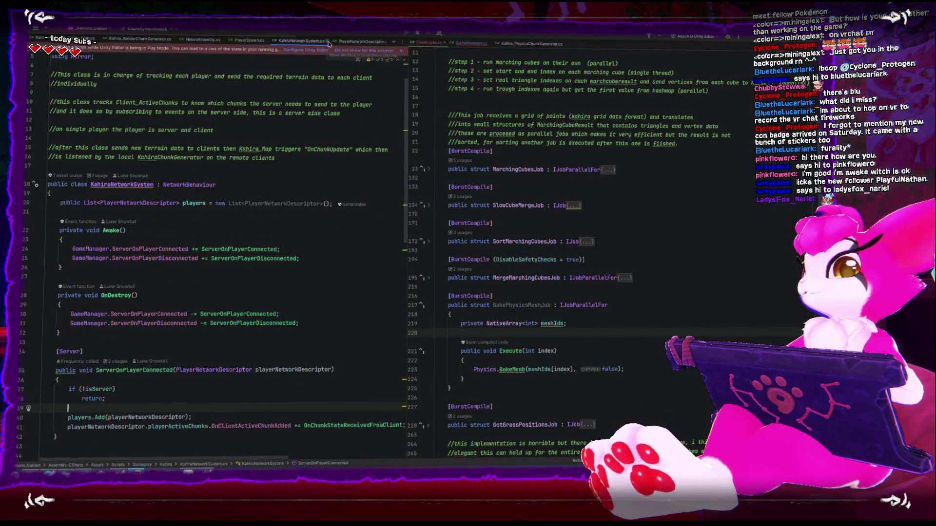
pyautogui.click(328, 44)
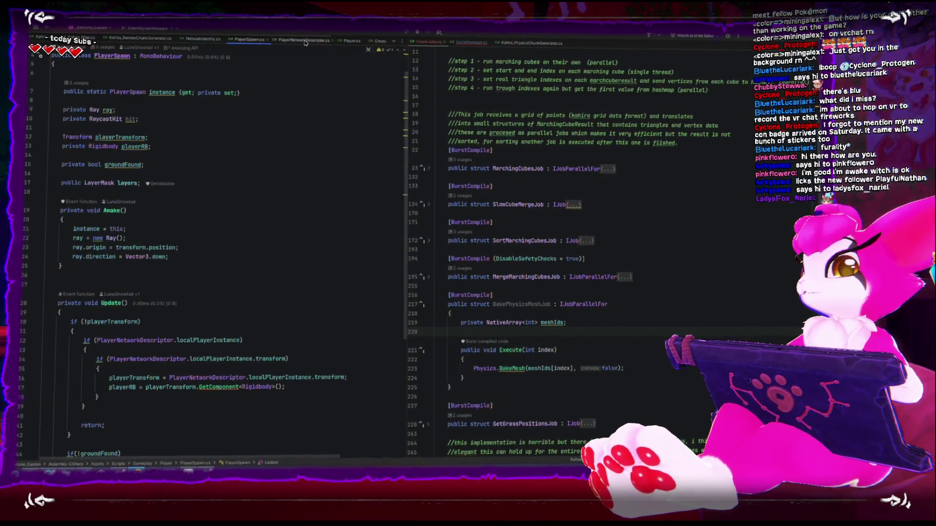
pyautogui.click(330, 41)
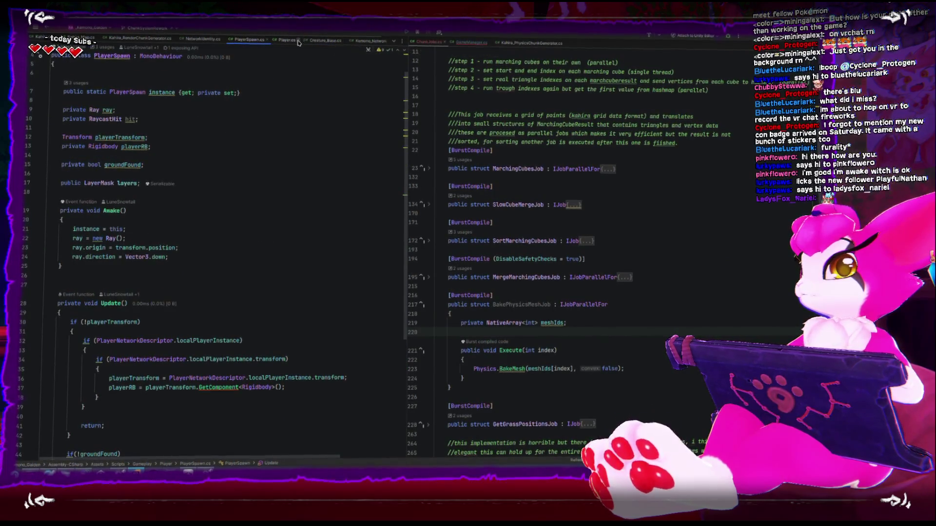
pyautogui.click(308, 41)
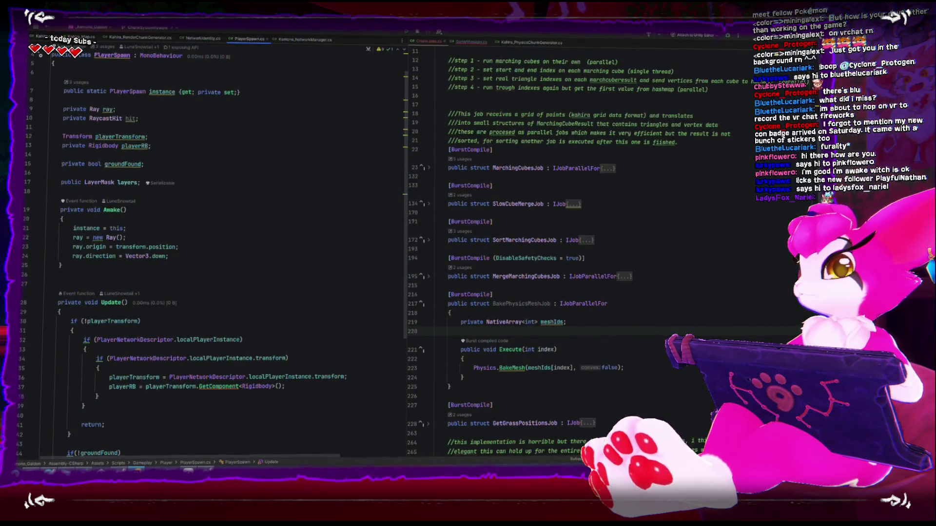
pyautogui.hotkey('alt', 'Tab')
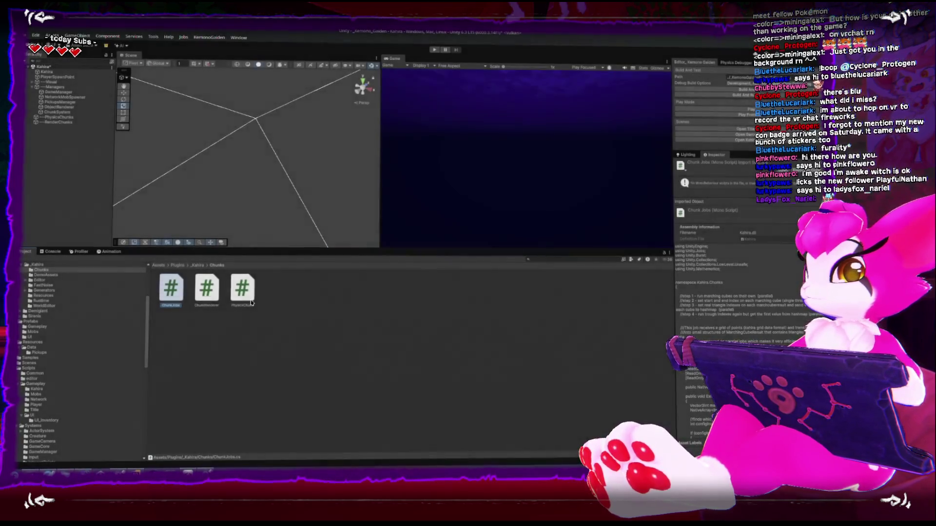
# Step: Open PhysicsChunk.cs and go to the mesh.RecalculateNormals() line in Generate
pyautogui.doubleClick(251, 301)
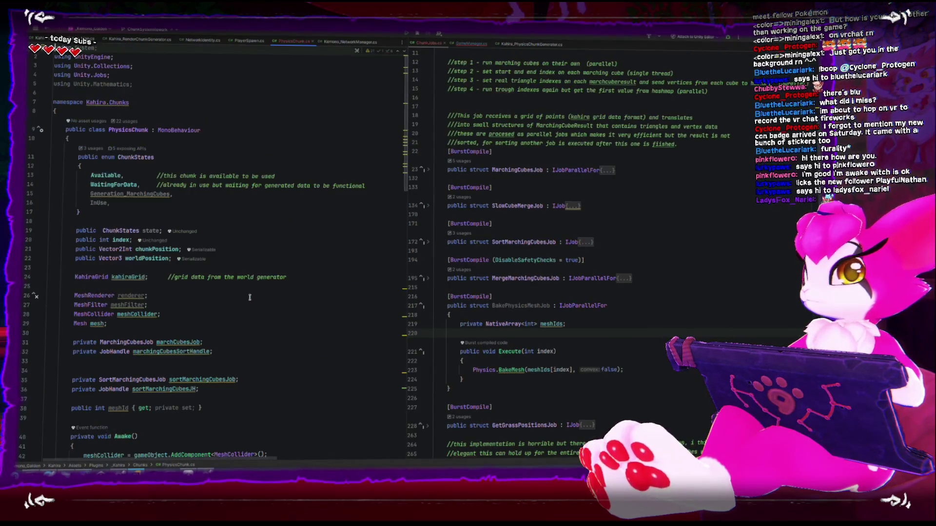
pyautogui.scroll(-7, 266, 207)
pyautogui.scroll(-18, 266, 207)
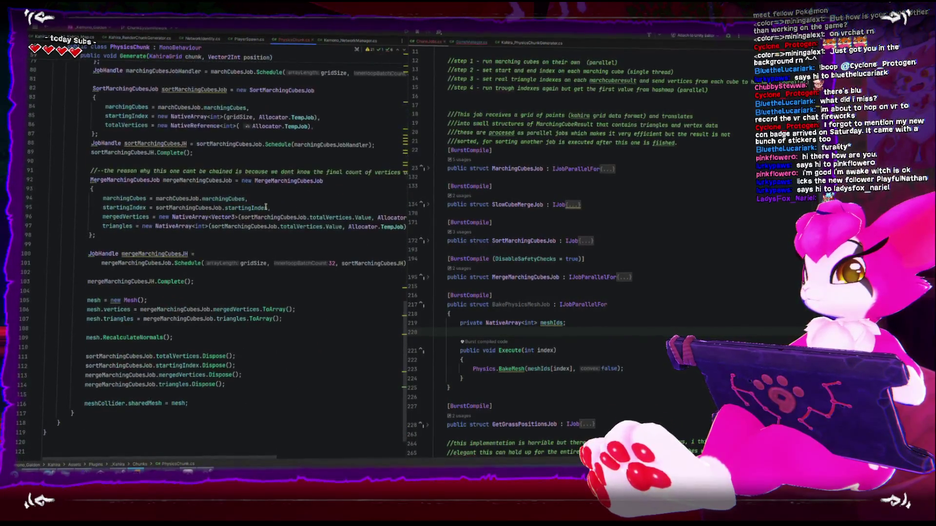
pyautogui.click(215, 272)
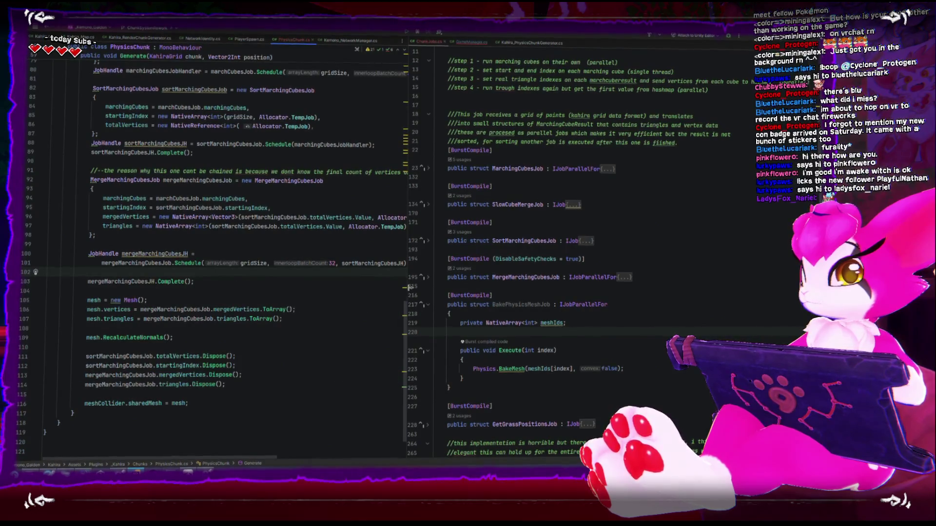
pyautogui.moveTo(410, 288)
pyautogui.mouseDown()
pyautogui.moveTo(434, 285)
pyautogui.moveTo(422, 285)
pyautogui.mouseUp()
pyautogui.click(273, 337)
# Step: Below RecalculateNormals, declare a BakePhysicsMeshJob variable named bakePhysicsMeshJob
pyautogui.hotkey('alt', 'shift', 'Up')
pyautogui.hotkey('alt', 'shift', 'Up')
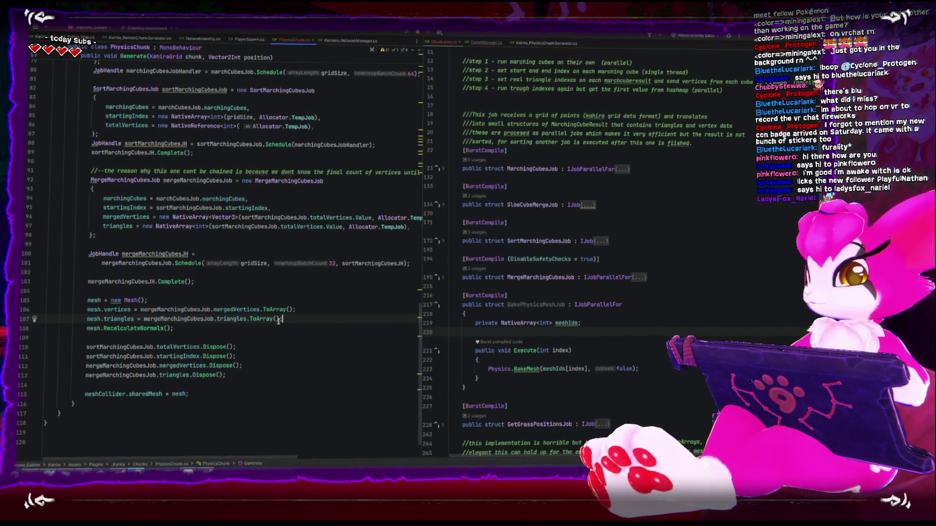
pyautogui.hotkey('alt', 'shift', 'Down')
pyautogui.press('Return')
pyautogui.press('Return')
pyautogui.write('JobHandle ')
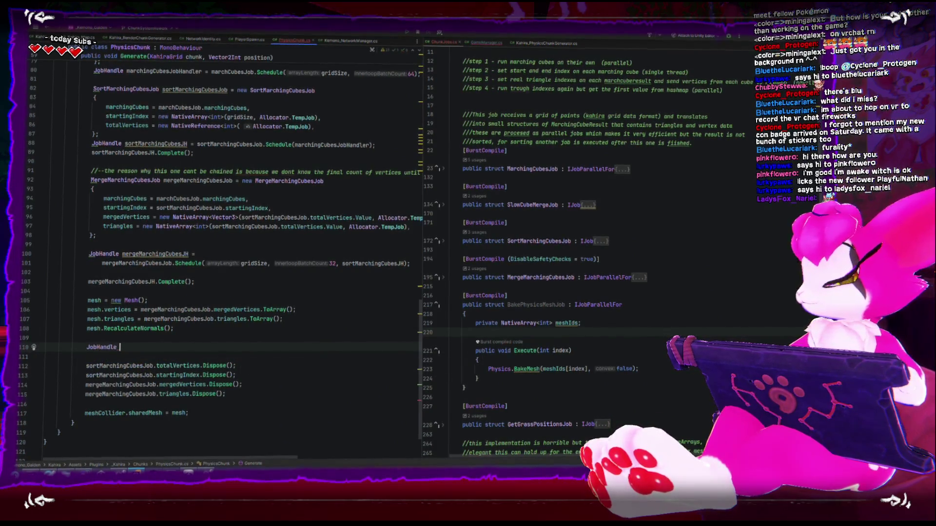
pyautogui.write('bak')
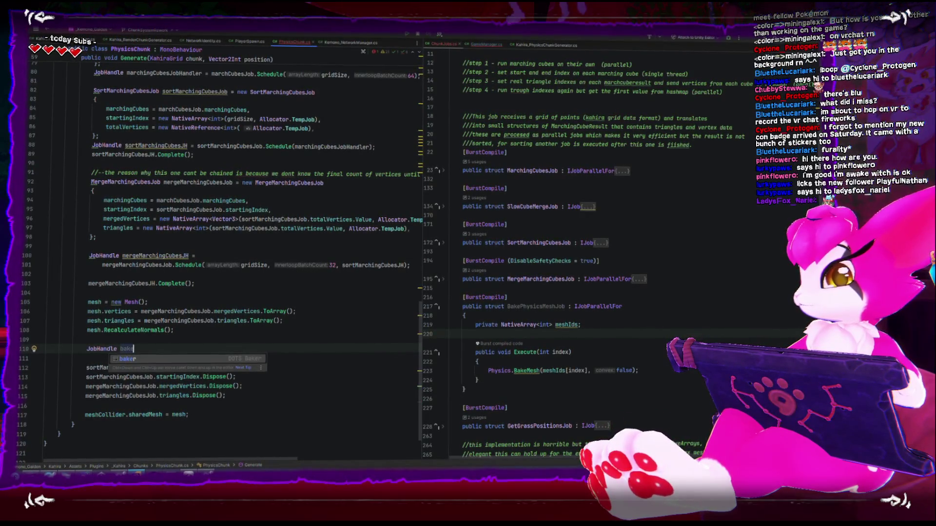
pyautogui.write('eM')
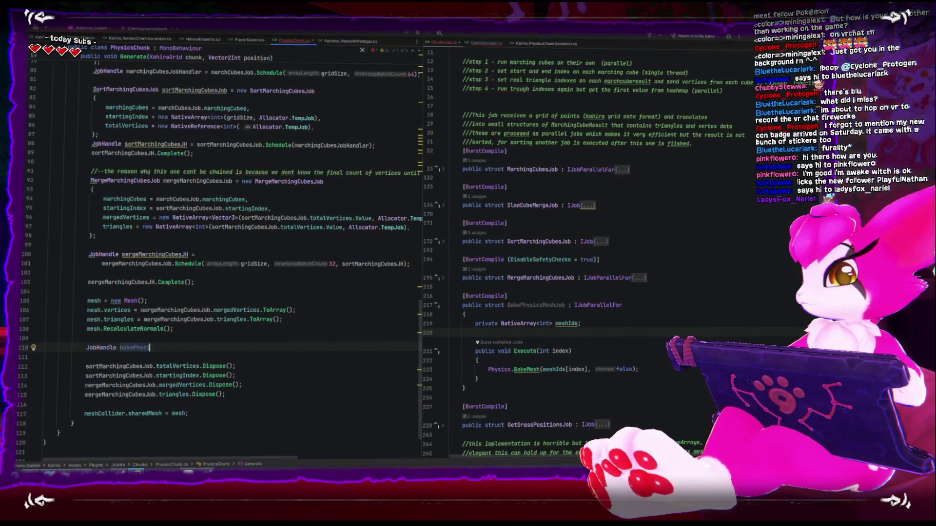
pyautogui.write('MeshJob')
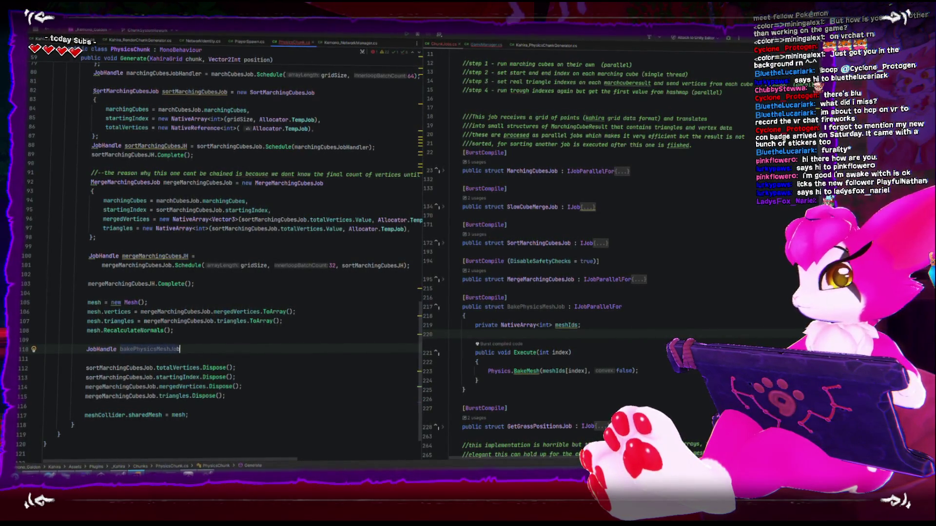
pyautogui.press('BackSpace')
pyautogui.press('BackSpace')
pyautogui.press('BackSpace')
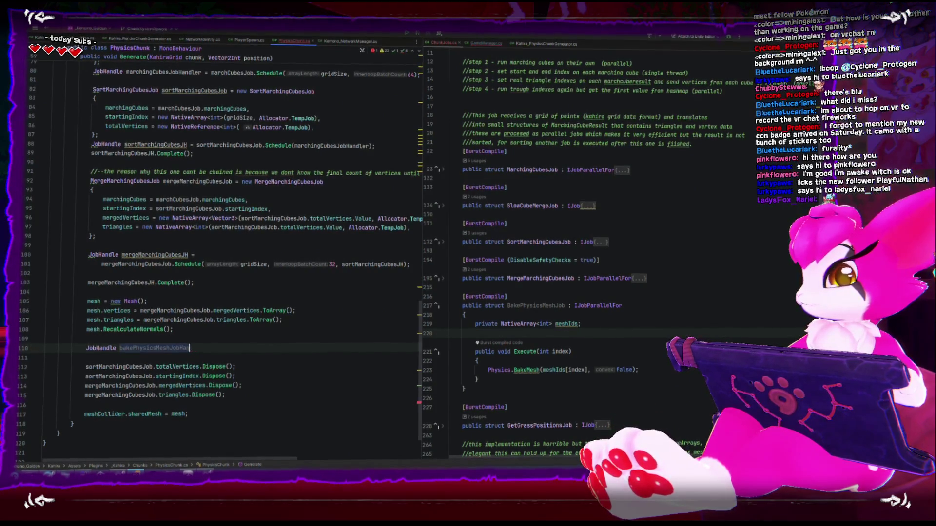
pyautogui.press('BackSpace')
pyautogui.press('BackSpace')
pyautogui.press('BackSpace')
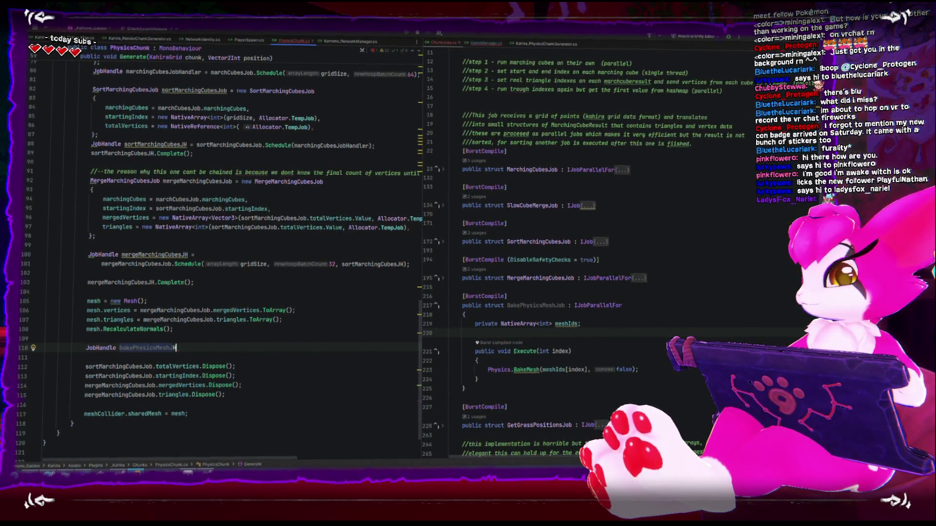
pyautogui.click(85, 350)
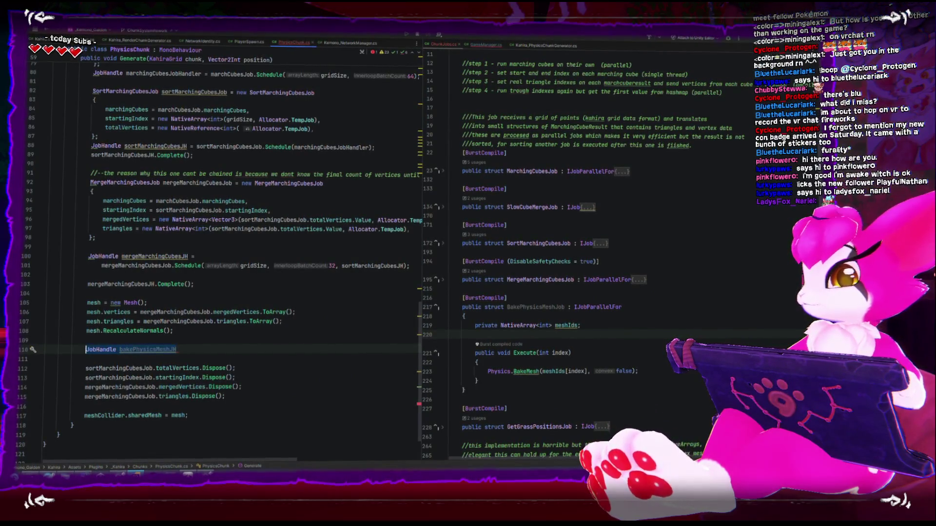
pyautogui.hotkey('shift', 'End')
pyautogui.write('BakePhysicsMeshJob ')
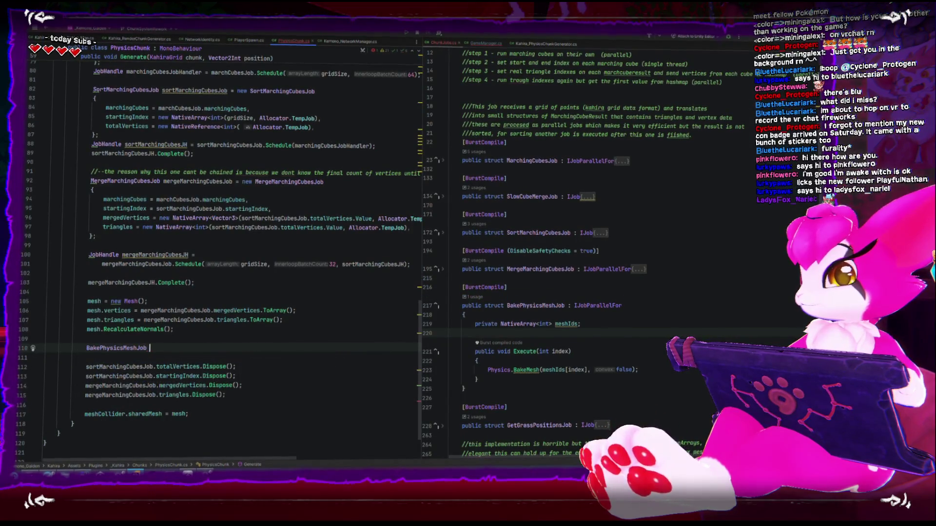
pyautogui.write('bakePhy')
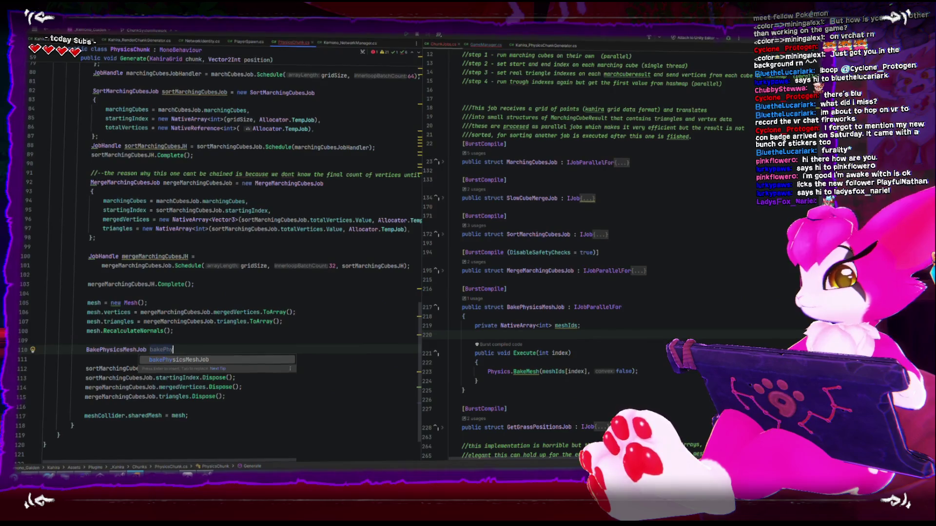
pyautogui.press('Return')
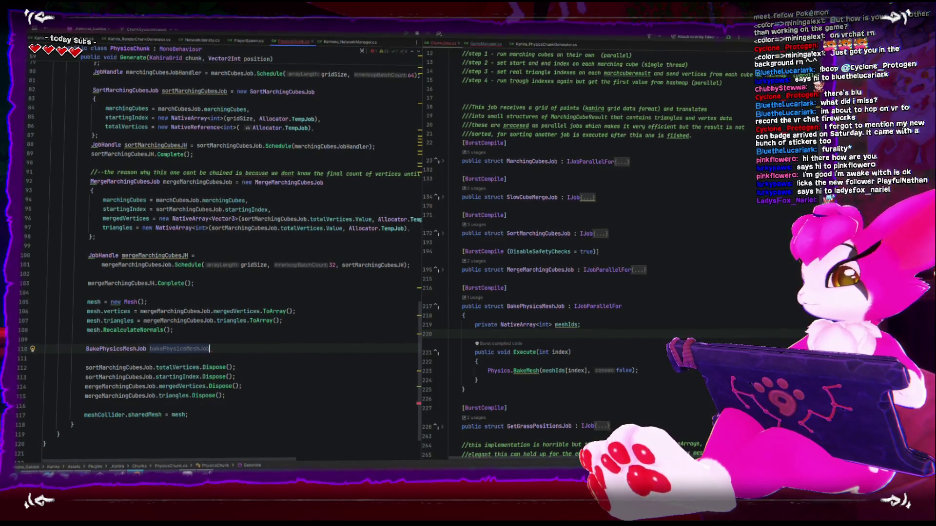
# Step: Initialize it as new BakePhysicsMeshJob() { }, add spacing lines, and bring up the BakeMesh docs
pyautogui.write('= new')
pyautogui.press('Return')
pyautogui.write('{')
pyautogui.press('Return')
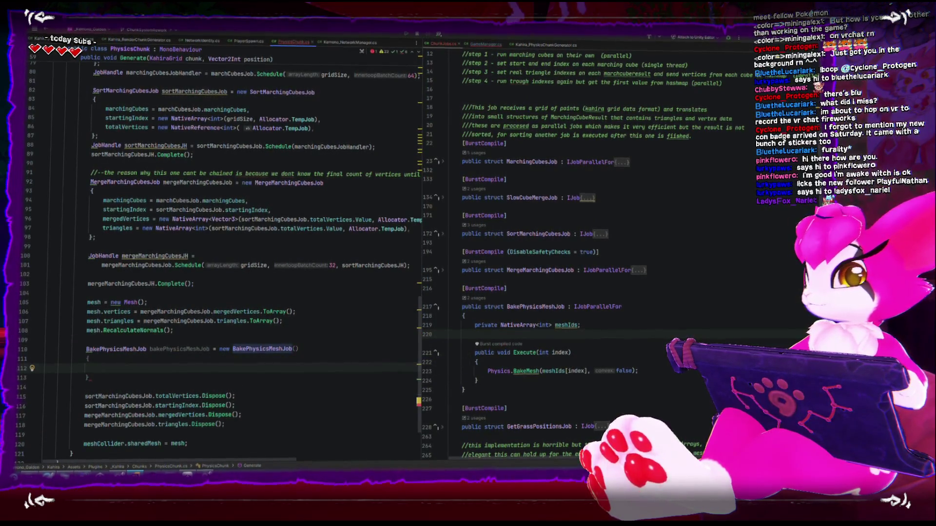
pyautogui.press('Up')
pyautogui.press('Up')
pyautogui.press('Return')
pyautogui.press('Return')
pyautogui.press('Up')
pyautogui.press('Up')
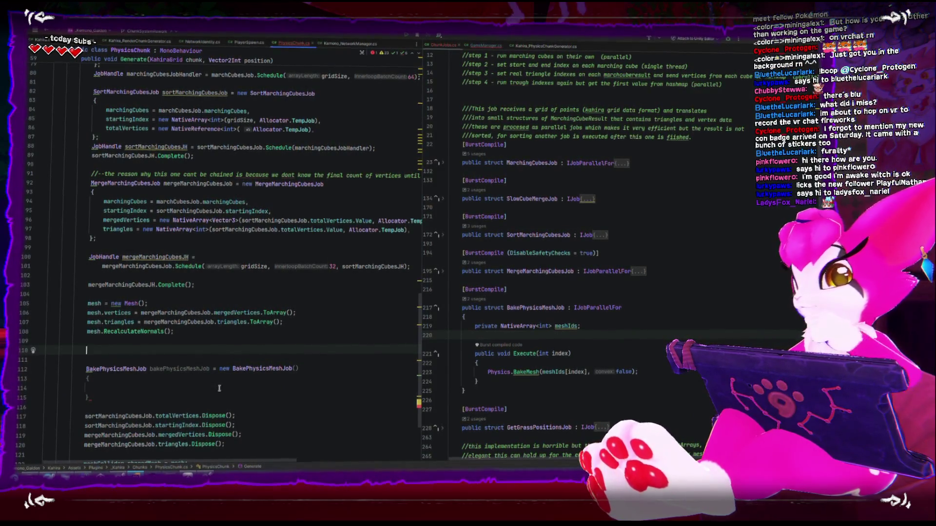
pyautogui.hotkey('alt', 'Tab')
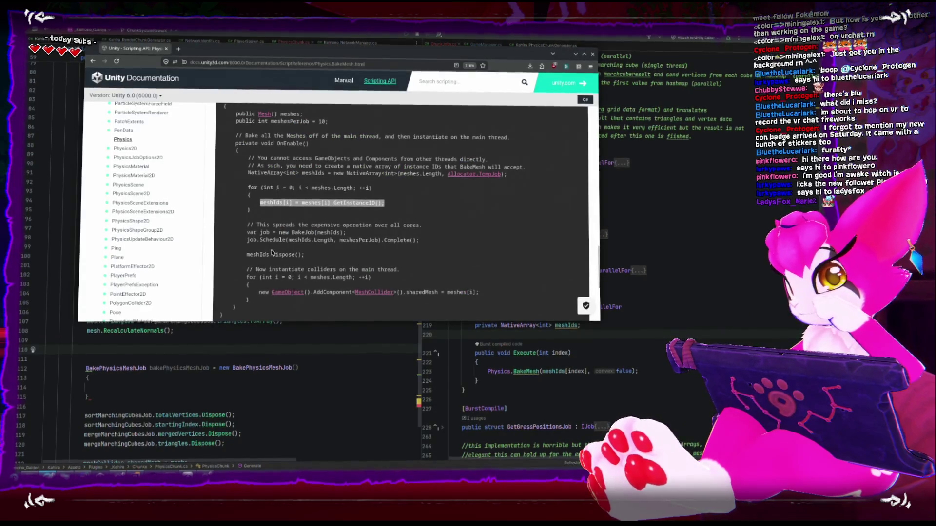
# Step: Copy the NativeArray<int> meshIds declaration from the BakeMesh docs example and return to Rider
pyautogui.hotkey('alt', 'Tab')
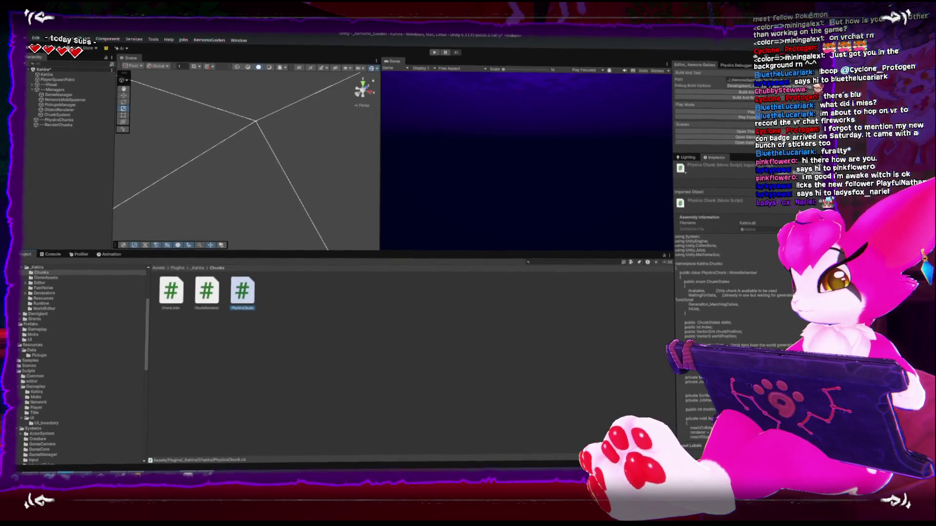
pyautogui.hotkey('alt', 'Tab')
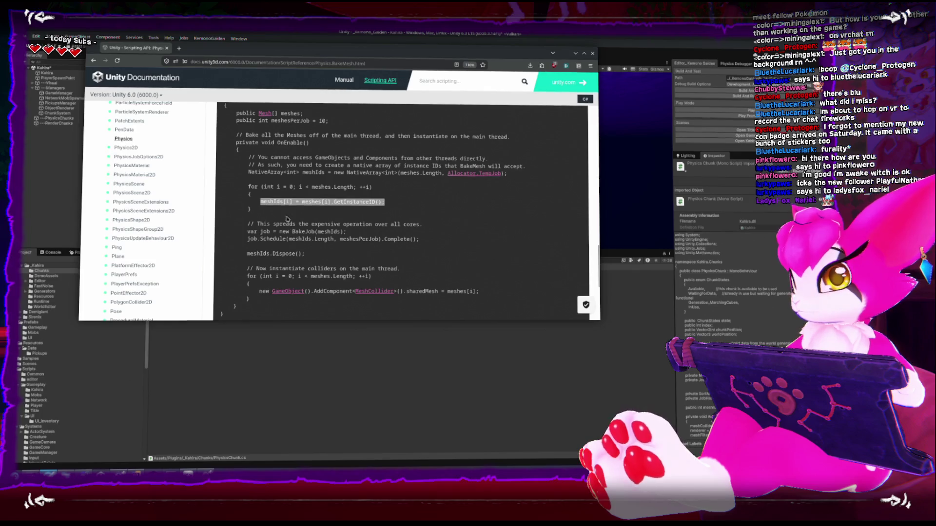
pyautogui.click(260, 200)
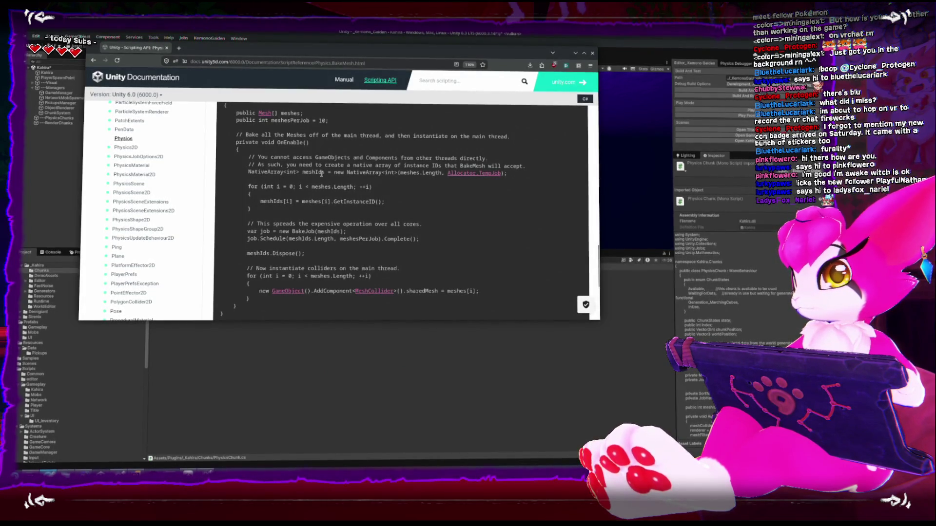
pyautogui.moveTo(242, 174); pyautogui.dragTo(537, 180)
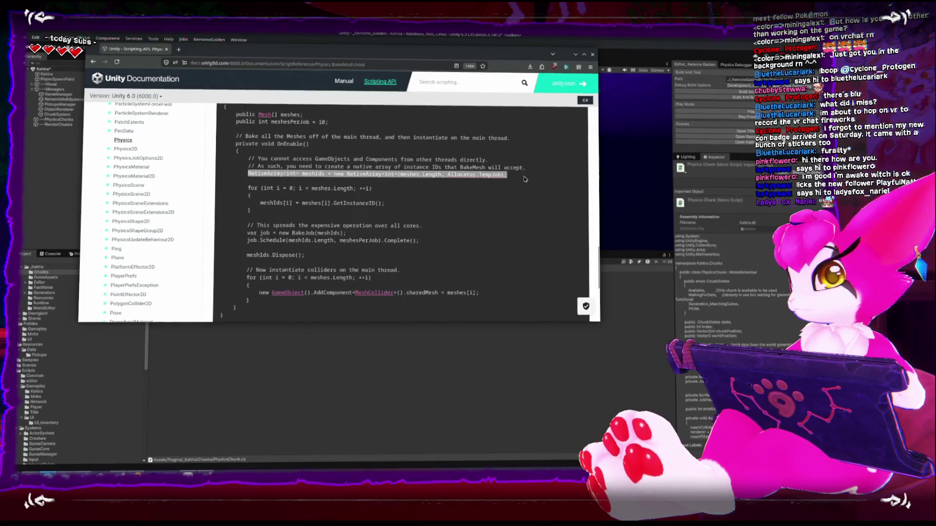
pyautogui.rightClick(439, 169)
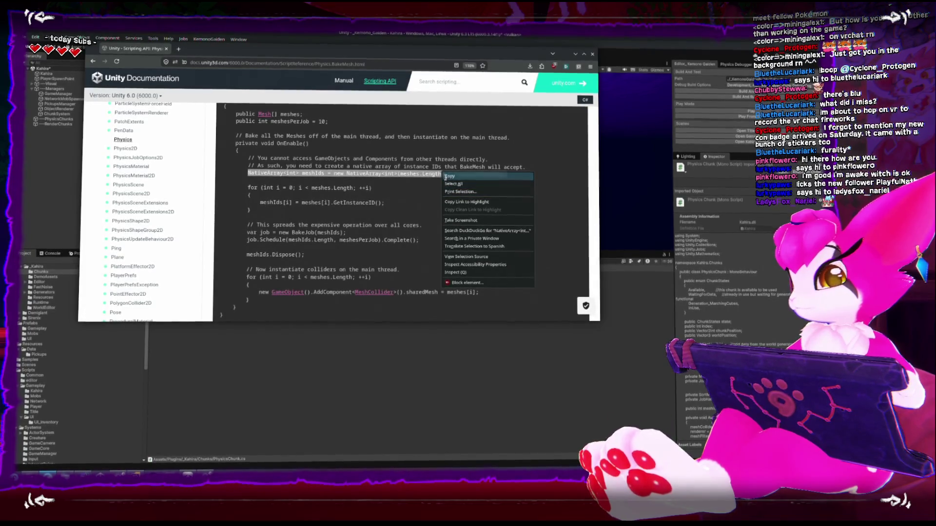
pyautogui.click(453, 177)
pyautogui.hotkey('alt', 'Tab')
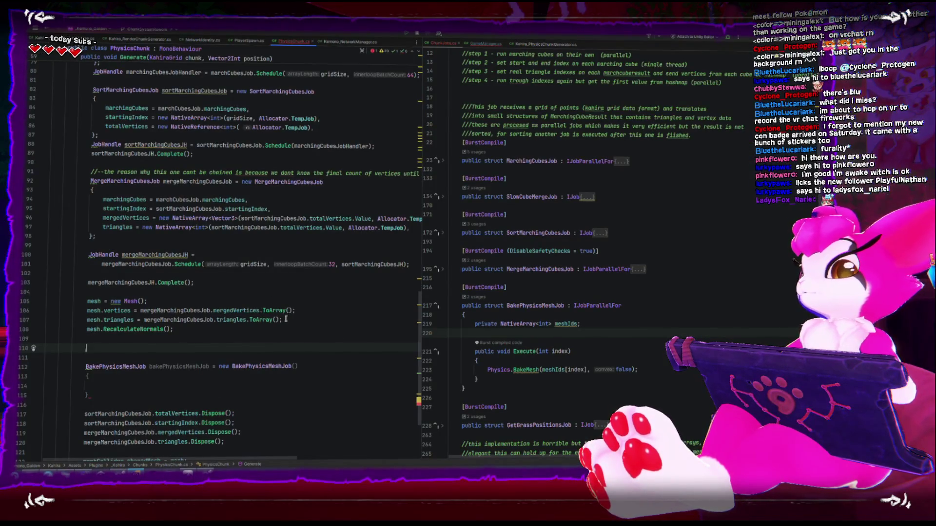
# Step: Paste the NativeArray<int> meshIds declaration and change its length from meshes.Length to 1
pyautogui.hotkey('ctrl', 'v')
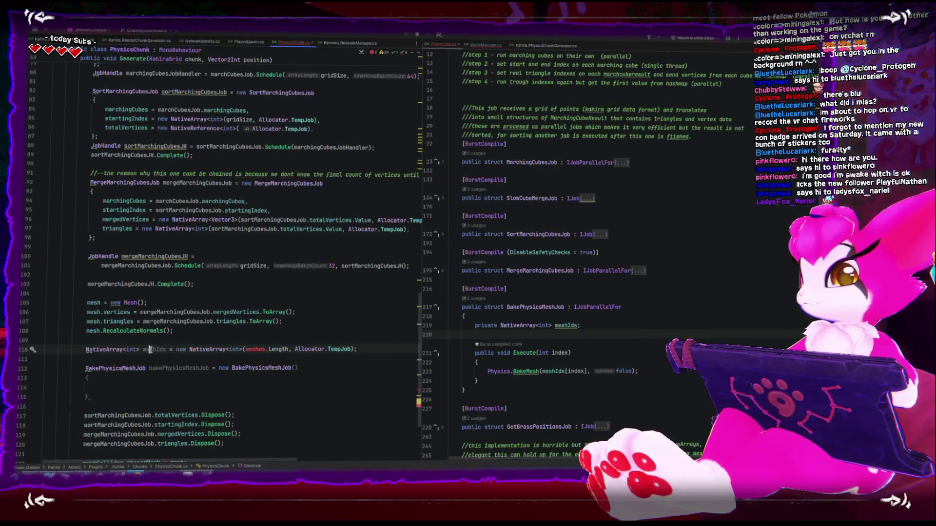
pyautogui.doubleClick(250, 350)
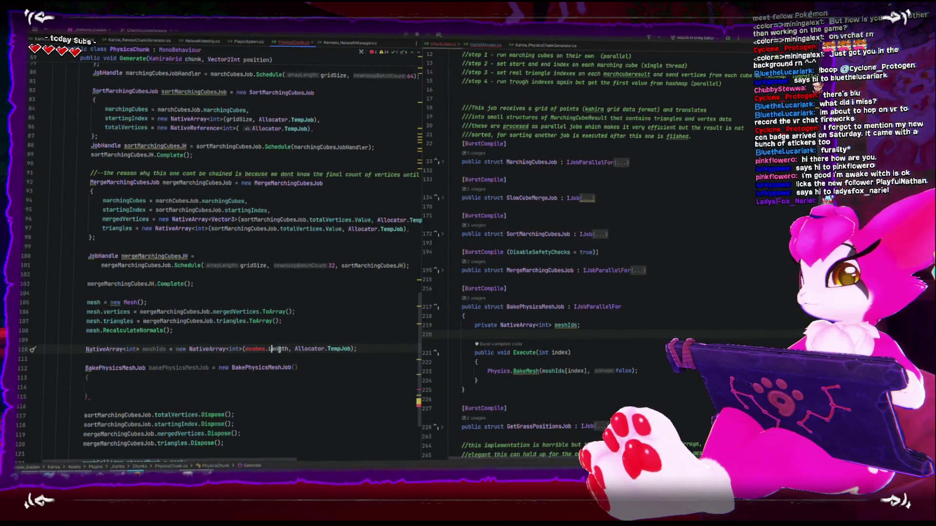
pyautogui.write('1')
# Step: Add a 'meshIds[0] =' assignment line below it, then switch back to the BakeMesh docs
pyautogui.click(332, 388)
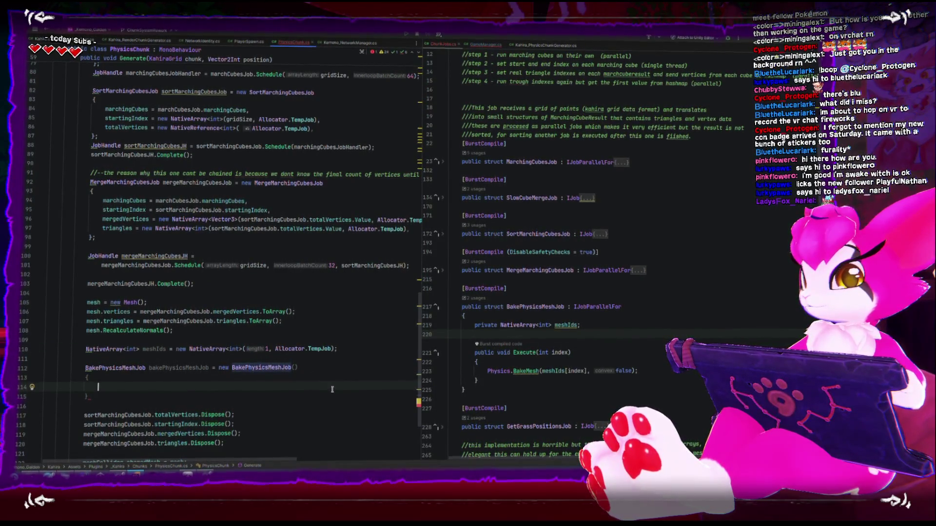
pyautogui.click(240, 359)
pyautogui.press('Return')
pyautogui.press('Up')
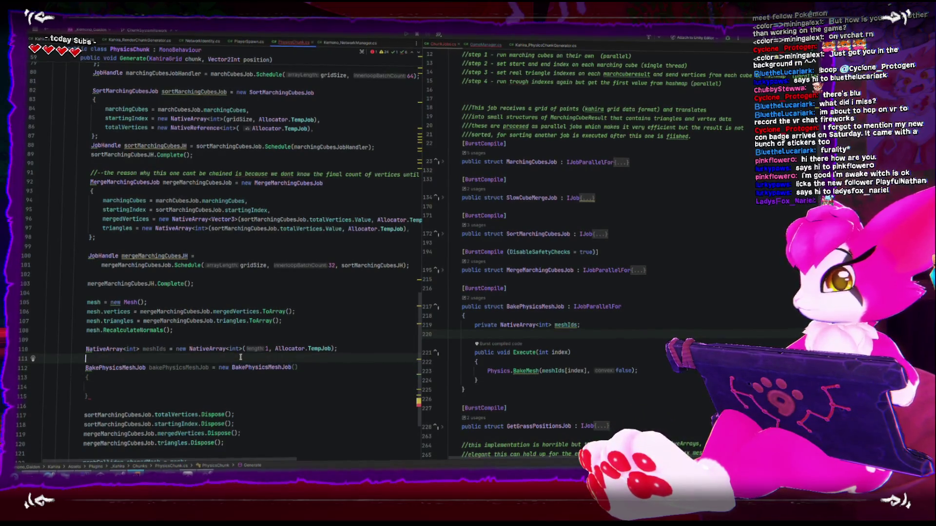
pyautogui.write('meshI')
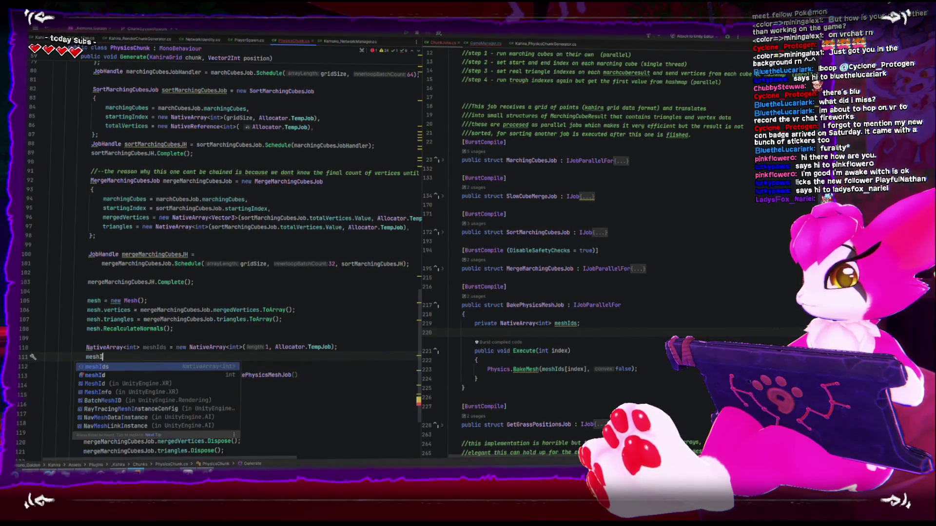
pyautogui.write('ds[0] =')
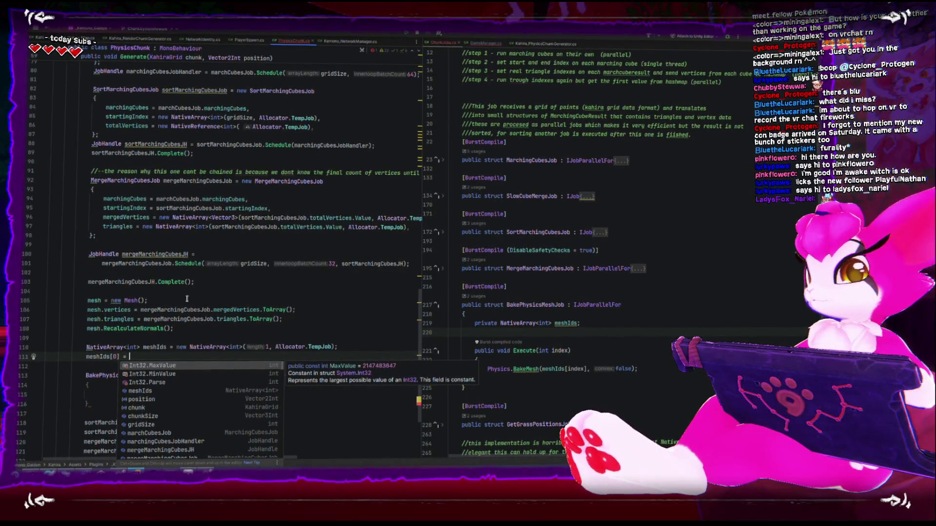
pyautogui.press('Escape')
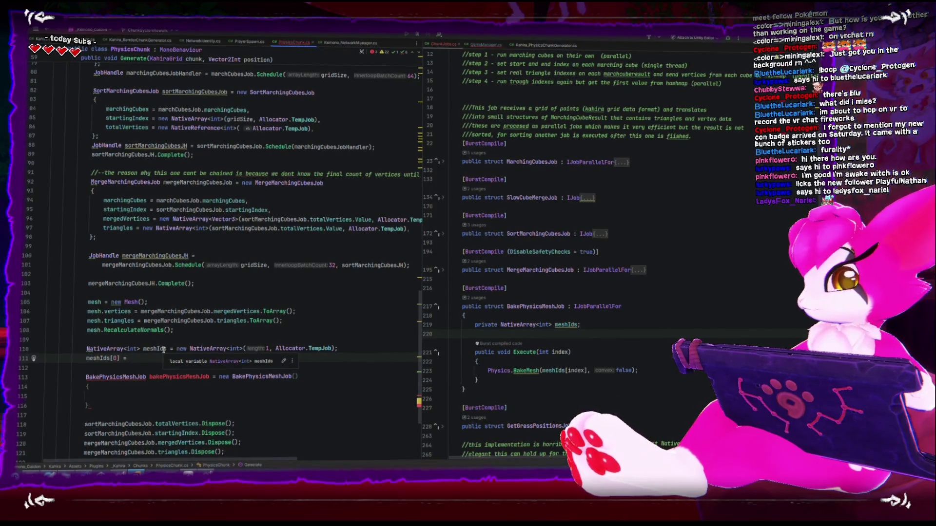
pyautogui.write('Physics.')
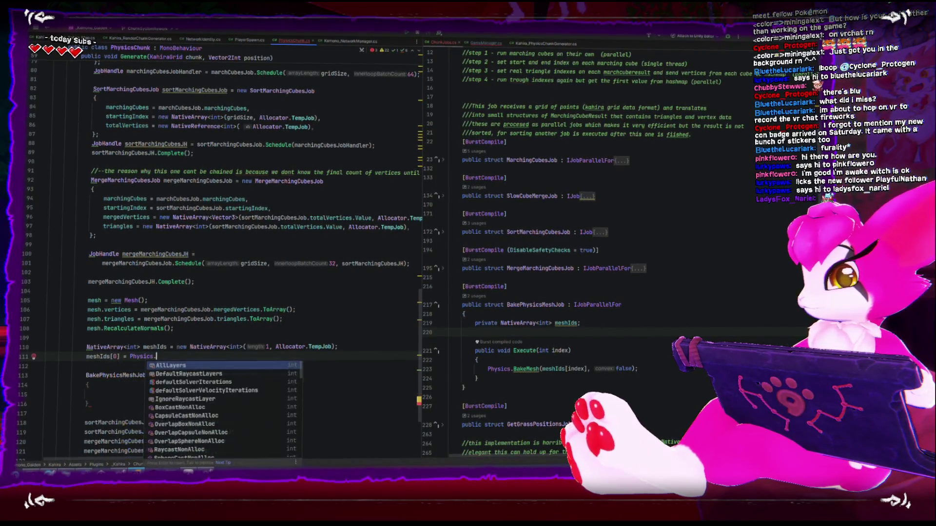
pyautogui.write('get')
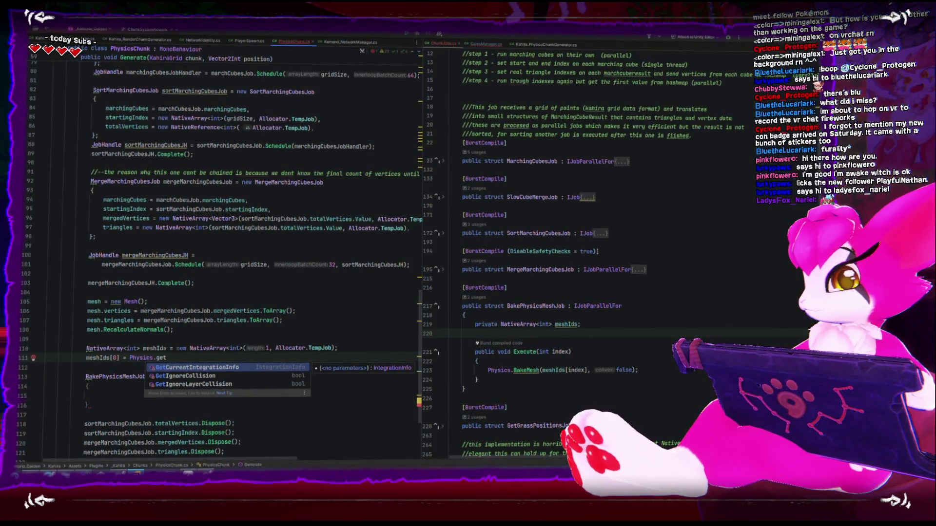
pyautogui.write('m')
pyautogui.press('BackSpace')
pyautogui.press('BackSpace')
pyautogui.press('BackSpace')
pyautogui.hotkey('alt', 'Tab')
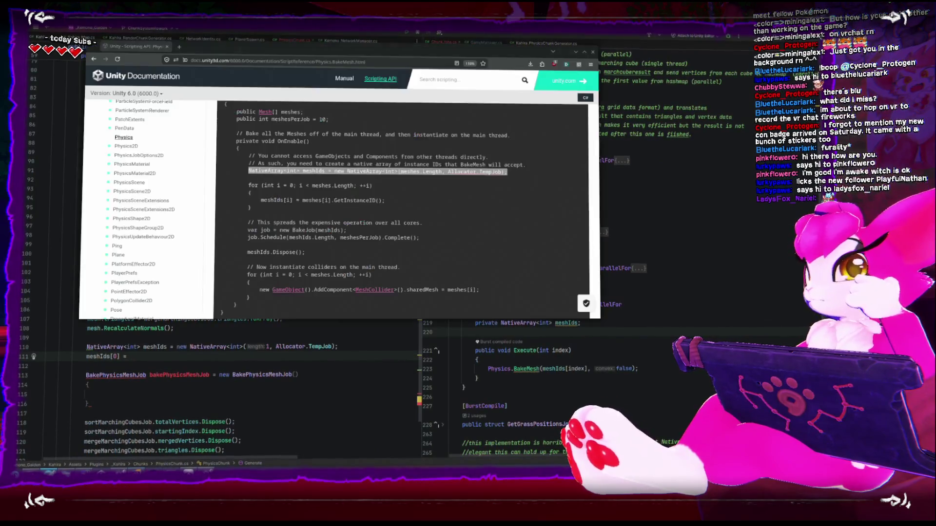
# Step: Clear the selection in the BakeMesh docs and return through Unity to PhysicsChunk.cs in Rider
pyautogui.click(314, 215)
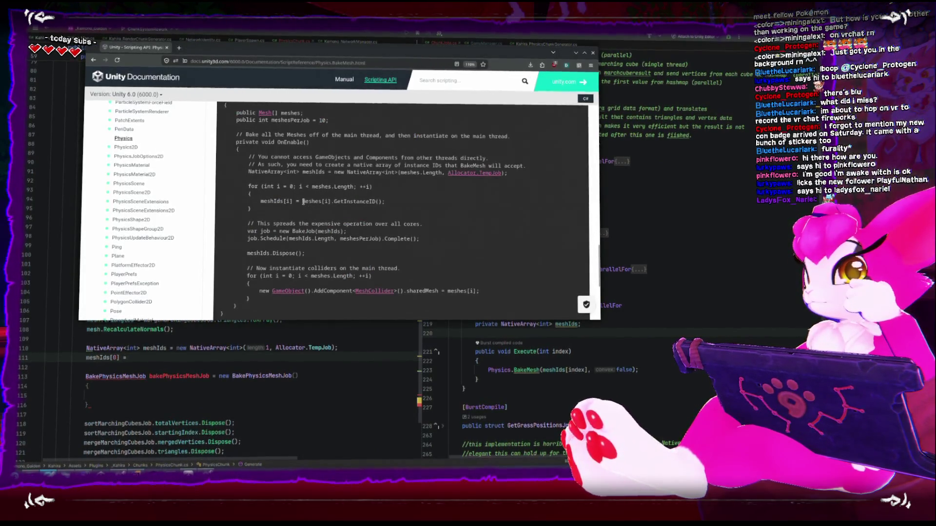
pyautogui.hotkey('alt', 'Tab')
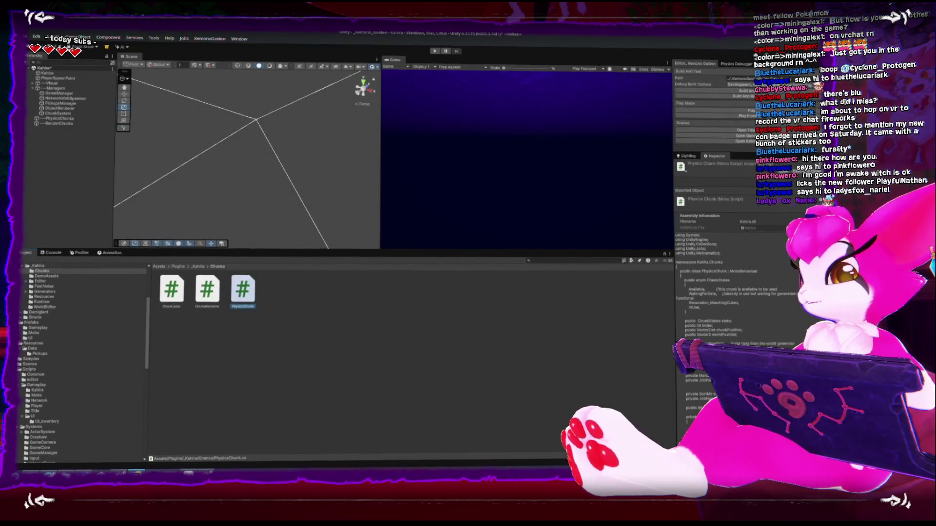
pyautogui.hotkey('alt', 'Tab')
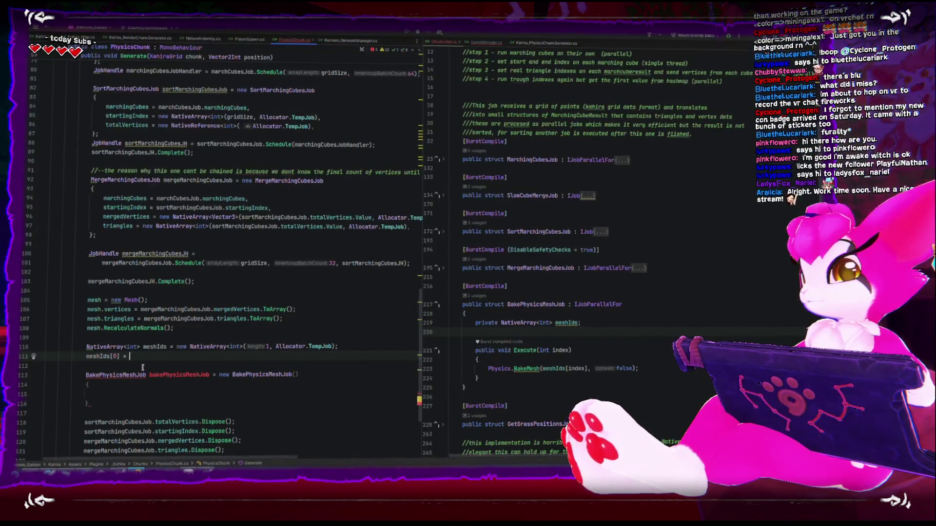
# Step: Assign mesh.GetInstanceID() to meshIds[0] and start setting the job's meshIds field in the initializer
pyautogui.write('mesh.getinst')
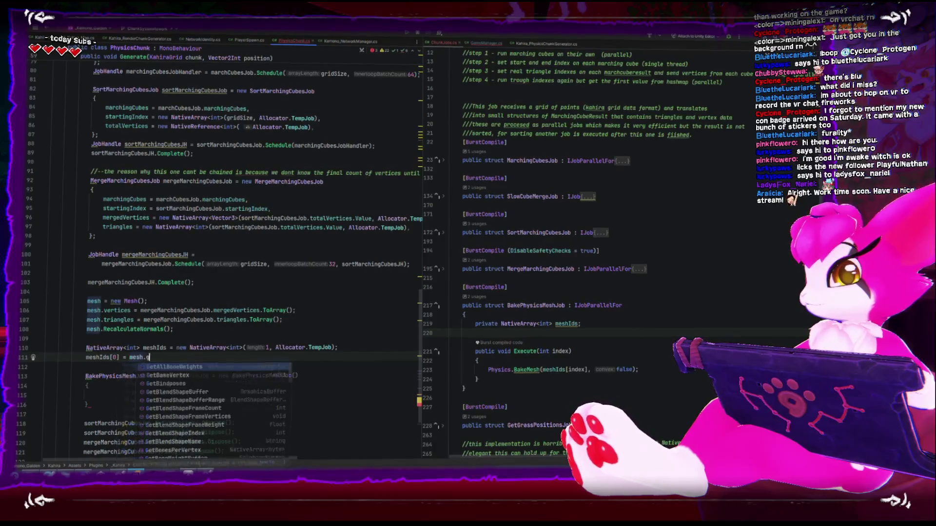
pyautogui.press('Return')
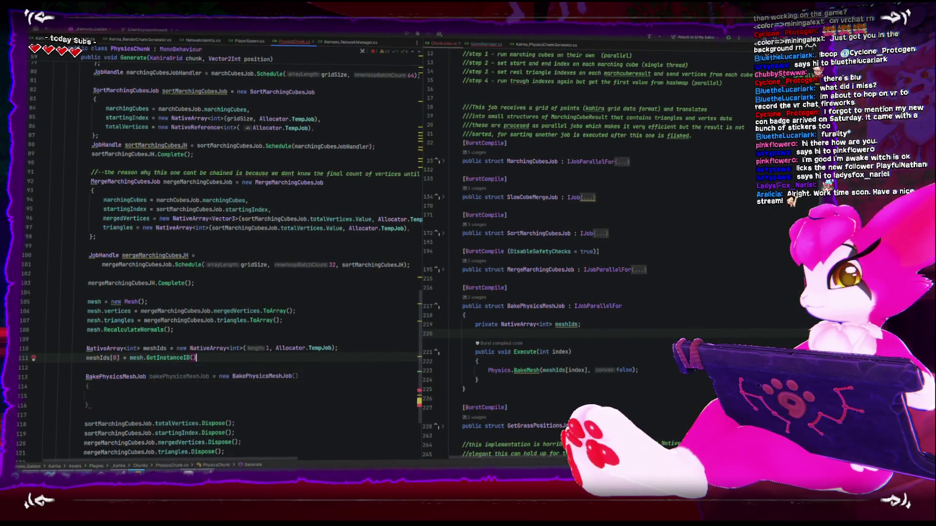
pyautogui.click(130, 391)
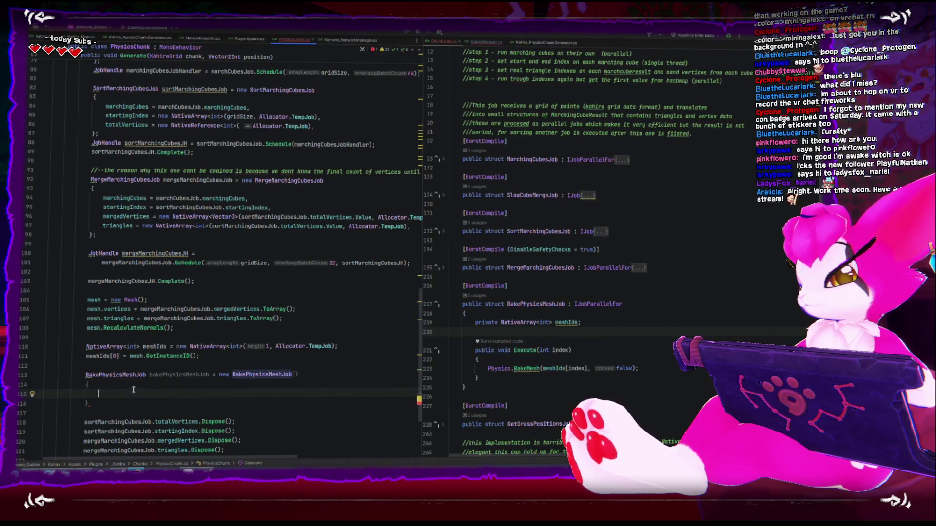
pyautogui.moveTo(271, 311)
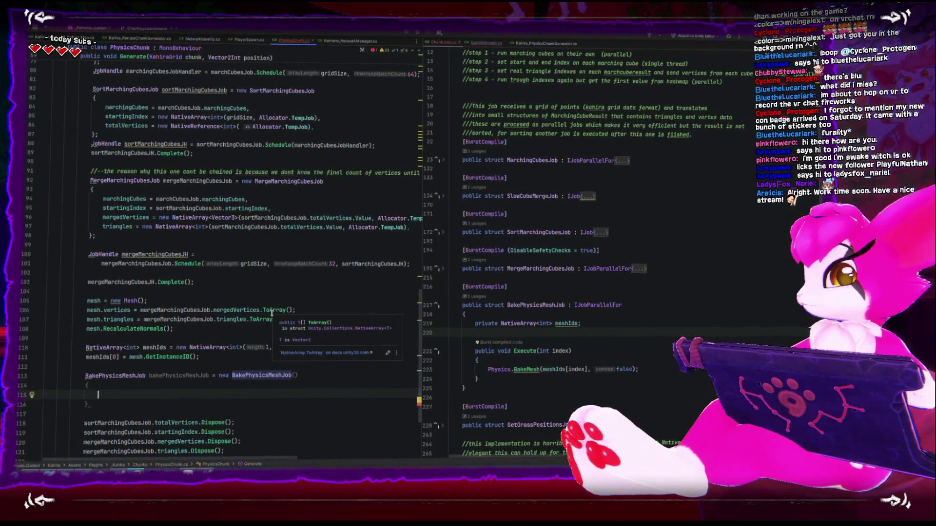
pyautogui.write('meshIds')
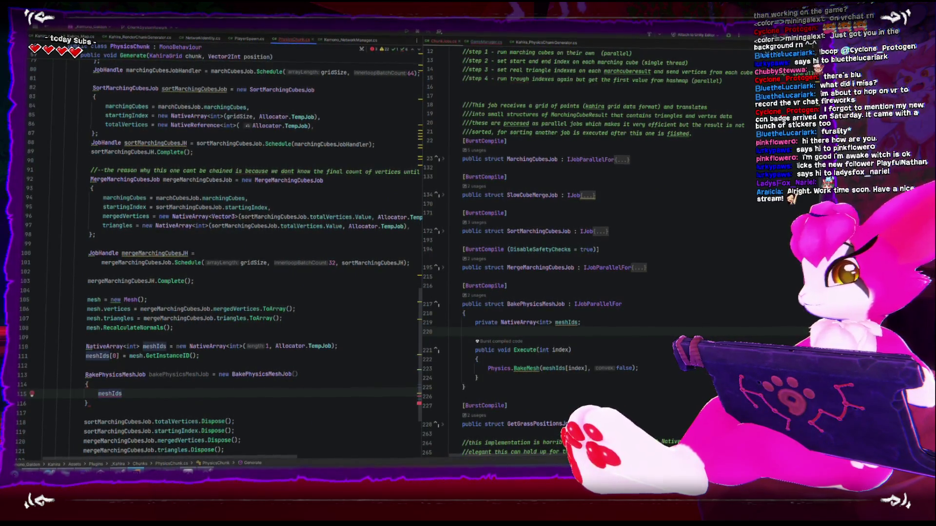
pyautogui.hotkey('ctrl', 'b')
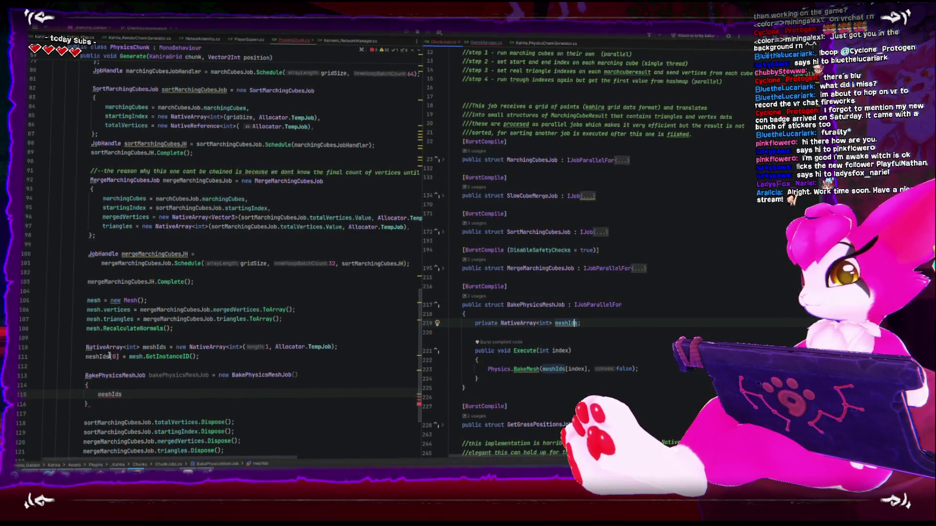
pyautogui.hotkey('ctrl', 'alt', 'Left')
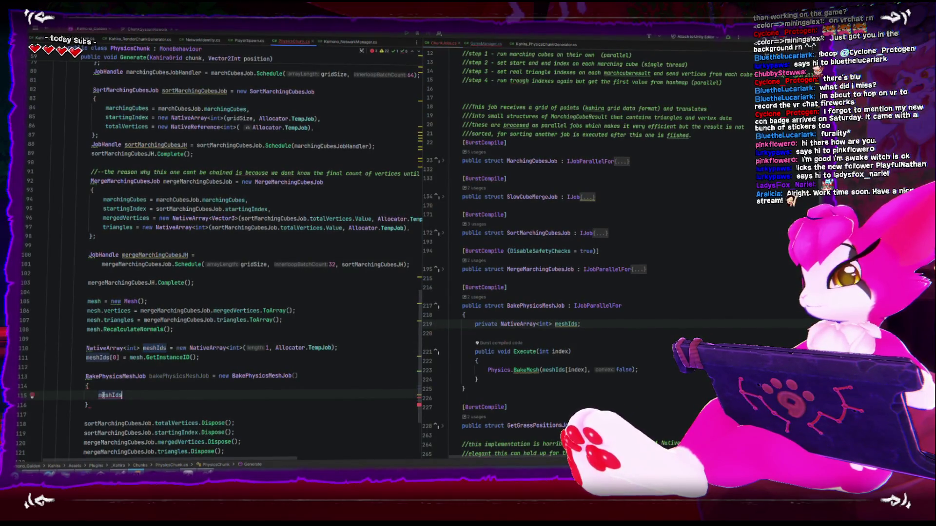
pyautogui.press('Home')
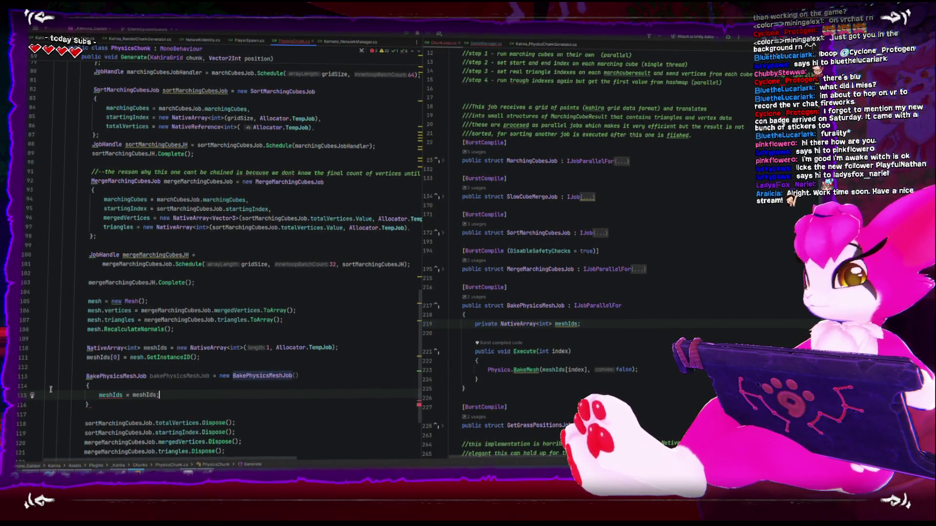
# Step: Make the job's field public, rename it meshIdsToBake, set it to meshIds, and close the statement
pyautogui.click(170, 397)
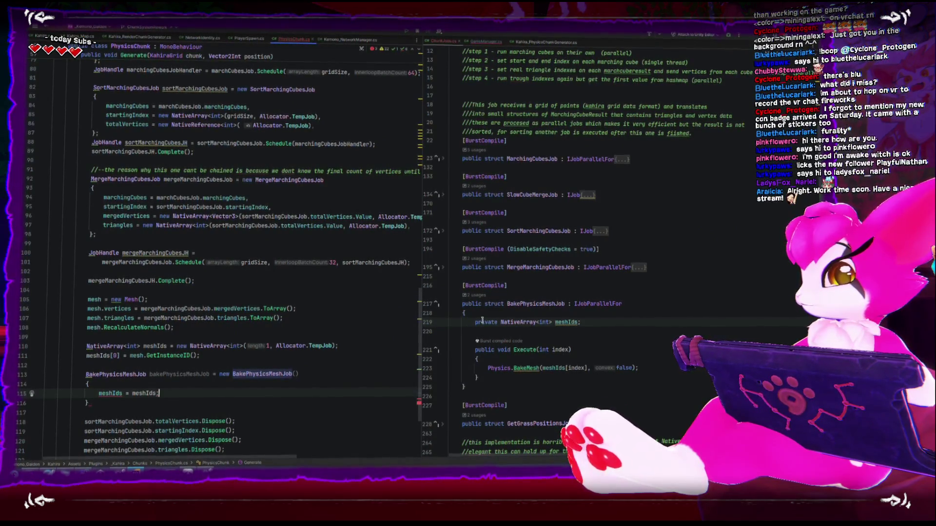
pyautogui.write('public')
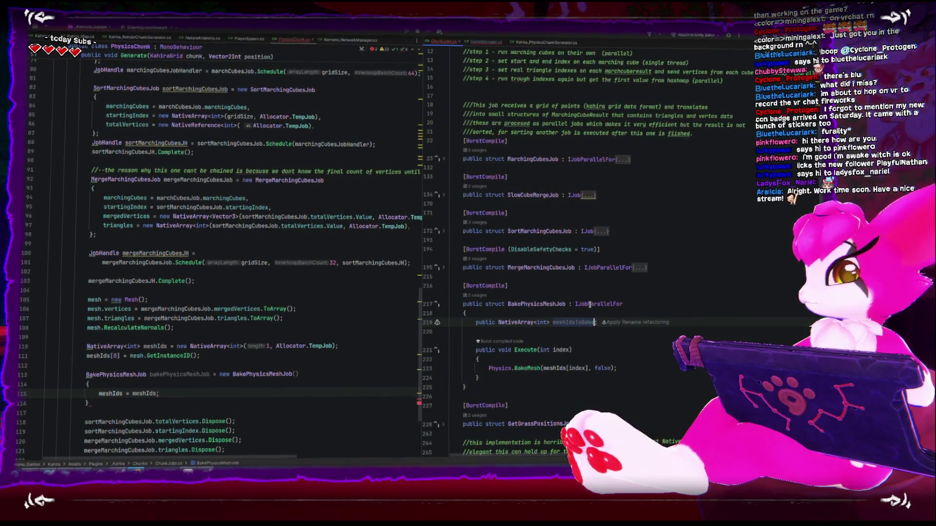
pyautogui.click(566, 369)
pyautogui.write('ToBake')
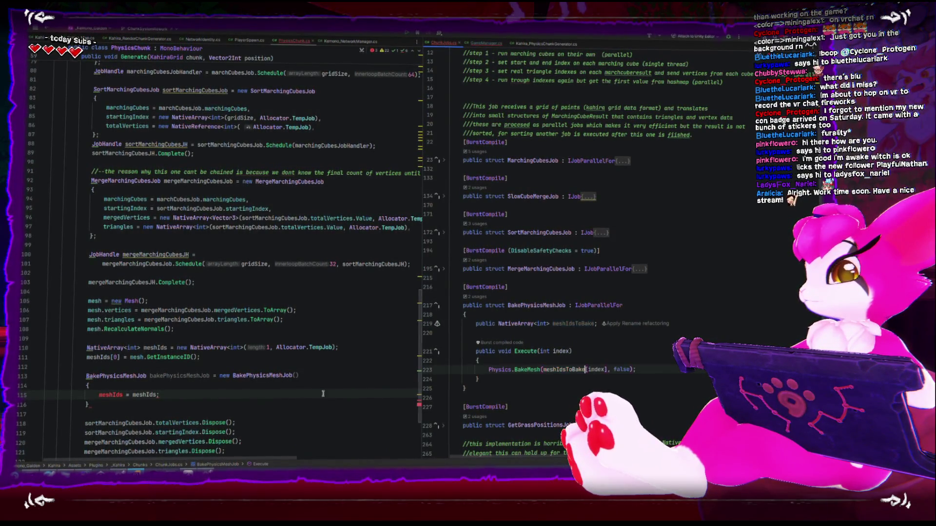
pyautogui.click(122, 394)
pyautogui.write('ToBake')
pyautogui.click(218, 393)
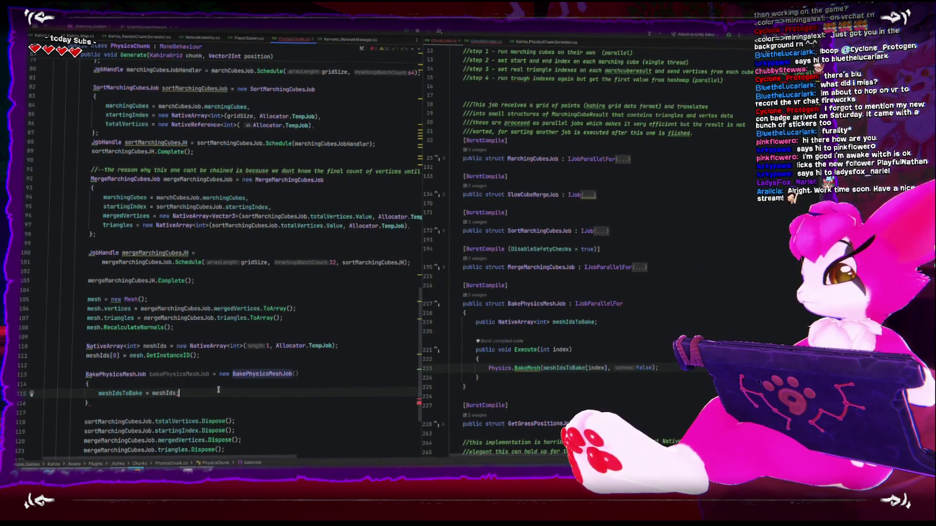
pyautogui.press('Down')
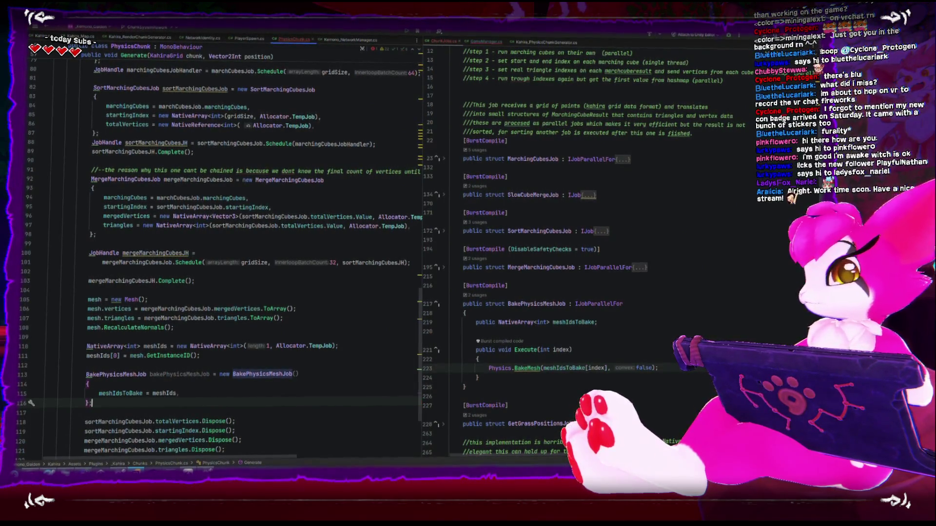
pyautogui.write(';')
pyautogui.press('Return')
# Step: On line 117, start JobHandle bakePhysicsMeshJH = bakePhysicsMeshJob.Schedule()
pyautogui.scroll(-2, 158, 401)
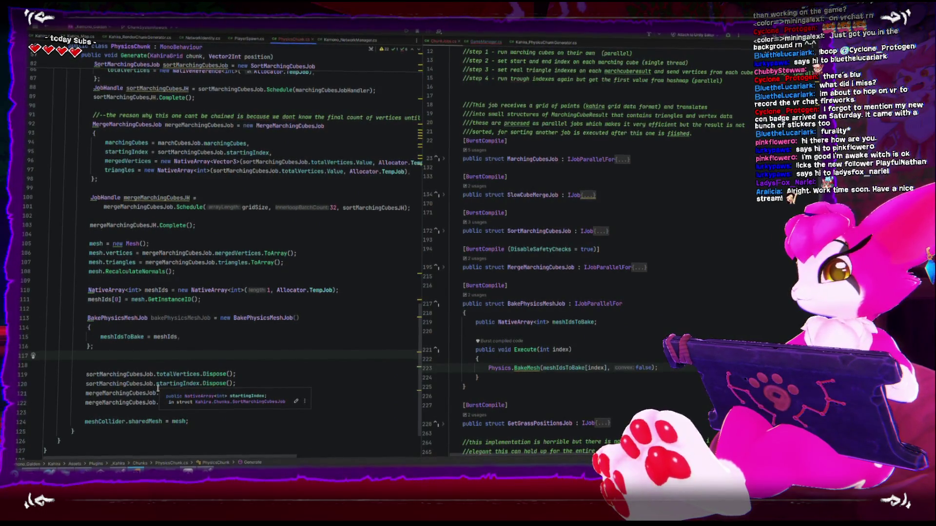
pyautogui.write('JobHandl')
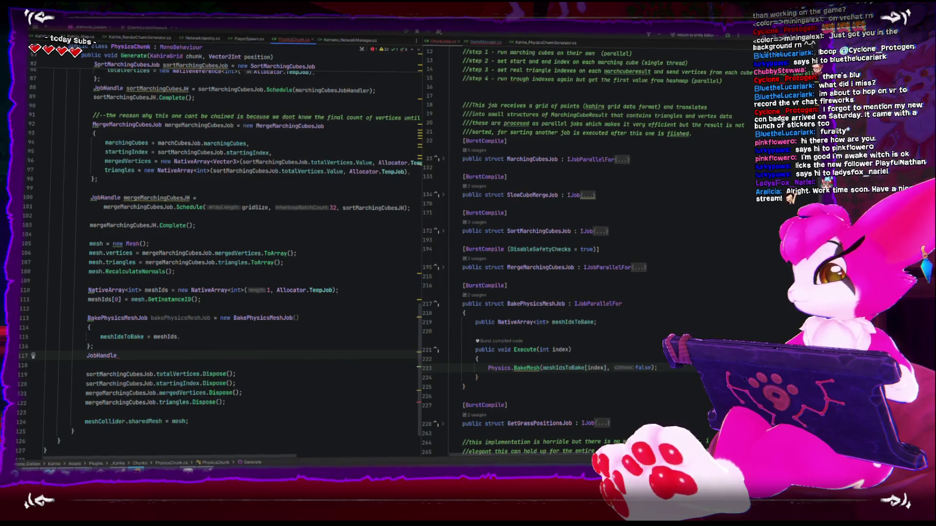
pyautogui.write('ePhysicsMeshJH')
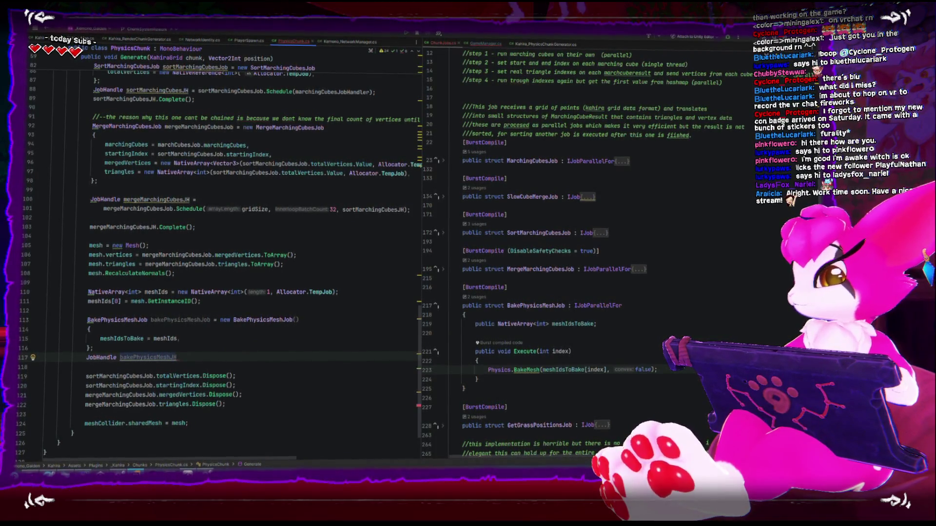
pyautogui.write(' = ba')
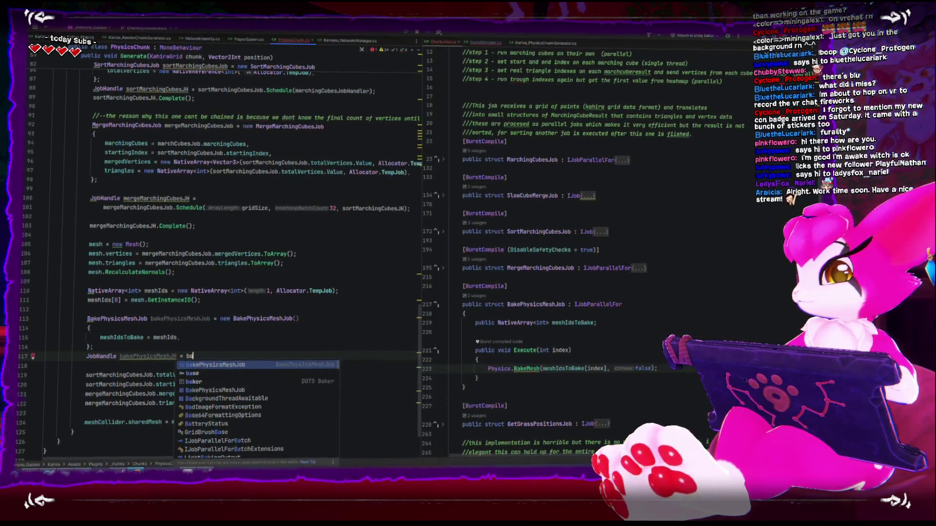
pyautogui.write('kePhysicsMeshJob.s')
pyautogui.press('Return')
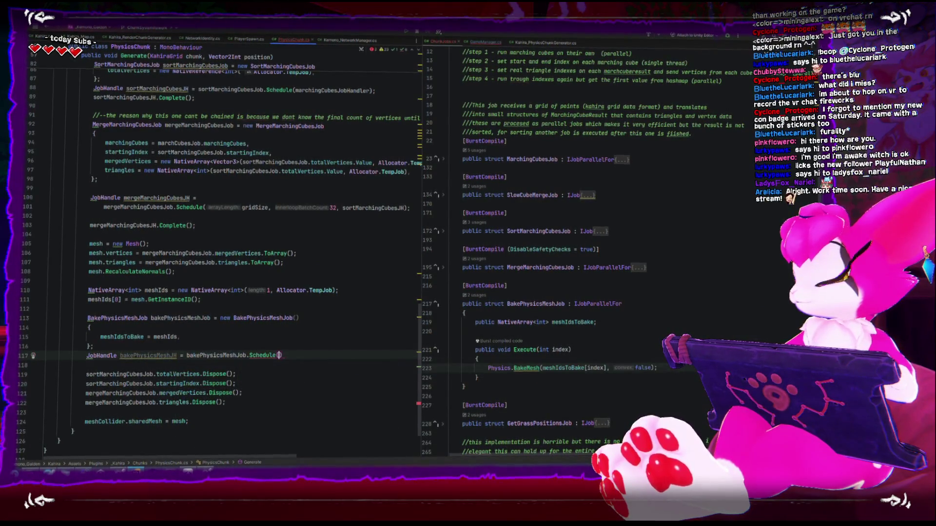
pyautogui.write(';')
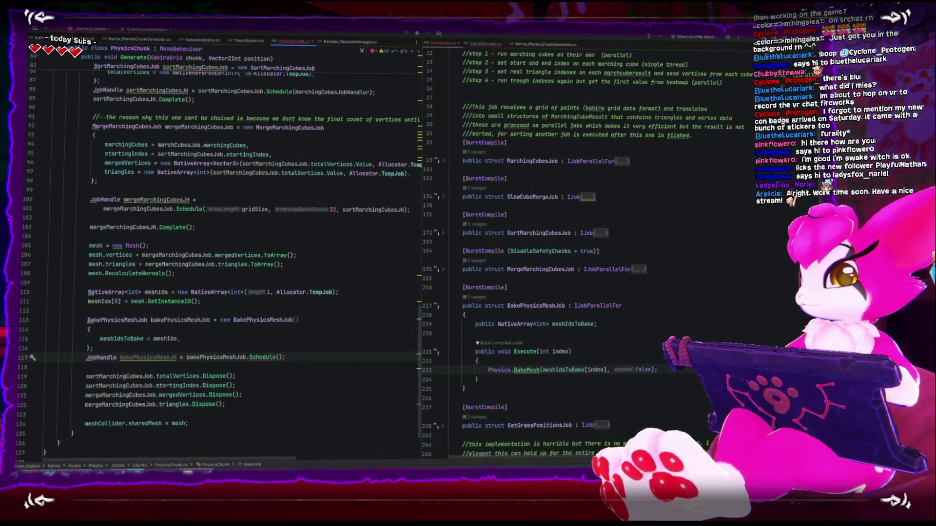
pyautogui.write('1')
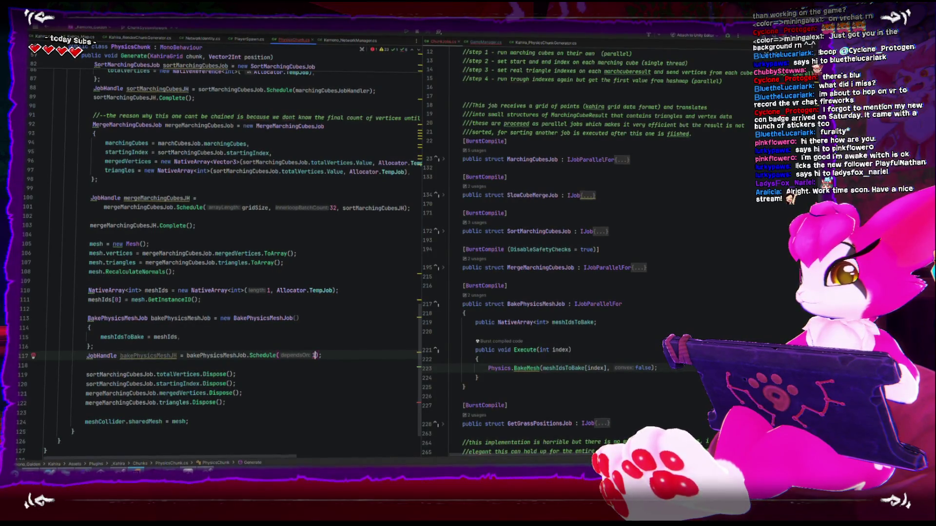
pyautogui.press('BackSpace')
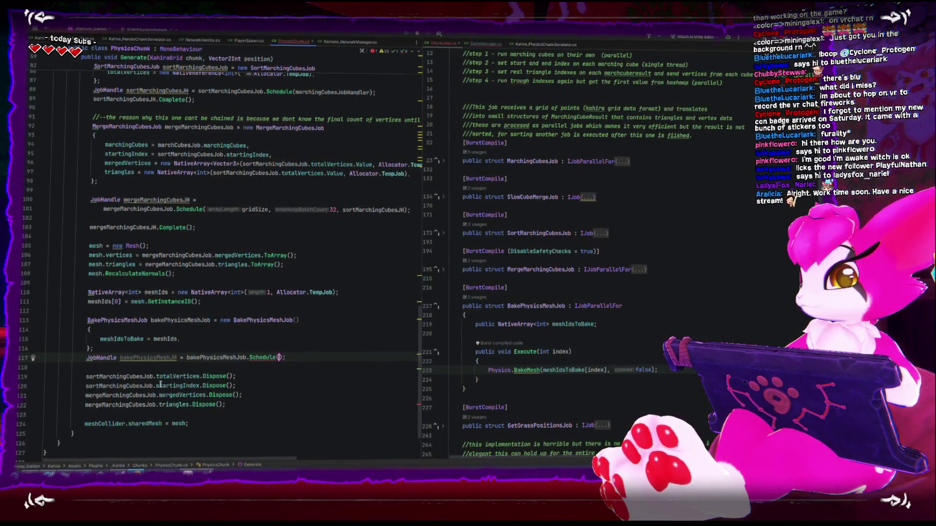
# Step: Pass 1, 1 to Schedule and add bakePhysicsMeshJH.Complete(); on the next line
pyautogui.doubleClick(189, 356)
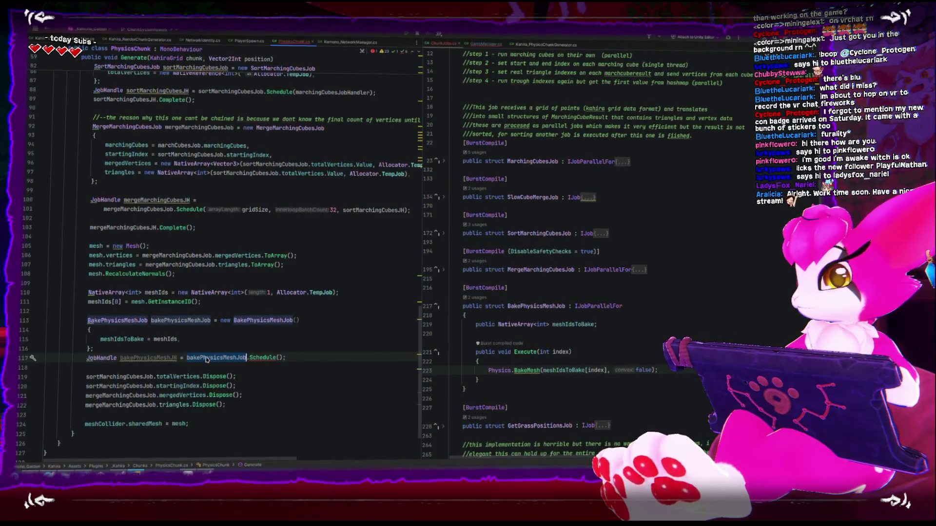
pyautogui.click(260, 320)
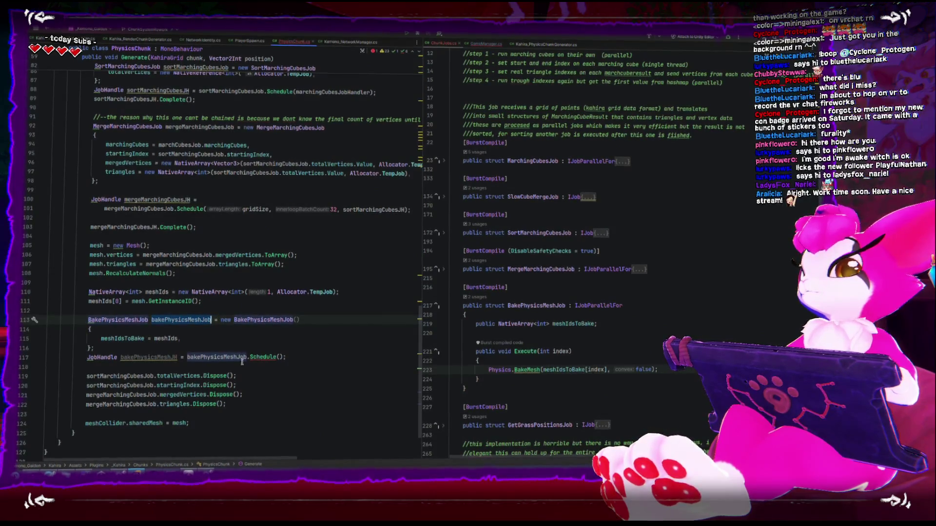
pyautogui.click(281, 356)
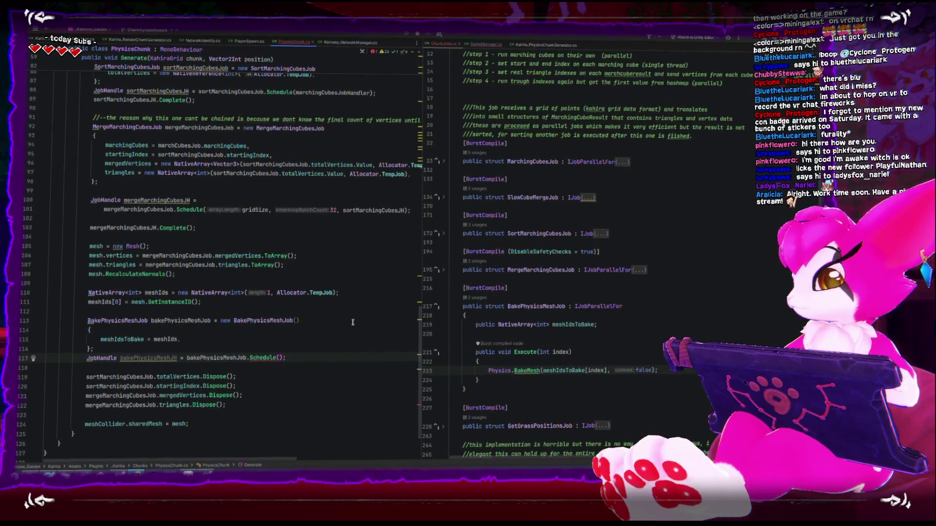
pyautogui.write('1, 1')
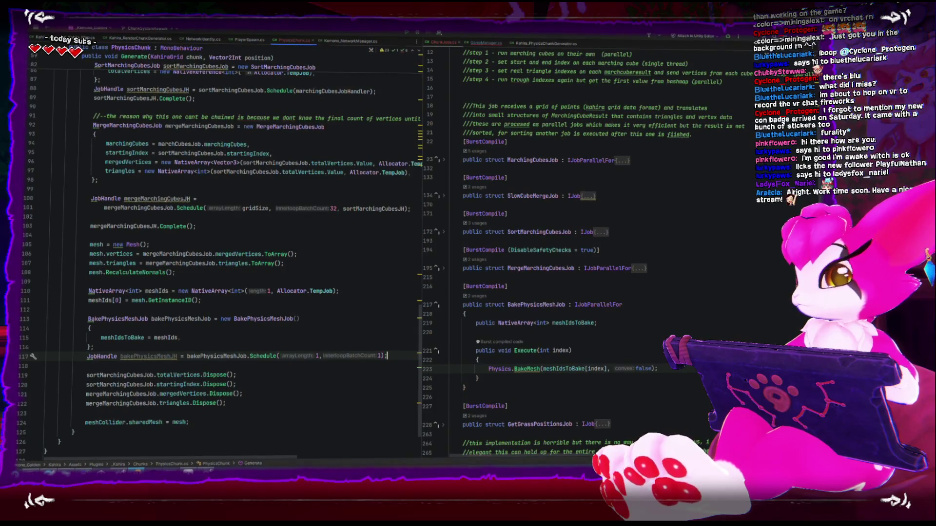
pyautogui.press('Return')
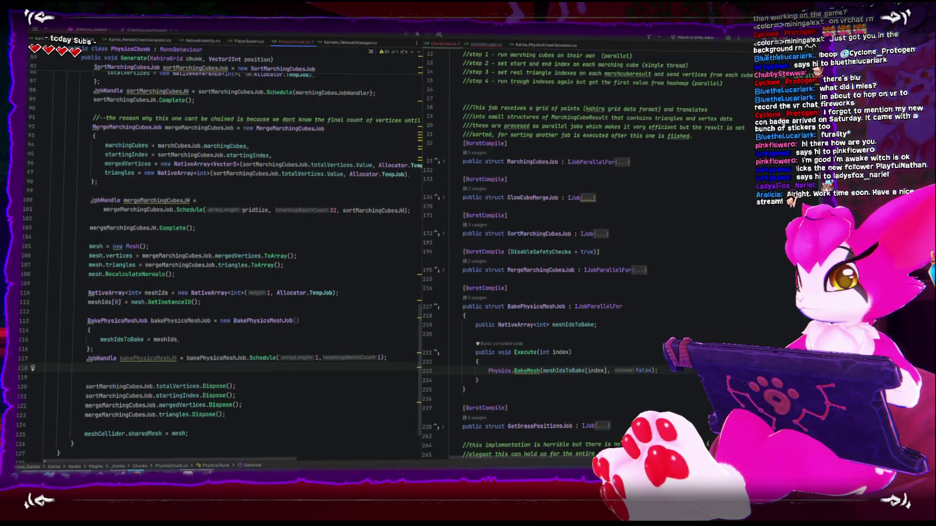
pyautogui.write('bakePhysicsMeshJH.')
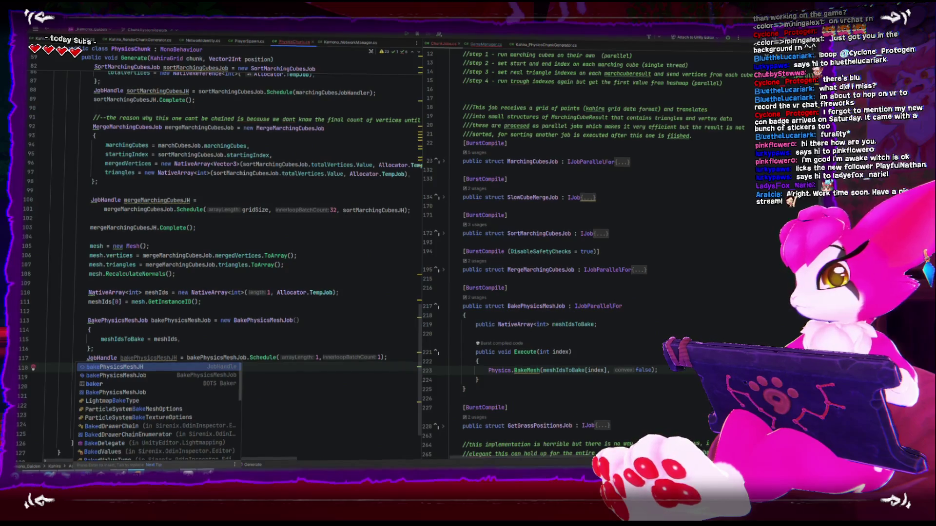
pyautogui.write('Complete();')
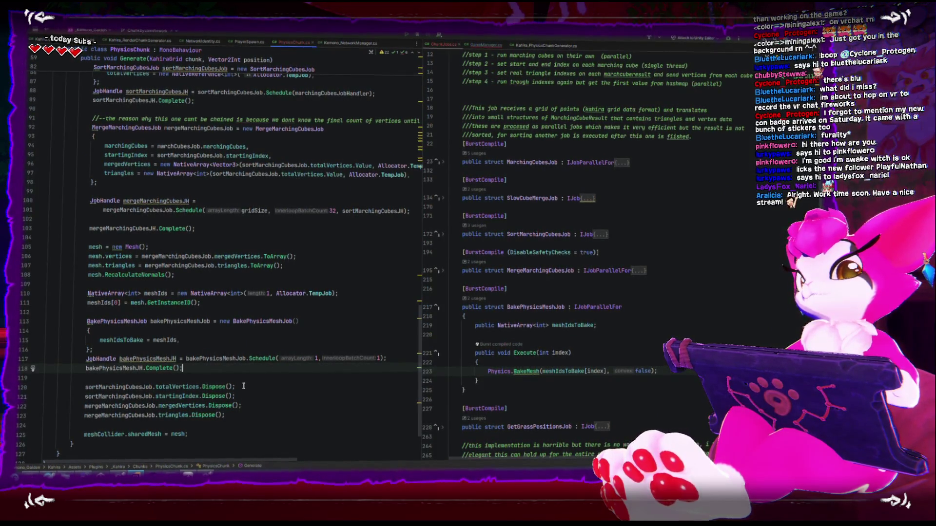
pyautogui.scroll(-3, 243, 386)
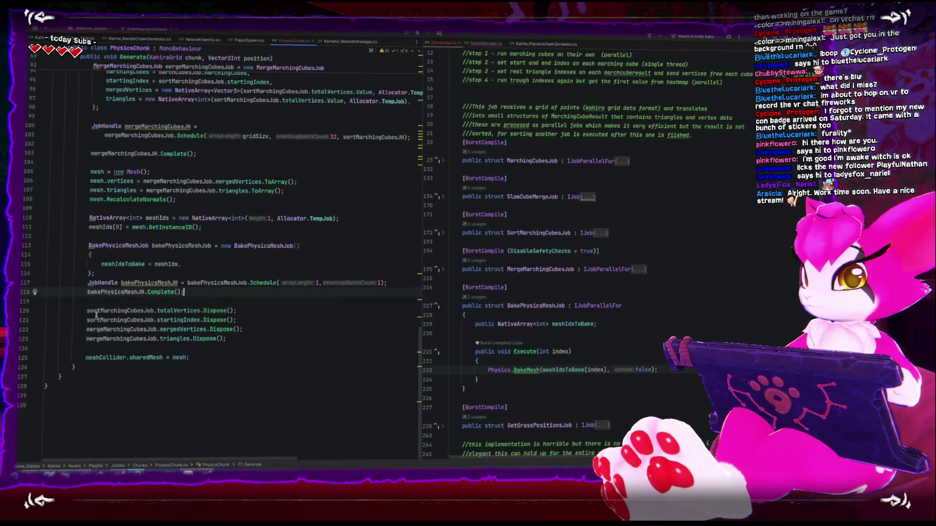
# Step: Add meshIds.Dispose(); ahead of the existing Dispose calls
pyautogui.click(153, 218)
pyautogui.click(180, 304)
pyautogui.press('Return')
pyautogui.write('meshIds.dis')
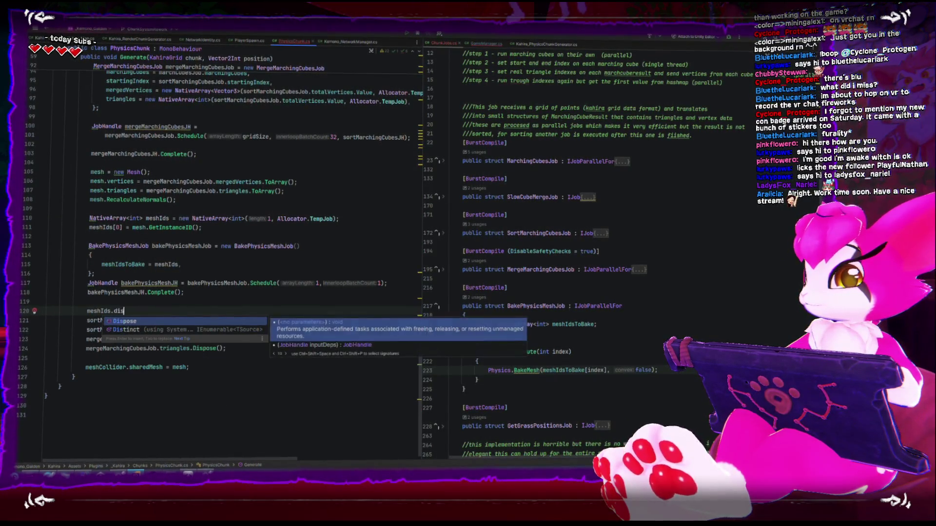
pyautogui.press('Return')
pyautogui.write(';')
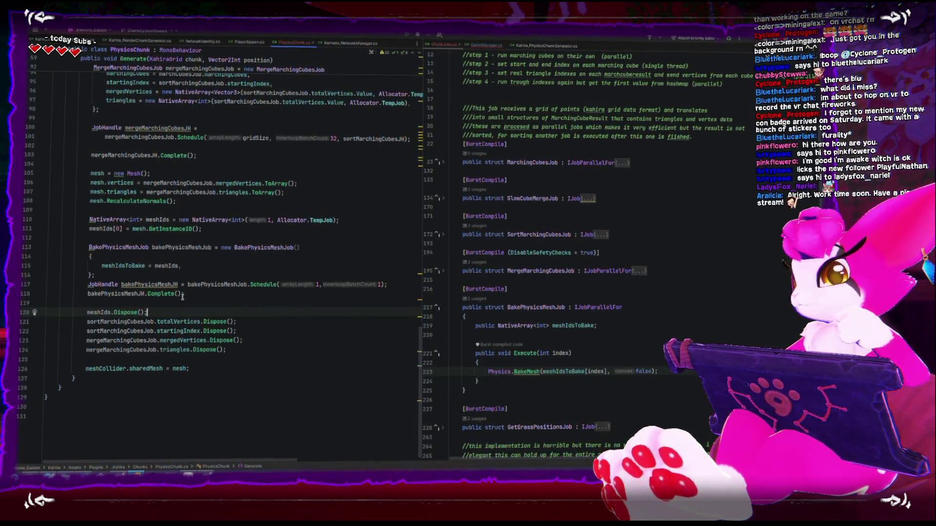
# Step: Review the mesh ID and bake job code block, then switch to Unity
pyautogui.scroll(3, 120, 317)
pyautogui.moveTo(182, 378)
pyautogui.mouseDown()
pyautogui.moveTo(91, 302)
pyautogui.moveTo(64, 298)
pyautogui.mouseUp()
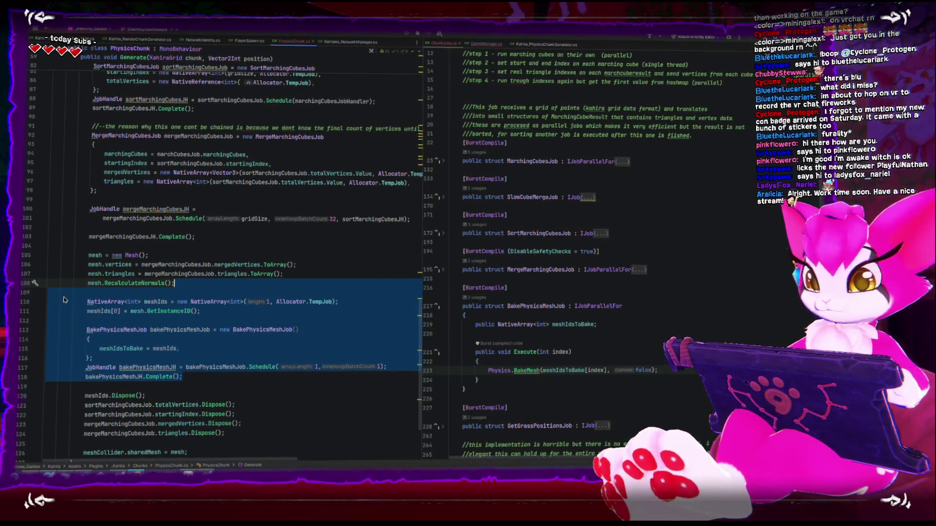
pyautogui.click(201, 396)
pyautogui.scroll(13, 197, 386)
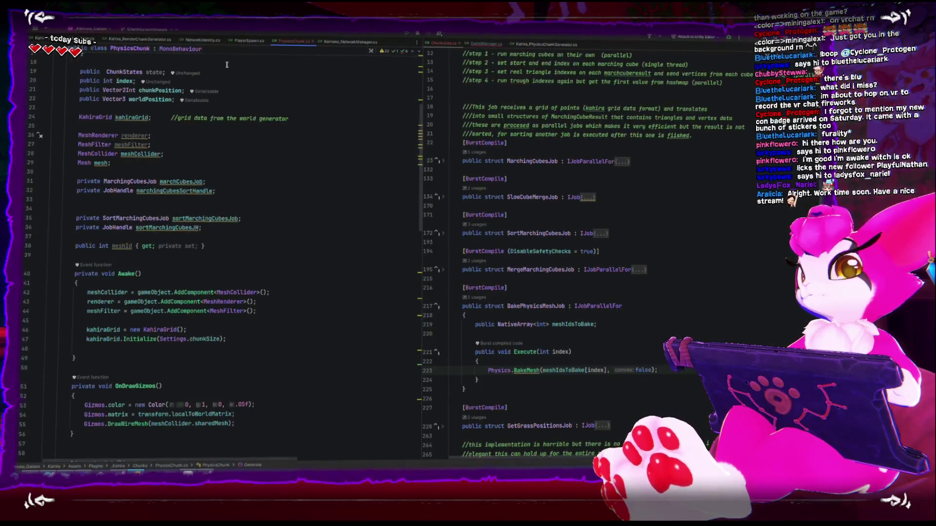
pyautogui.hotkey('alt', 'Tab')
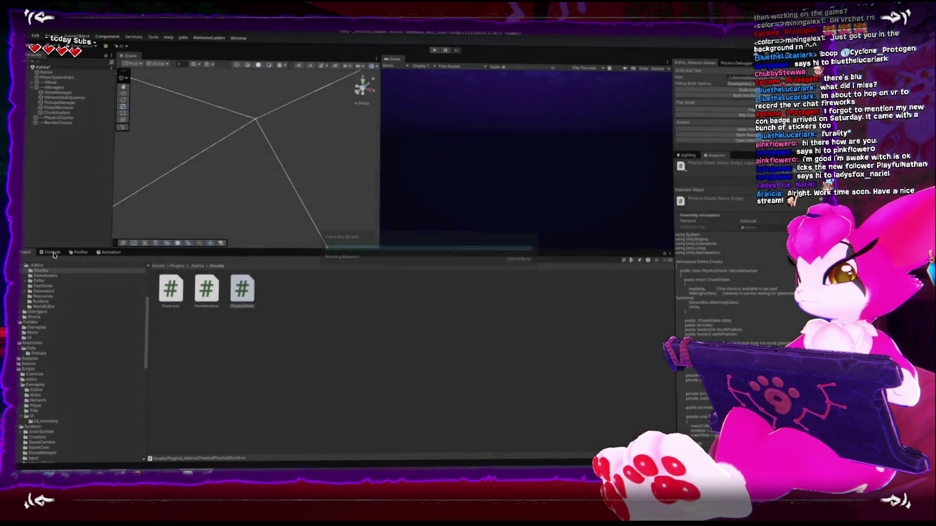
# Step: Show the Console, press Play, save the scene, and open the CS0273 GameManager.instance error in code
pyautogui.click(52, 252)
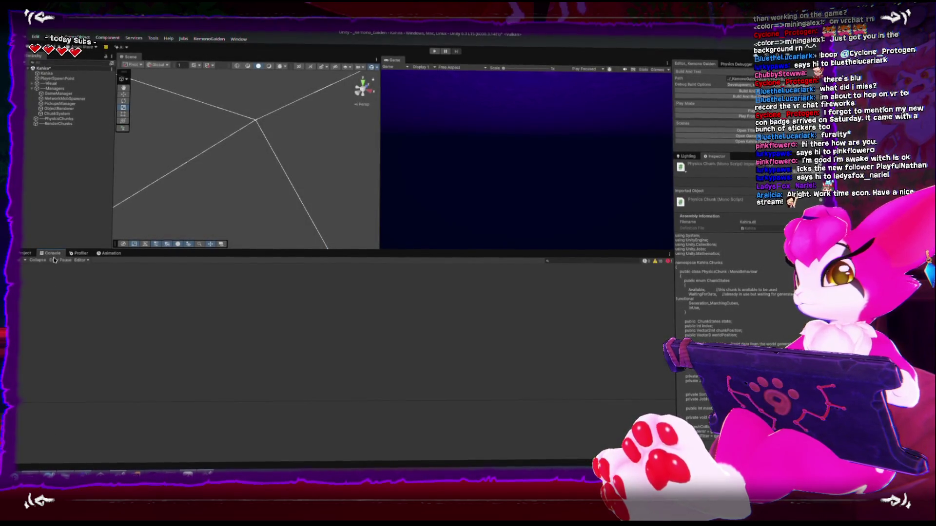
pyautogui.click(731, 99)
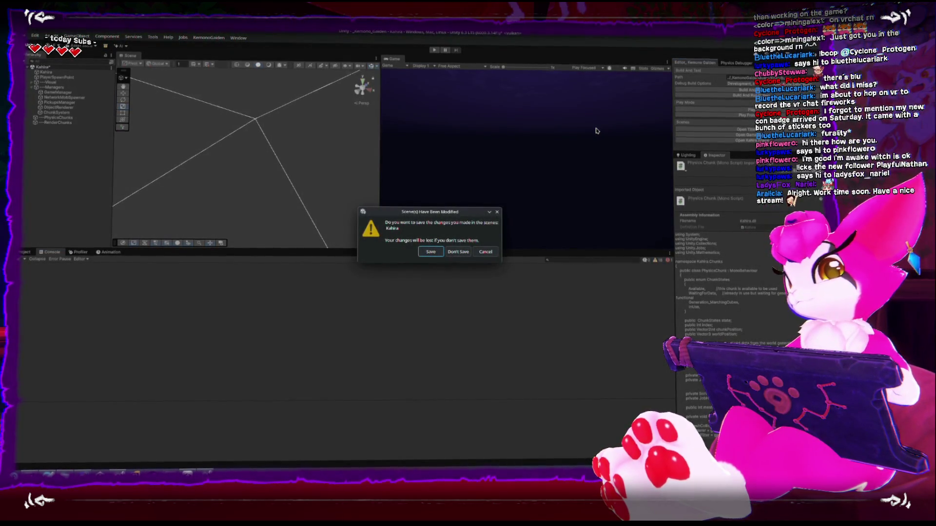
pyautogui.click(431, 252)
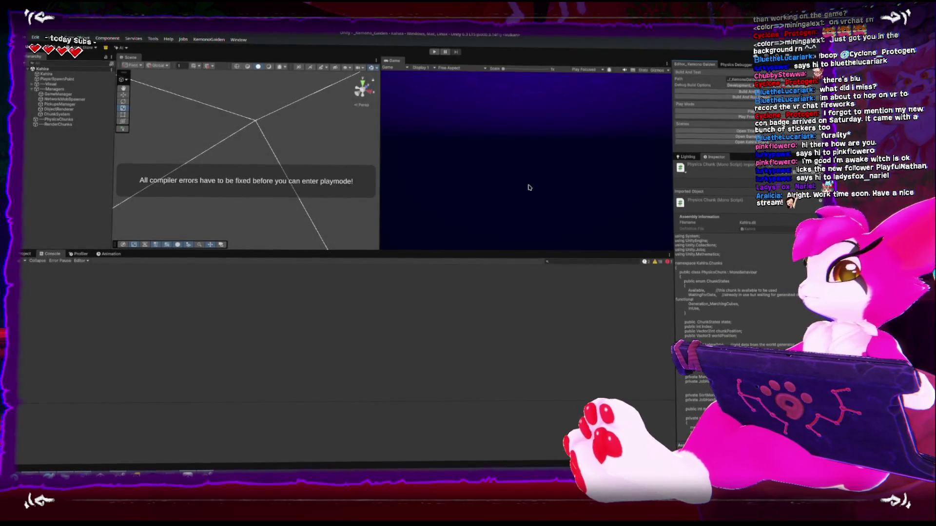
pyautogui.click(668, 260)
pyautogui.click(170, 271)
pyautogui.doubleClick(172, 271)
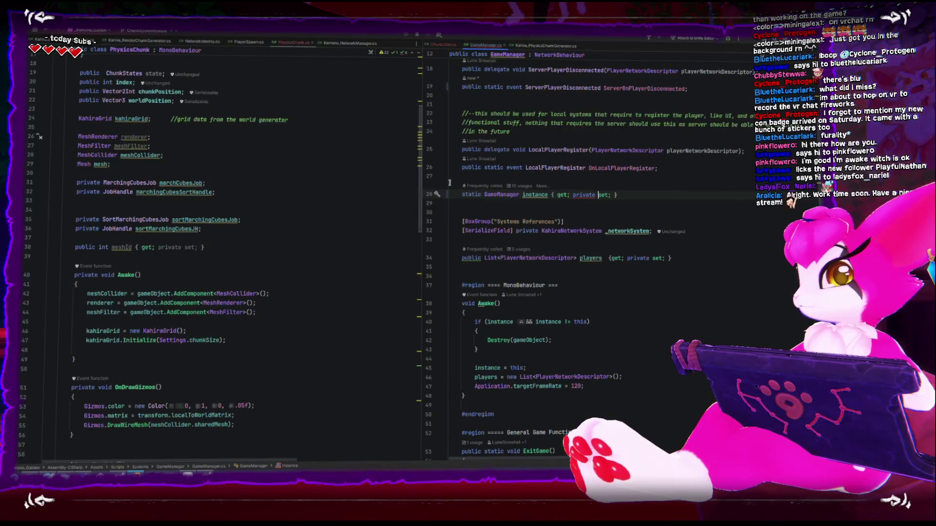
# Step: Replace '{ get; private set; }' on GameManager.instance with a semicolon, add private, and return to Unity
pyautogui.click(562, 195)
pyautogui.moveTo(552, 194); pyautogui.dragTo(617, 195)
pyautogui.write(';')
pyautogui.press('Home')
pyautogui.write('private')
pyautogui.press('End')
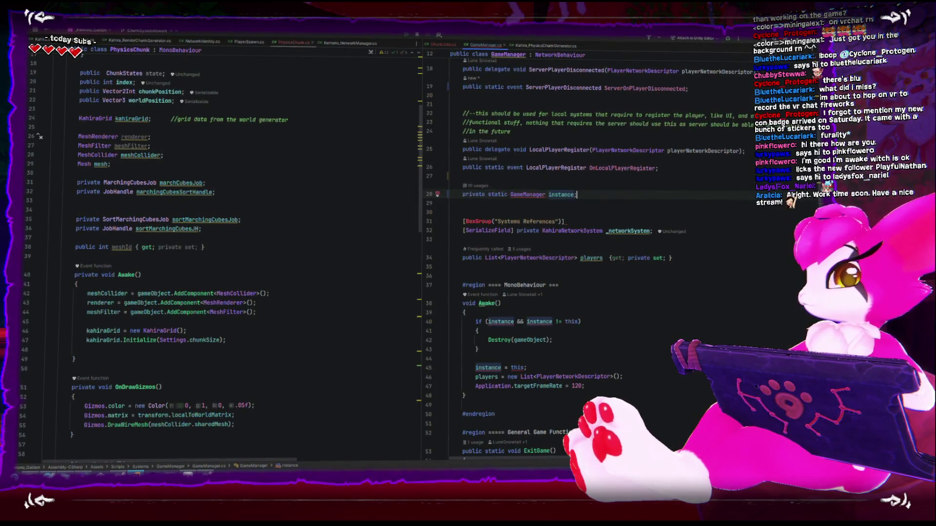
pyautogui.scroll(1, 619, 200)
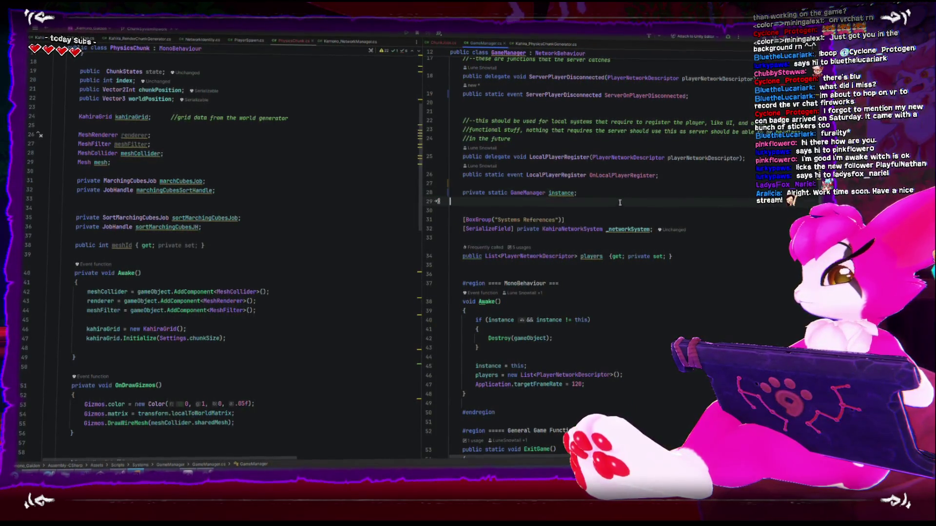
pyautogui.hotkey('alt', 'Tab')
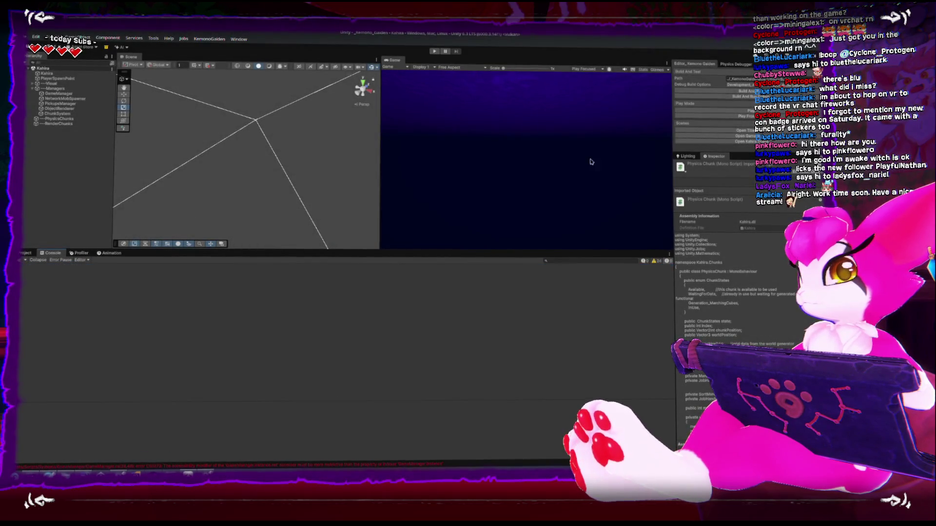
# Step: Start play mode to test the physics chunks, then open the Profiler with an enlarged CPU usage chart
pyautogui.hotkey('ctrl', 'p')
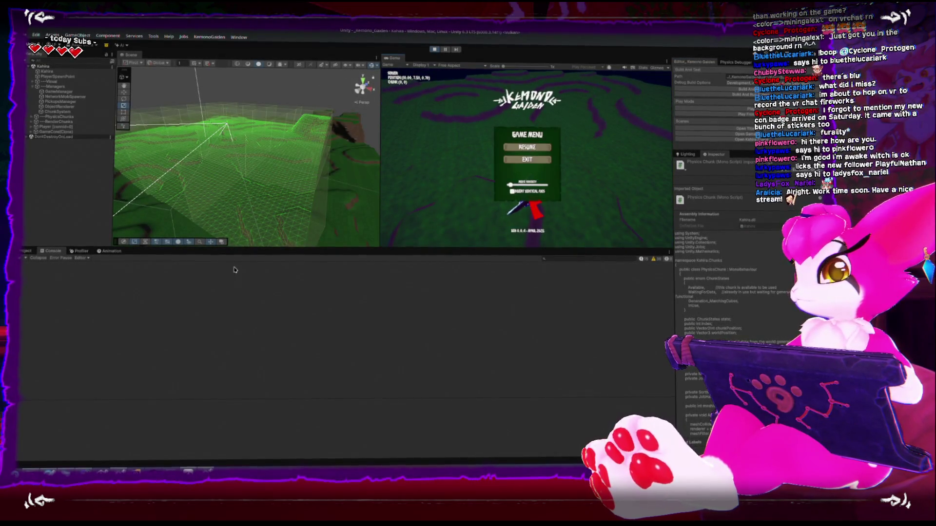
pyautogui.click(78, 251)
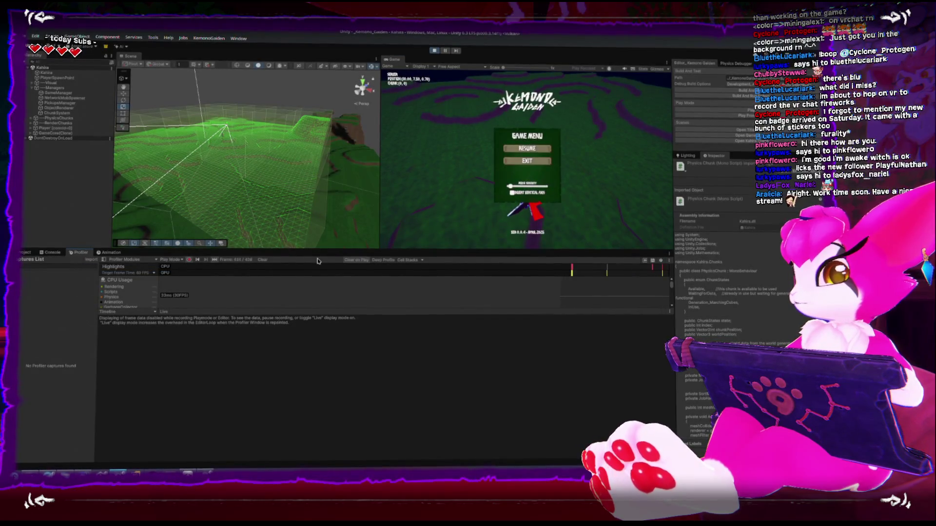
pyautogui.moveTo(368, 315); pyautogui.dragTo(368, 380)
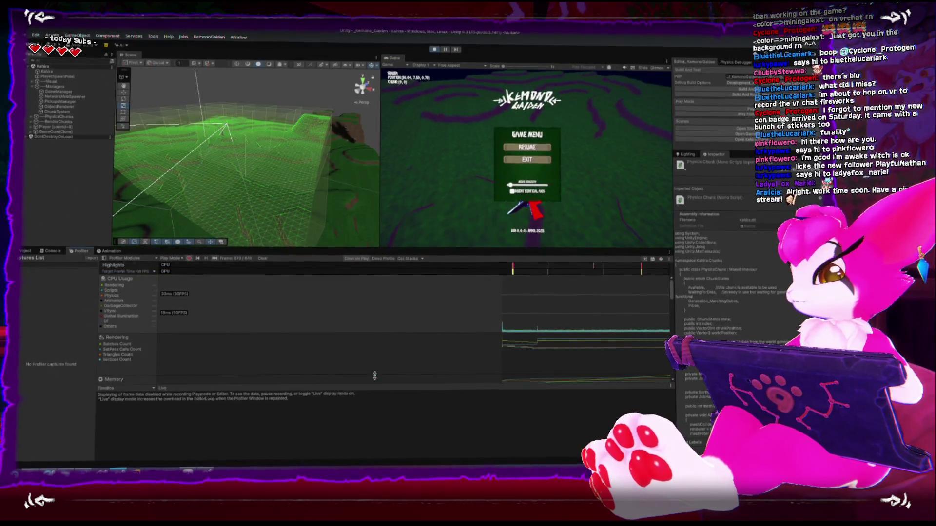